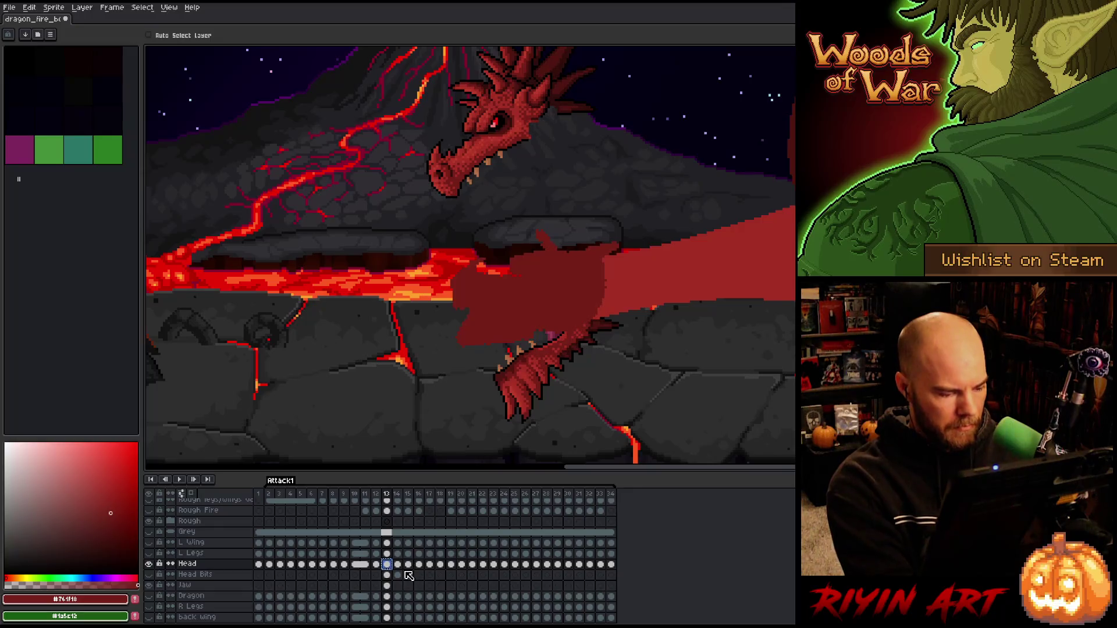
- Drag the frame 13 Head cel down about 95 px toward the jaw
left_click(409, 575)
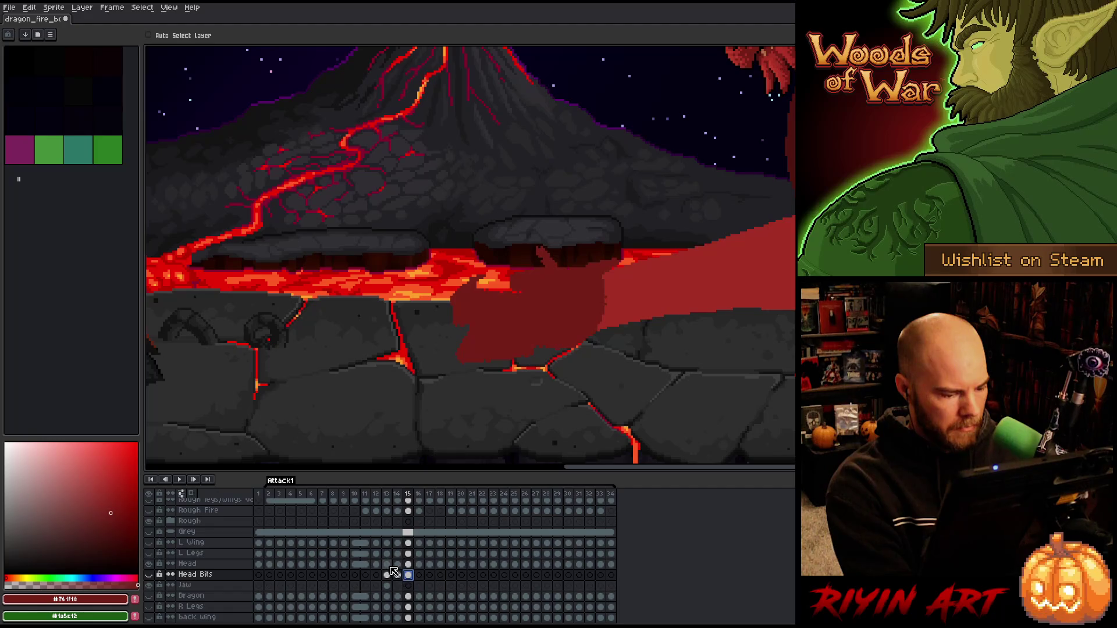
left_click(386, 564)
scroll(481, 270, "down", 1)
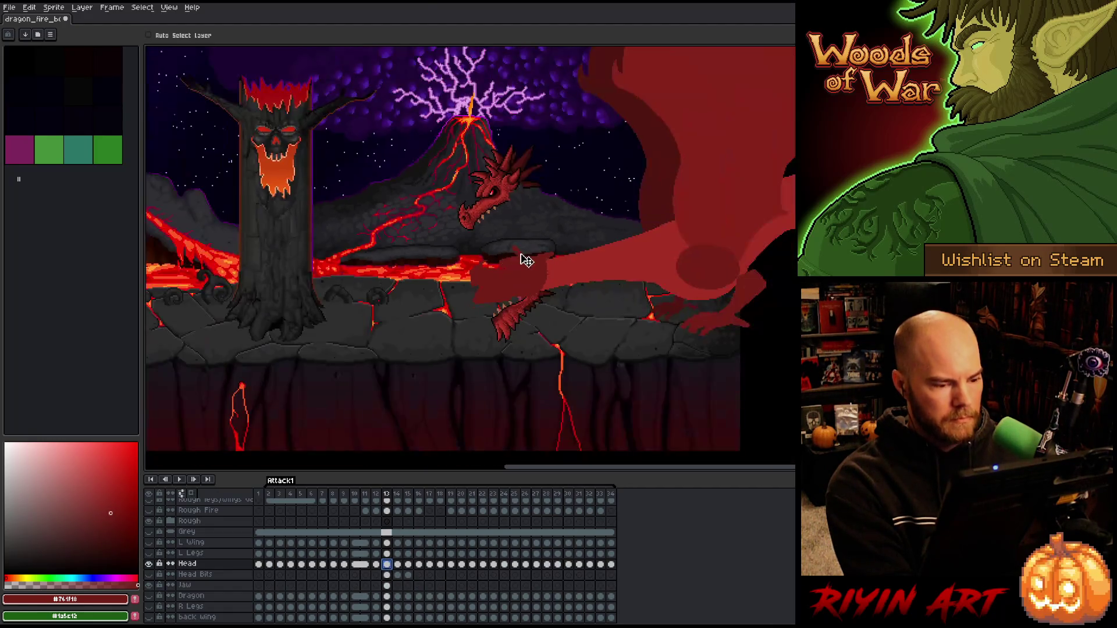
scroll(526, 260, "up", 1)
left_click_drag(484, 137, 488, 193)
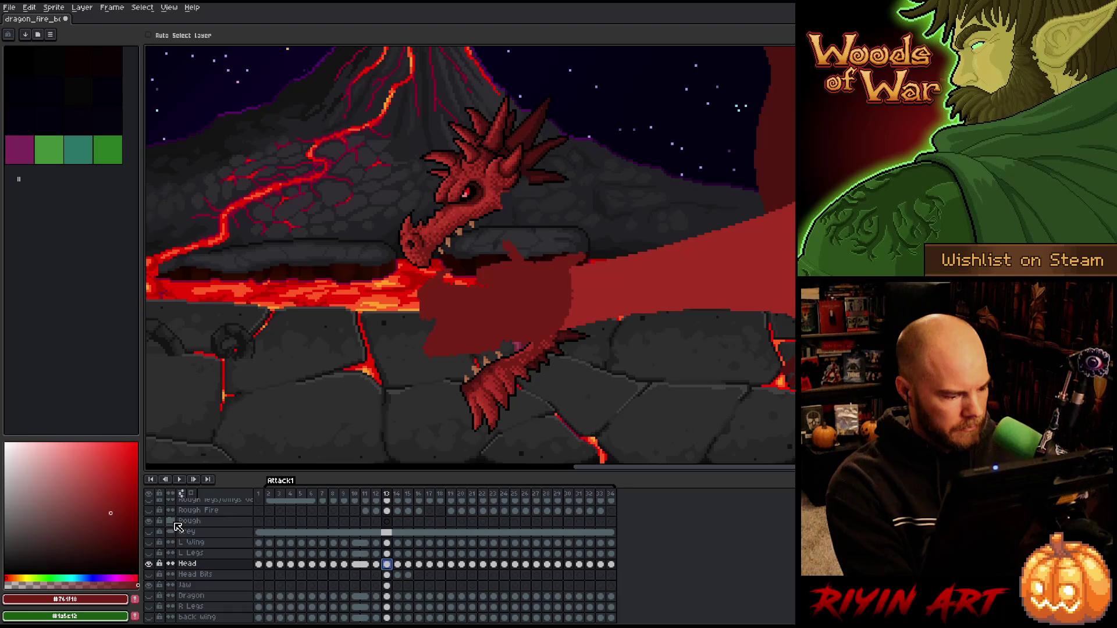
- Move the Rough layer down the layer stack to sit just above Background 2
left_click(192, 521)
double_click(192, 522)
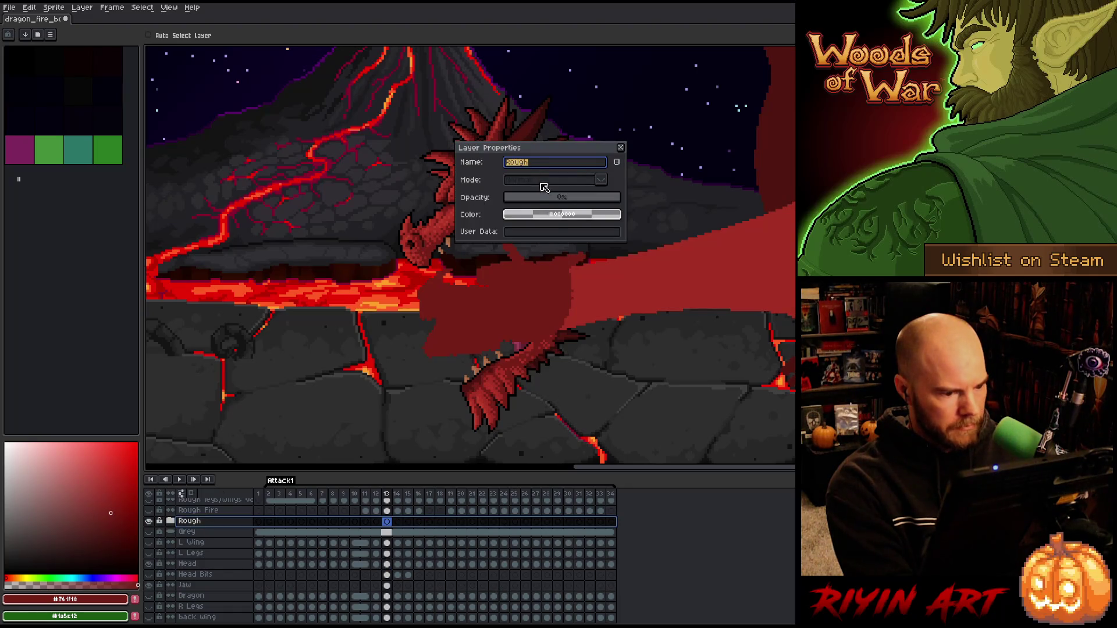
left_click(622, 150)
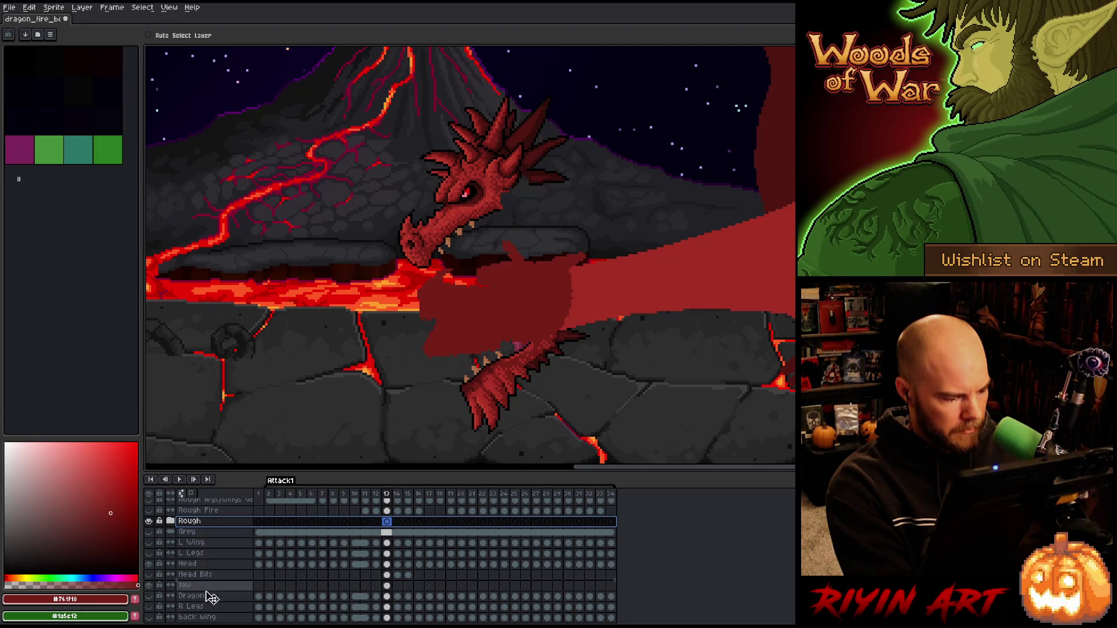
scroll(202, 620, "down", 2)
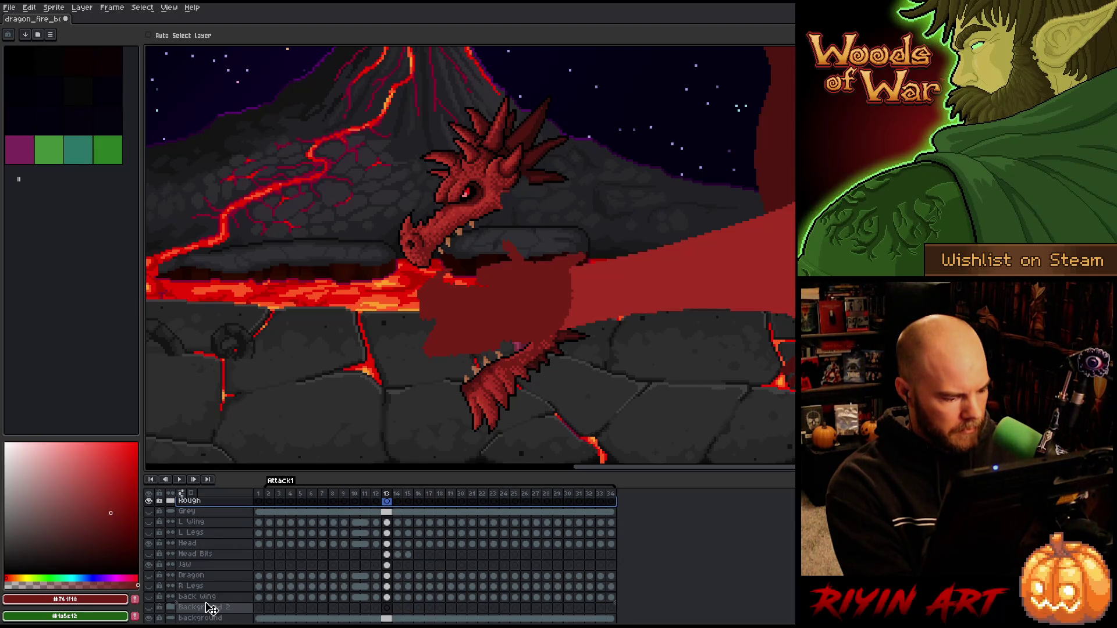
left_click_drag(211, 608, 211, 607)
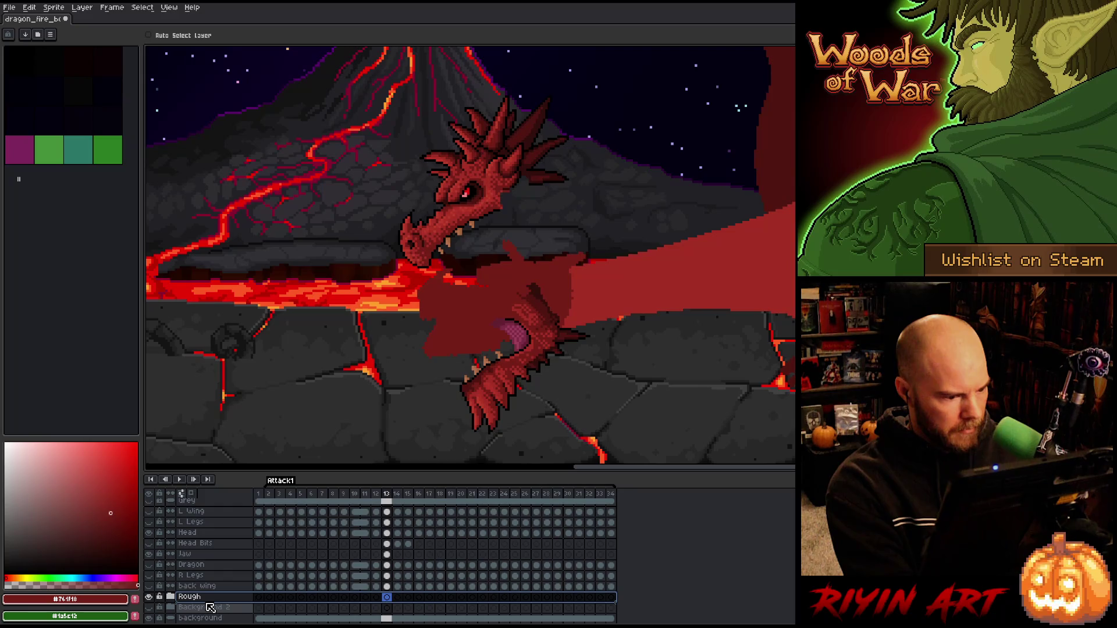
- Save the file and nudge the frame 13 jaw slightly left and down
left_click(387, 554)
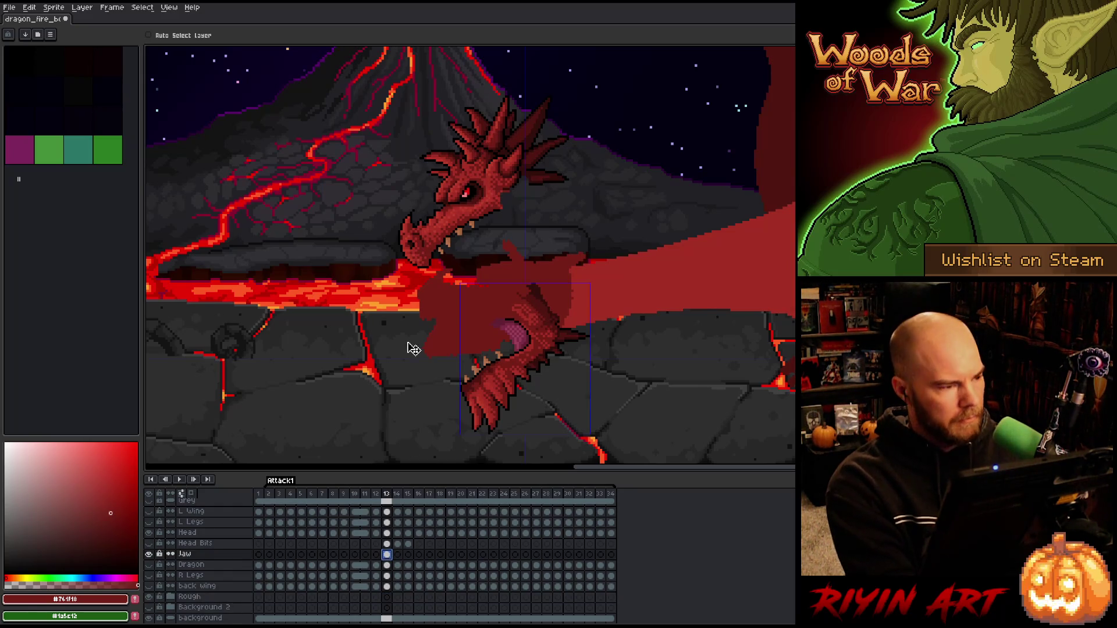
key("ctrl+s")
scroll(495, 296, "down", 1)
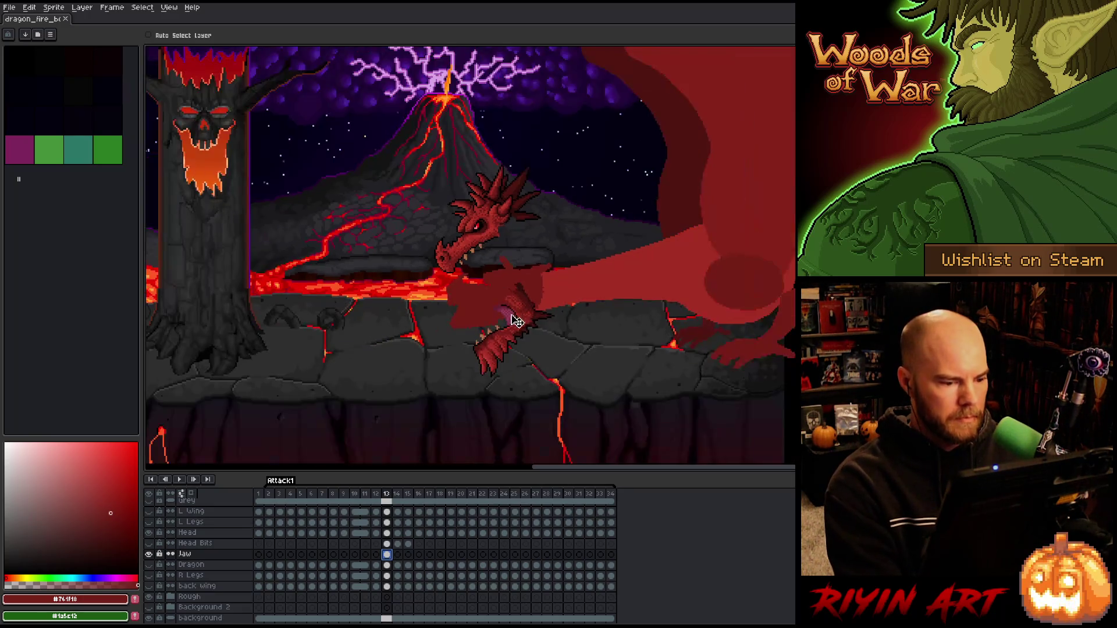
scroll(515, 300, "up", 2)
mouse_move(531, 315)
left_mouse_down()
mouse_move(512, 303)
mouse_move(525, 324)
left_mouse_up()
scroll(525, 324, "down", 2)
scroll(473, 279, "up", 1)
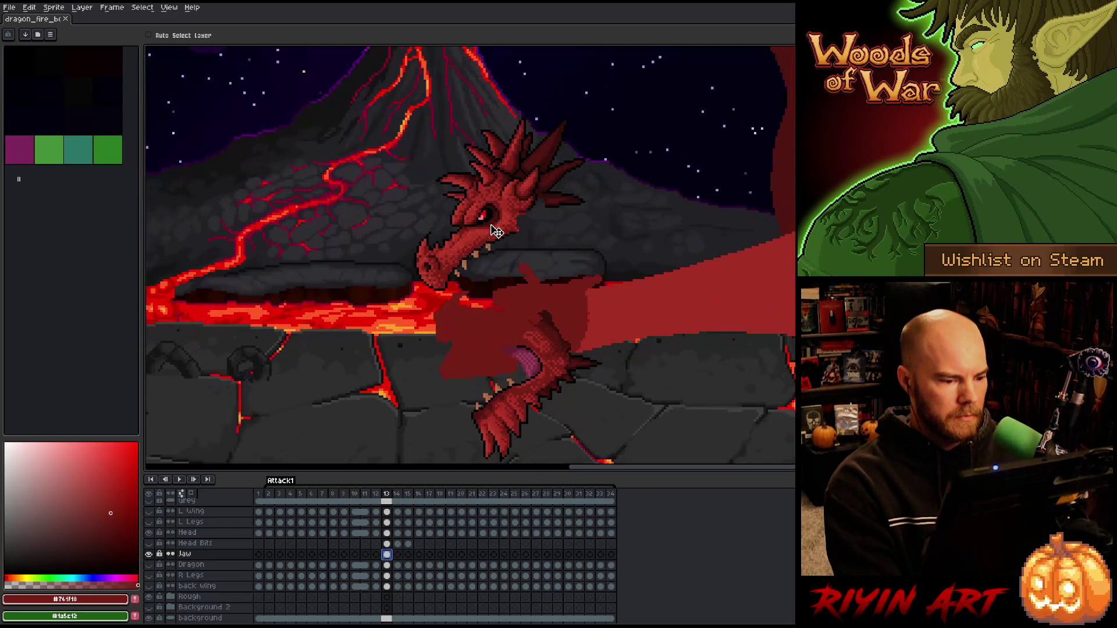
left_click(387, 533)
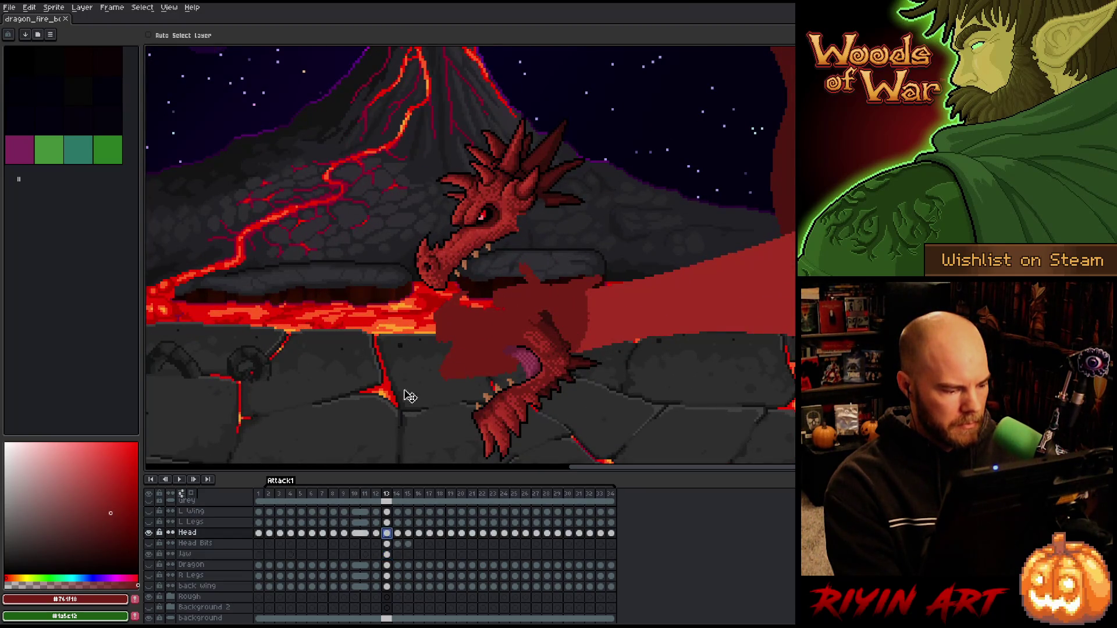
- Move the frame 13 head down-right onto the jaw and rotate it about -24° in free transform
mouse_move(508, 200)
left_mouse_down()
mouse_move(527, 300)
mouse_move(541, 283)
left_mouse_up()
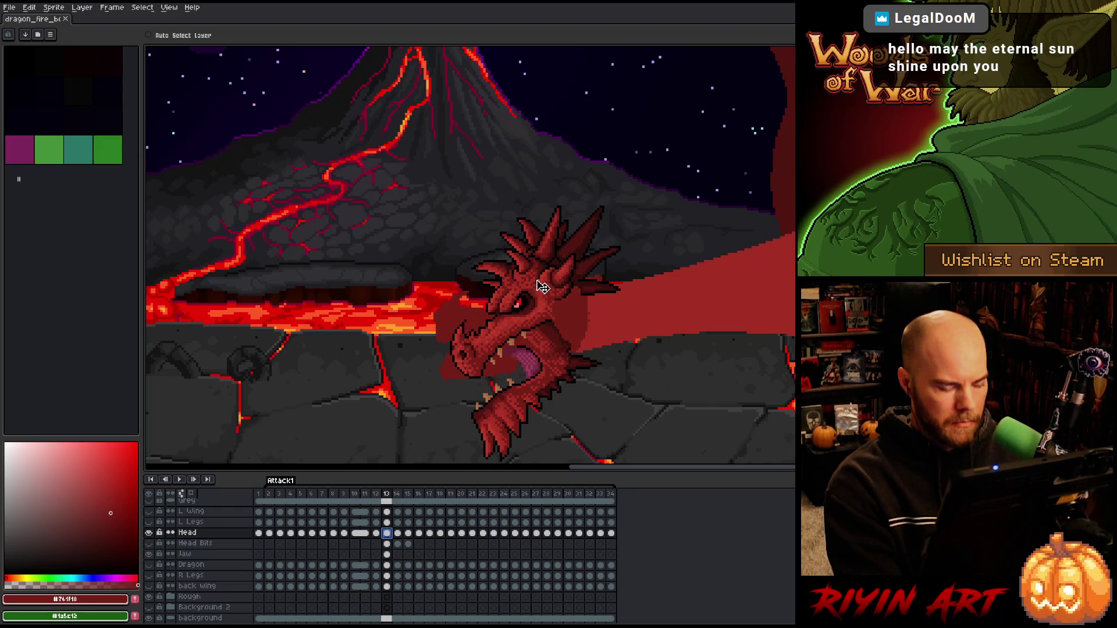
key("ctrl+t")
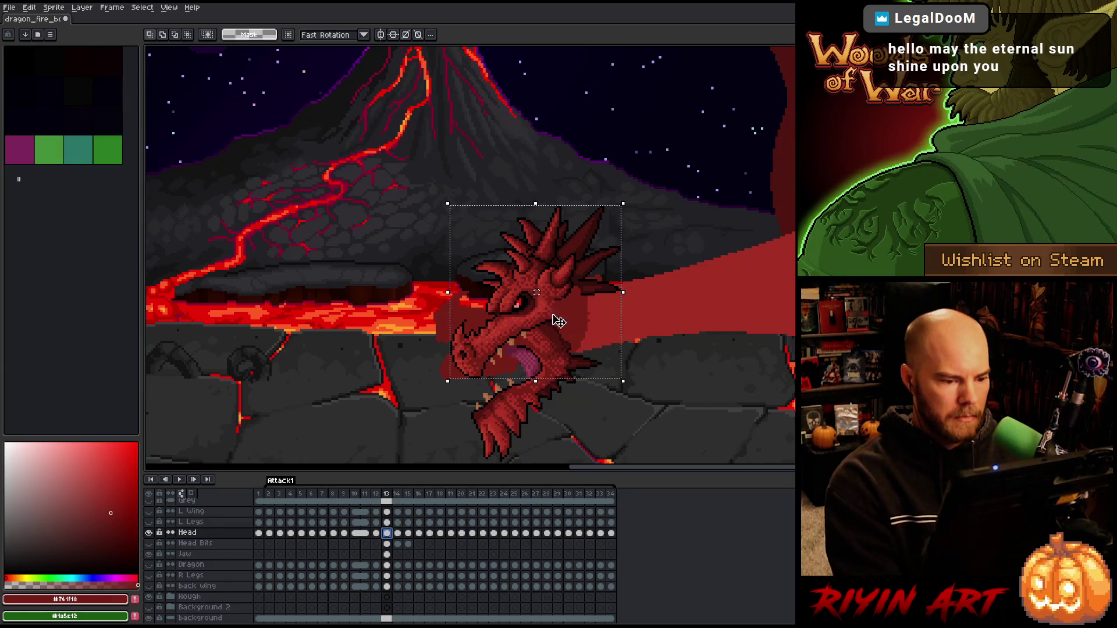
scroll(560, 293, "up", 1)
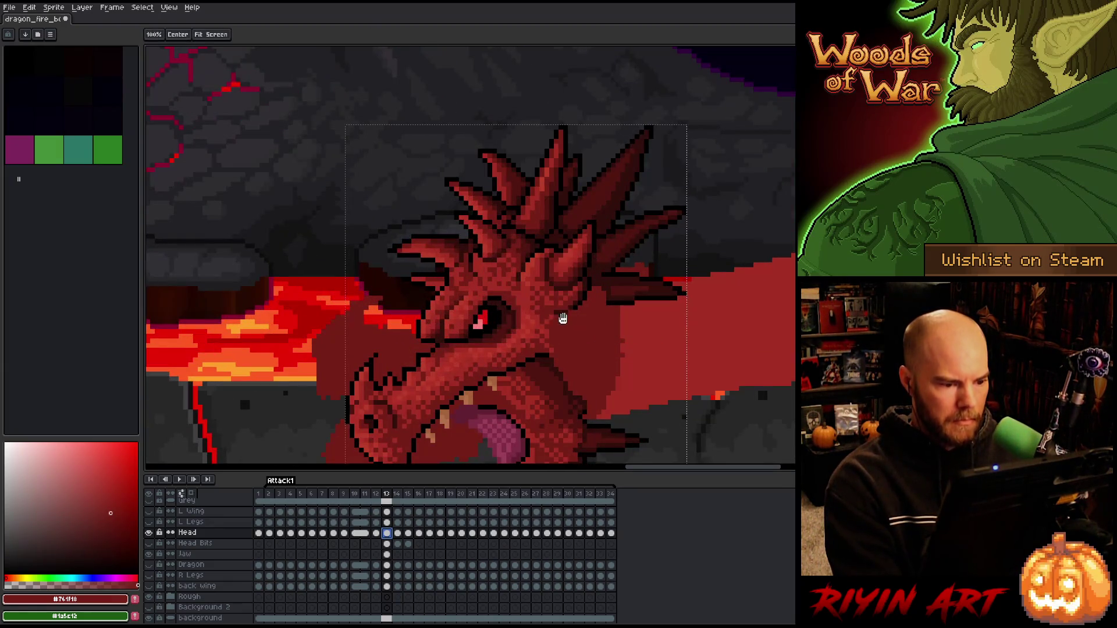
scroll(561, 291, "down", 1)
mouse_move(663, 77)
left_mouse_down()
mouse_move(716, 210)
mouse_move(708, 169)
mouse_move(701, 237)
mouse_move(576, 87)
mouse_move(499, 52)
mouse_move(586, 344)
mouse_move(708, 142)
mouse_move(713, 175)
left_mouse_up()
left_click(502, 36)
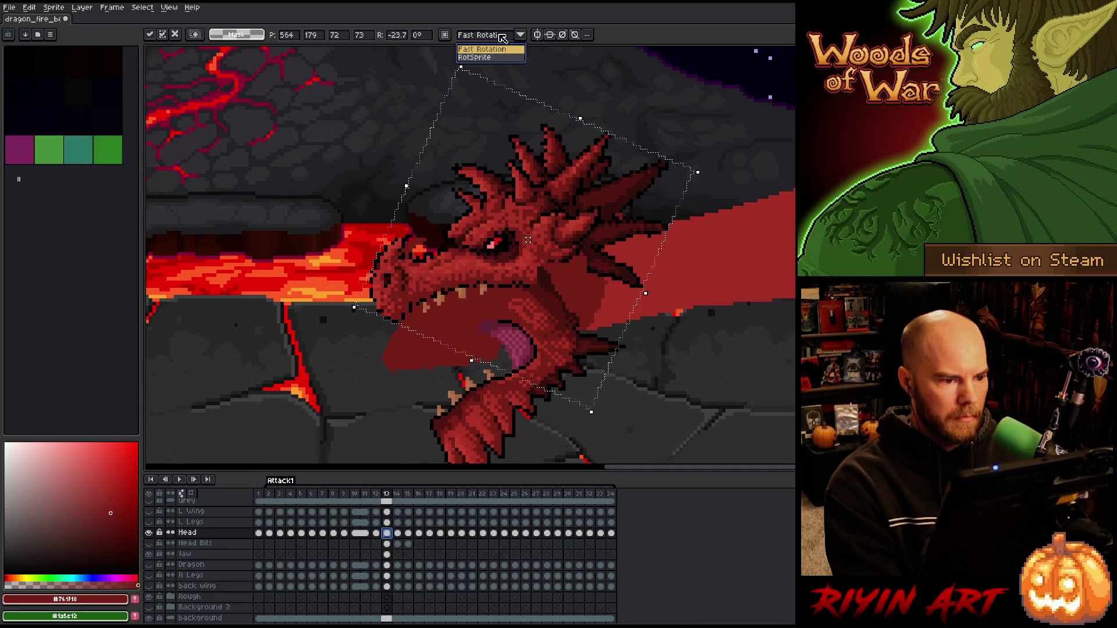
- Switch to RotSprite, rotate the head to about 41° and shift it over the jaw
left_click(491, 58)
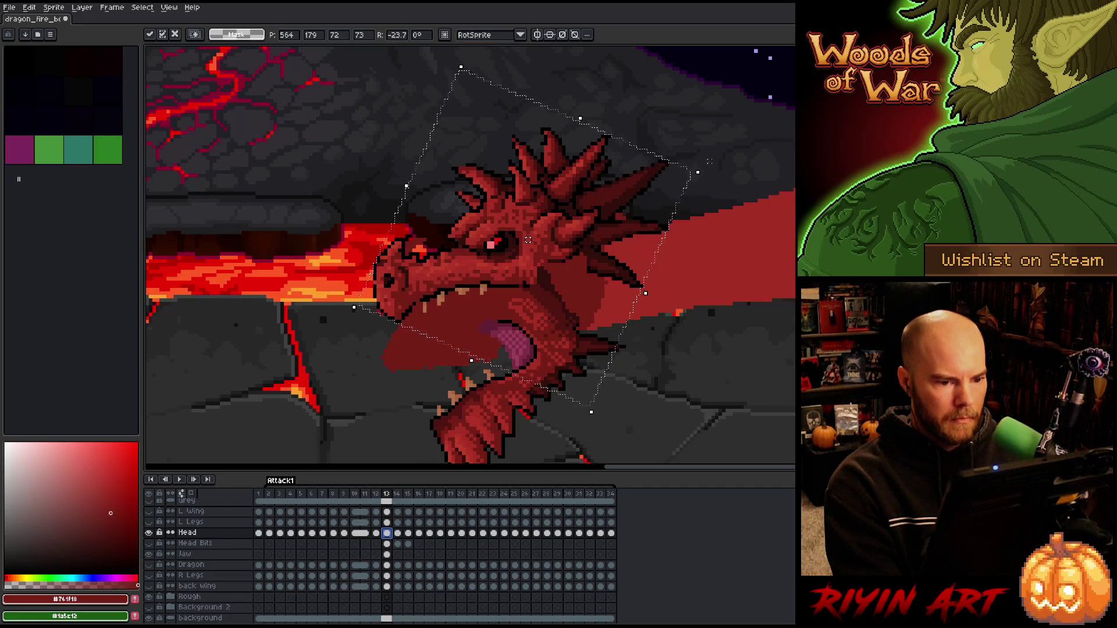
mouse_move(708, 171)
left_mouse_down()
mouse_move(711, 236)
mouse_move(728, 209)
mouse_move(674, 236)
left_mouse_up()
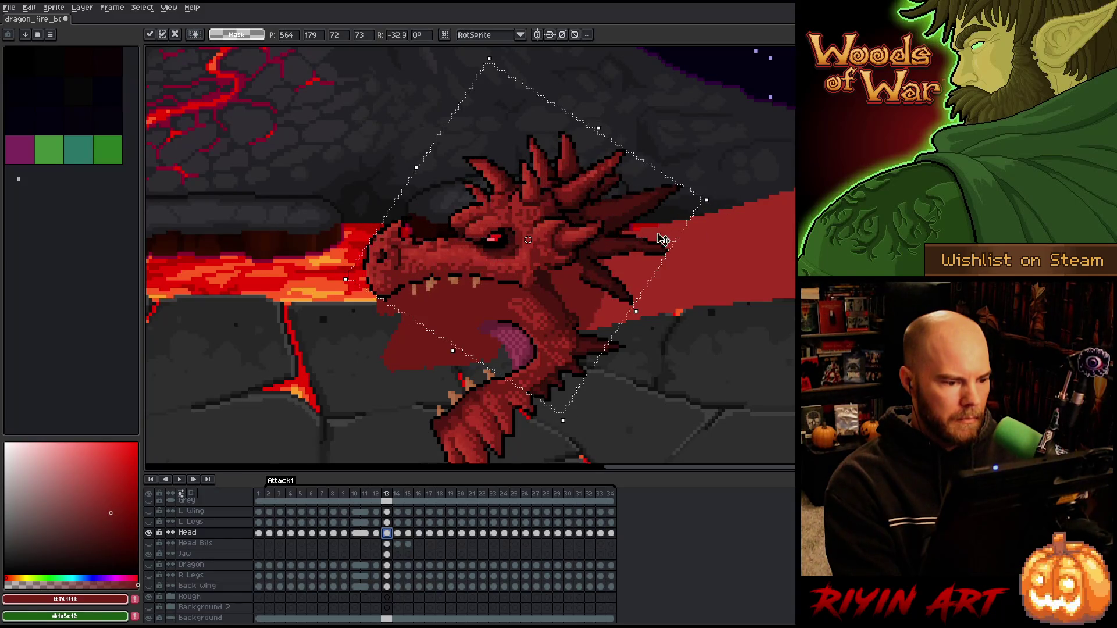
left_click_drag(551, 257, 560, 278)
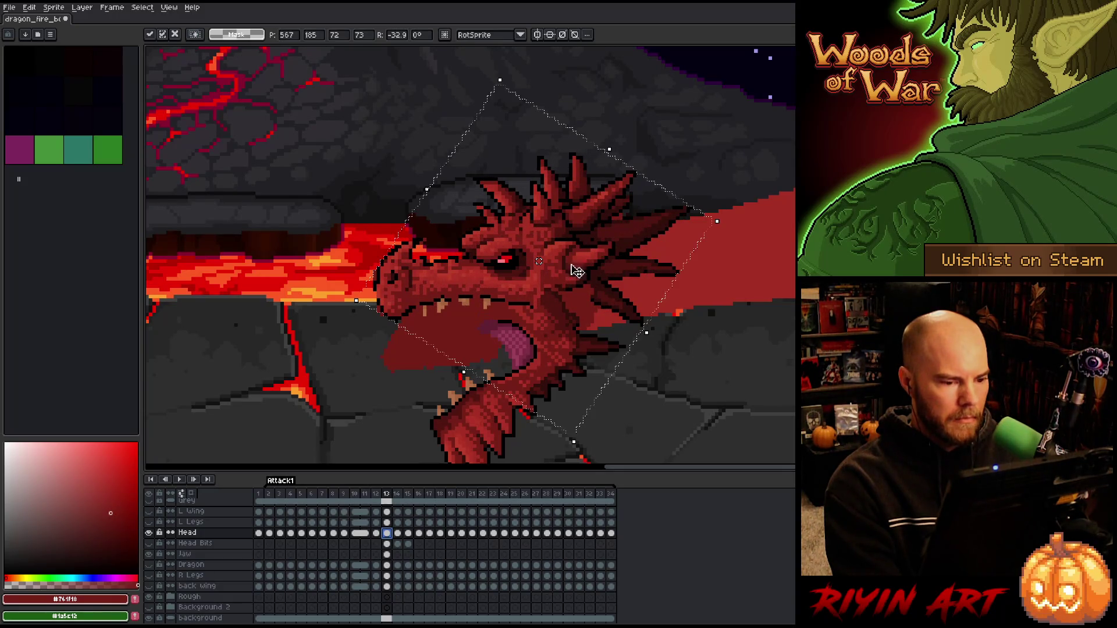
left_click_drag(725, 222, 731, 256)
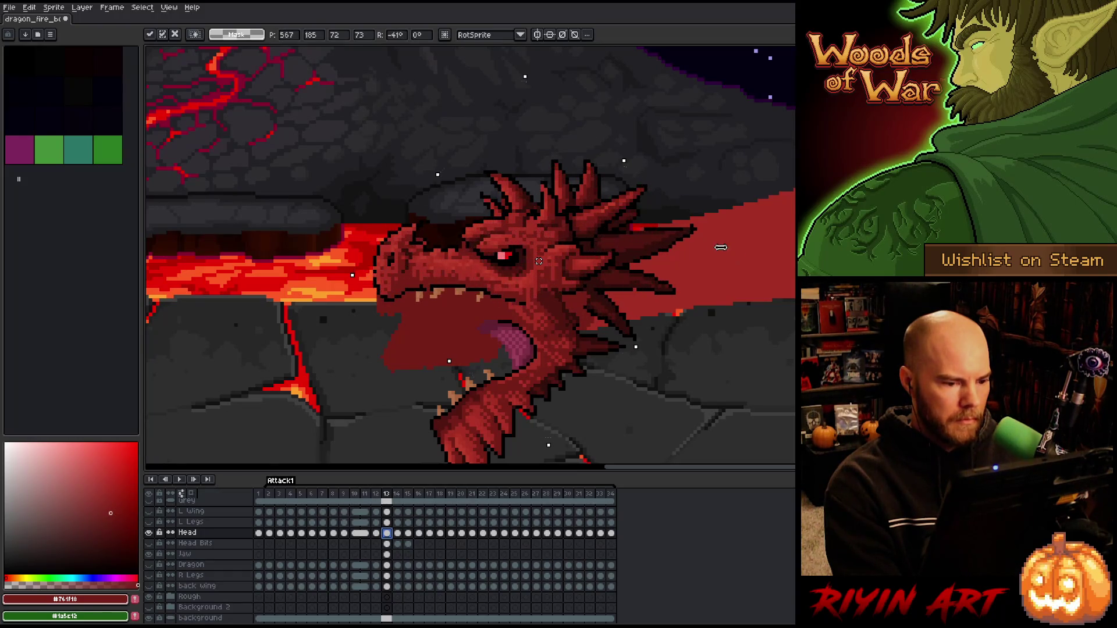
mouse_move(578, 283)
left_mouse_down()
mouse_move(605, 227)
mouse_move(581, 292)
left_mouse_up()
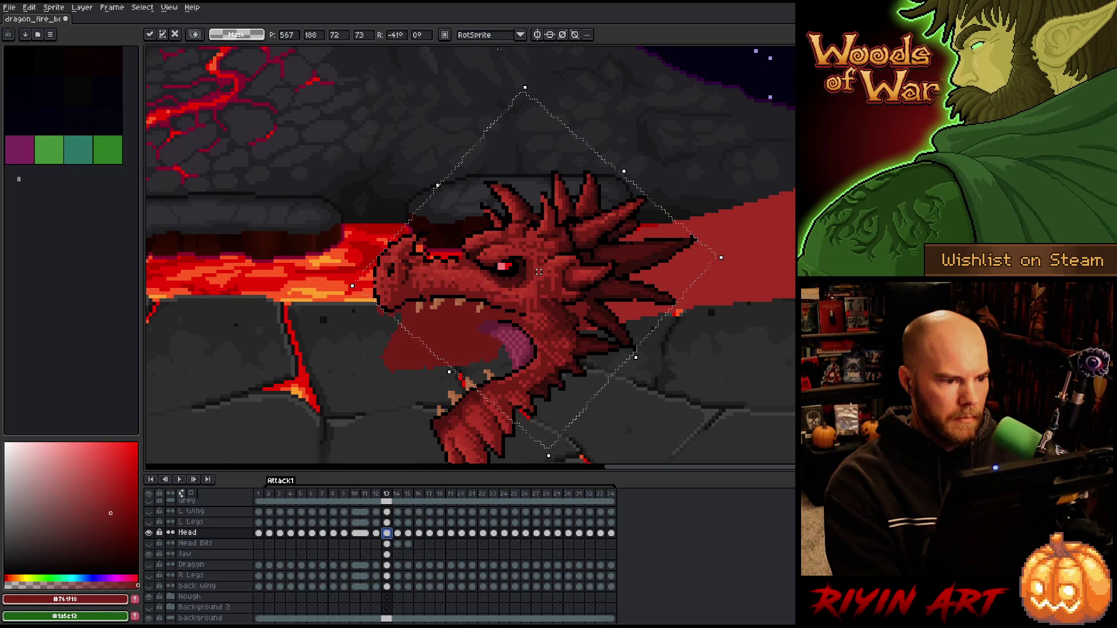
- Compare Fast Rotation against RotSprite, keep RotSprite, and apply the head rotation
left_click(504, 36)
left_click(488, 49)
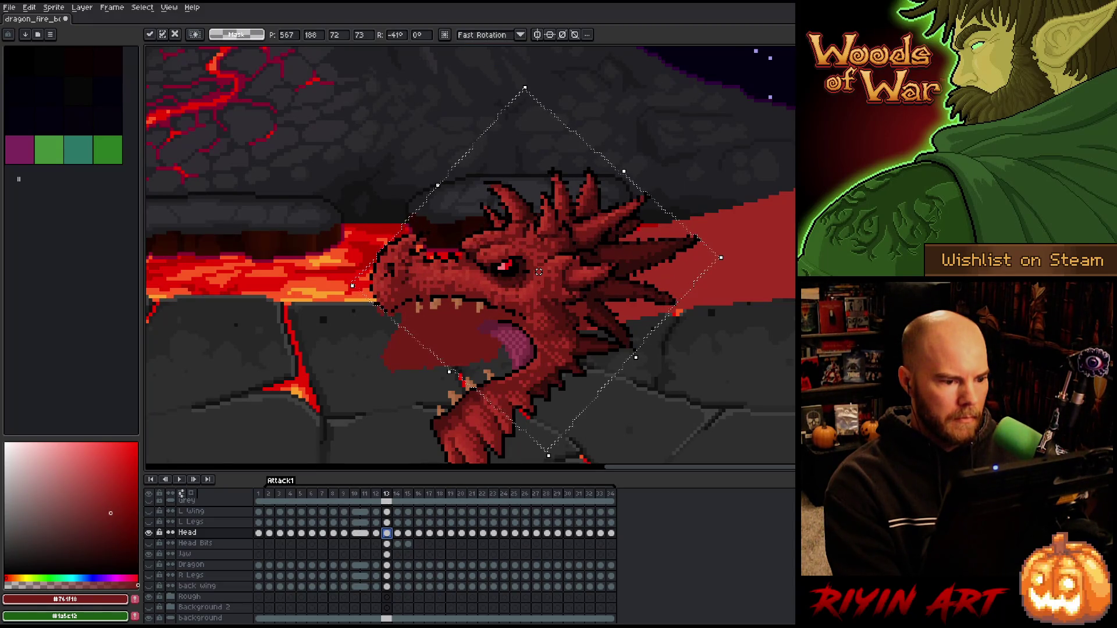
left_click(483, 36)
left_click(483, 57)
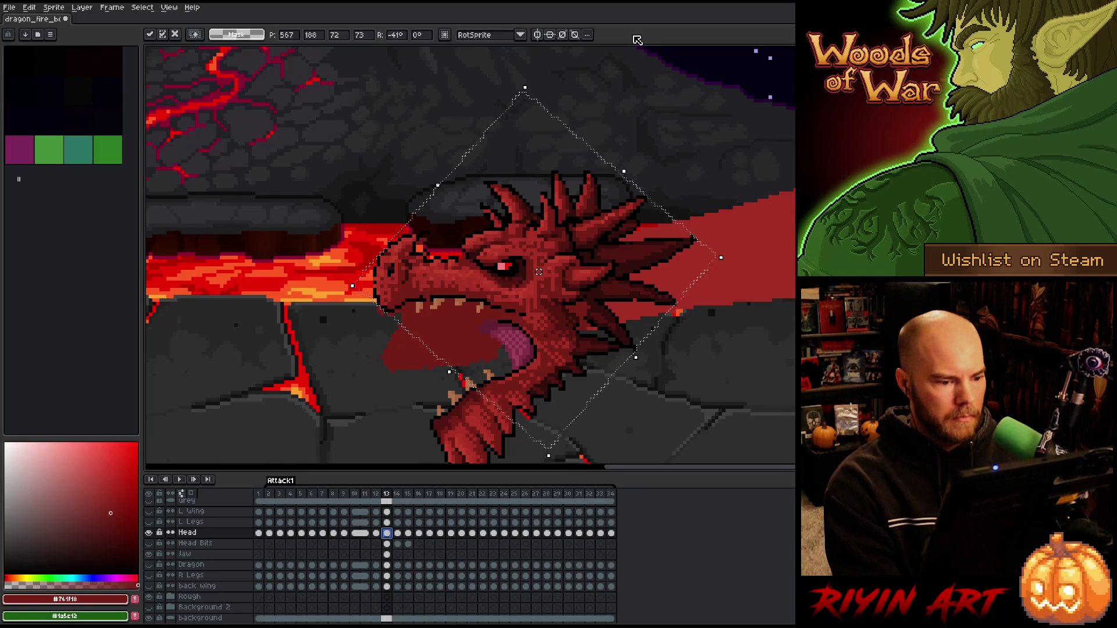
key("ctrl+d")
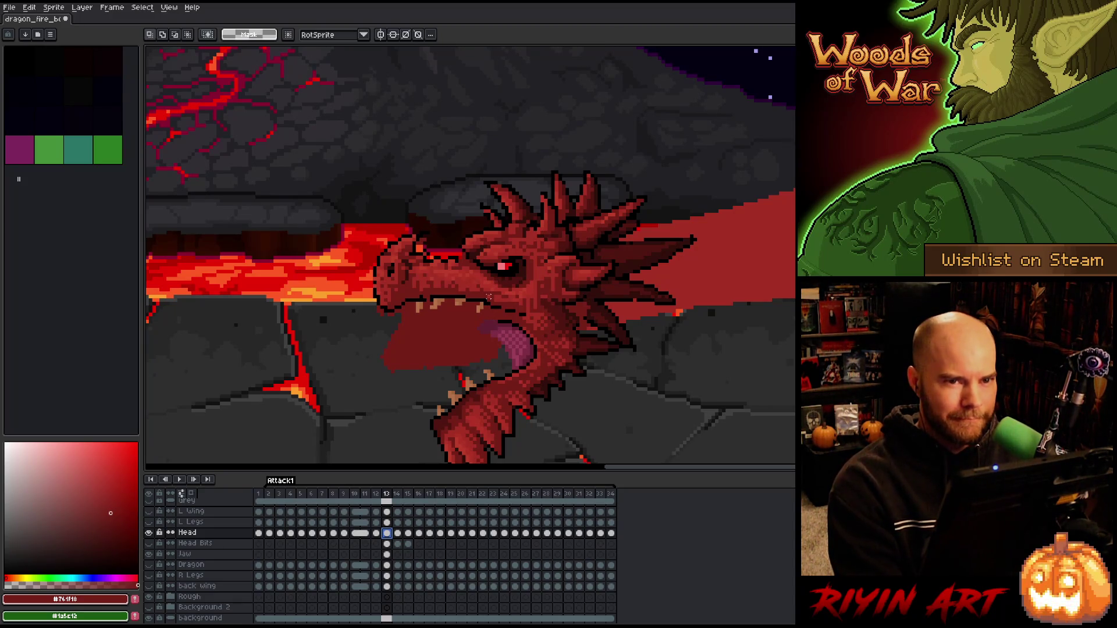
left_click_drag(533, 339, 508, 285)
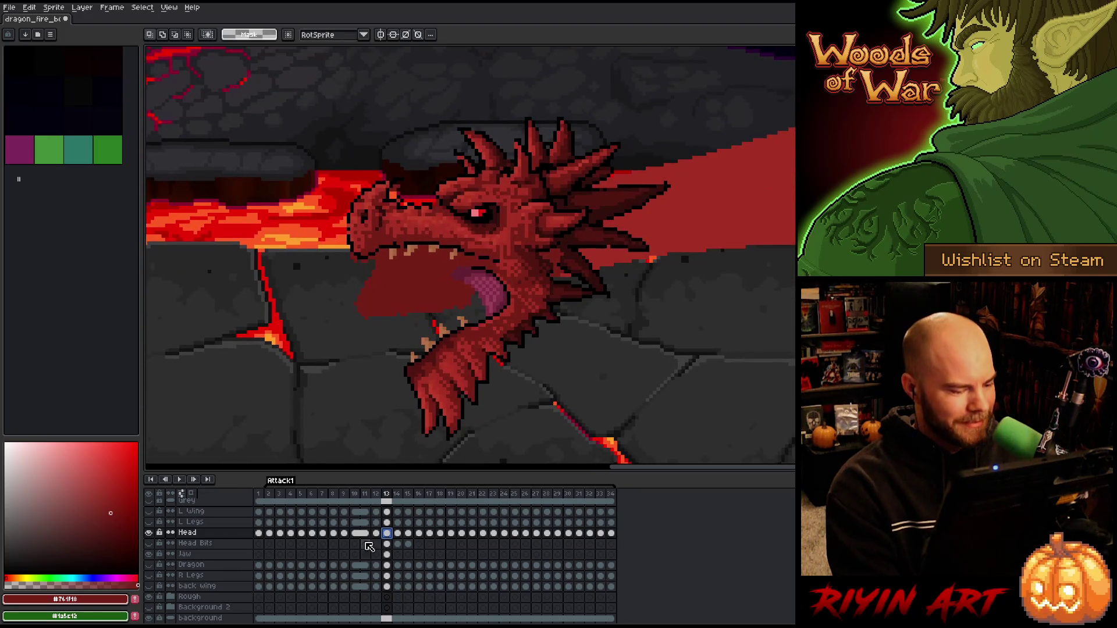
- Move the frame 13 Jaw cel up and left so it fits under the tilted head
left_click(387, 555)
key("v")
mouse_move(475, 351)
left_mouse_down()
mouse_move(474, 329)
mouse_move(484, 342)
left_mouse_up()
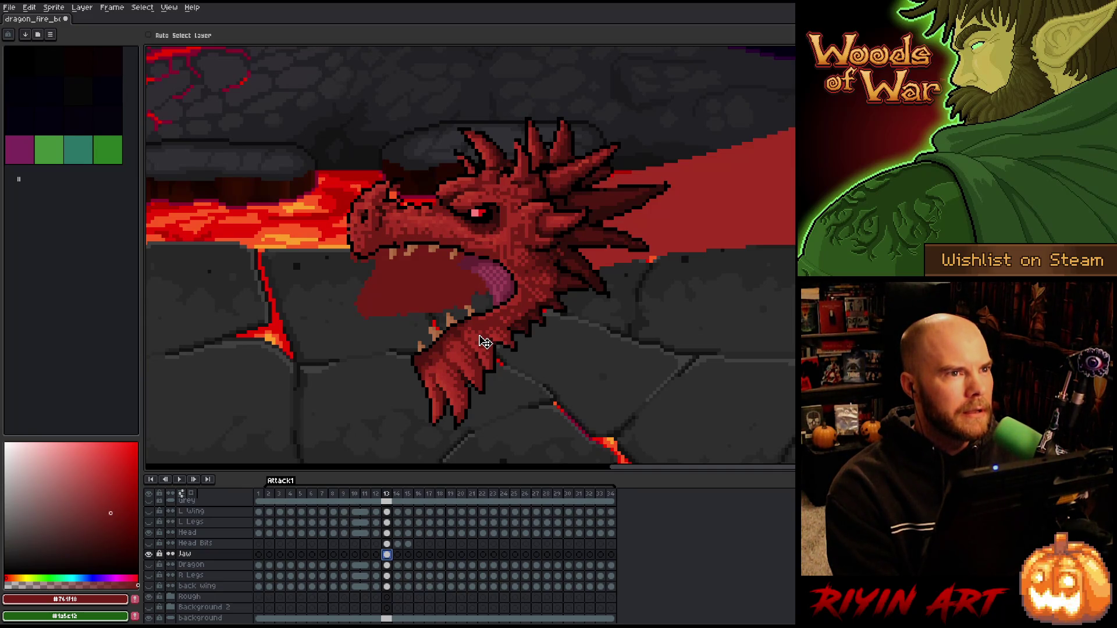
scroll(483, 336, "down", 2)
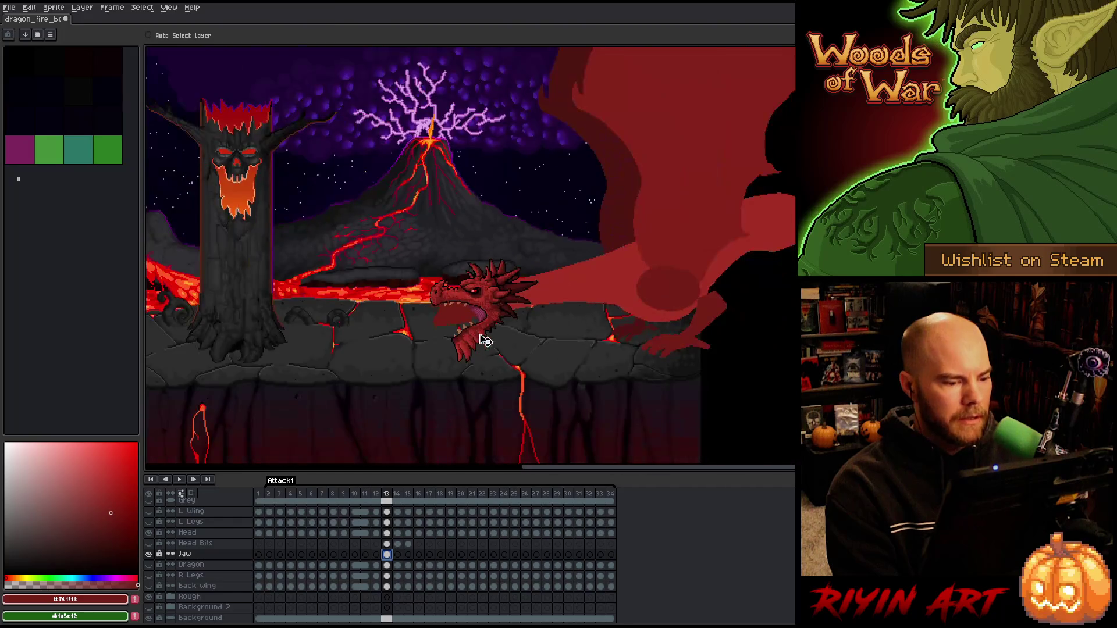
scroll(486, 337, "up", 1)
scroll(488, 321, "down", 3)
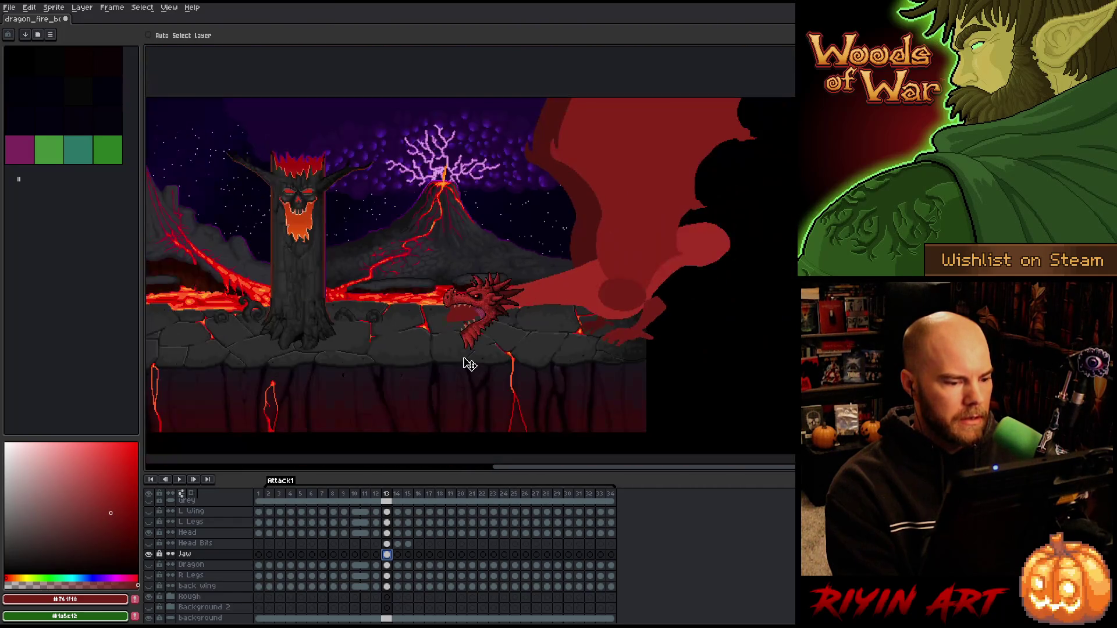
scroll(484, 330, "up", 3)
mouse_move(488, 329)
left_mouse_down()
mouse_move(472, 309)
mouse_move(479, 319)
left_mouse_up()
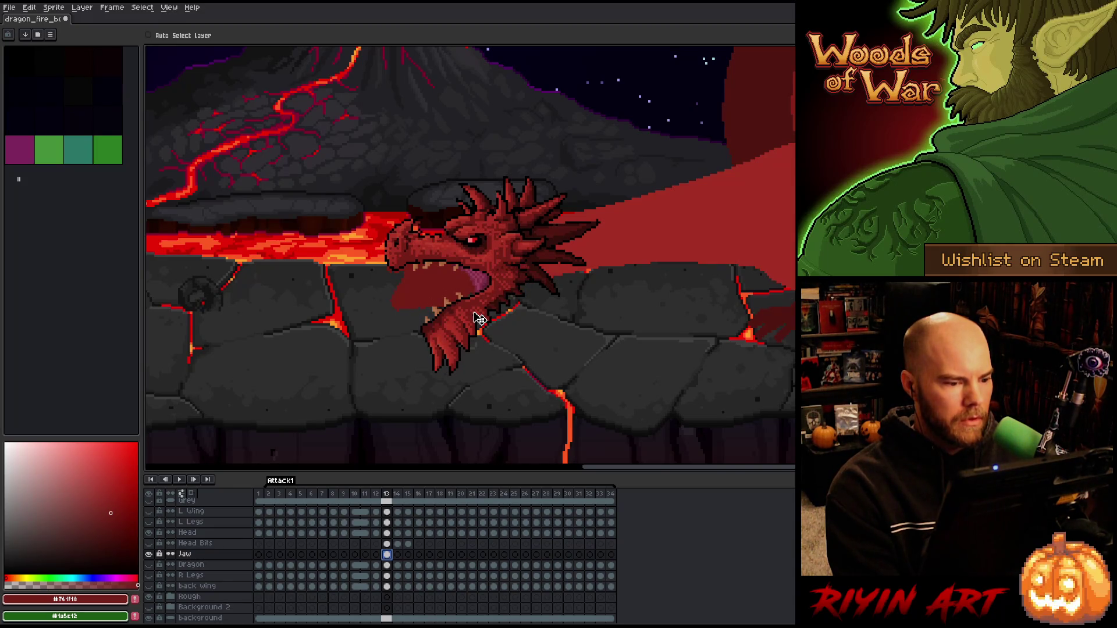
scroll(480, 313, "down", 3)
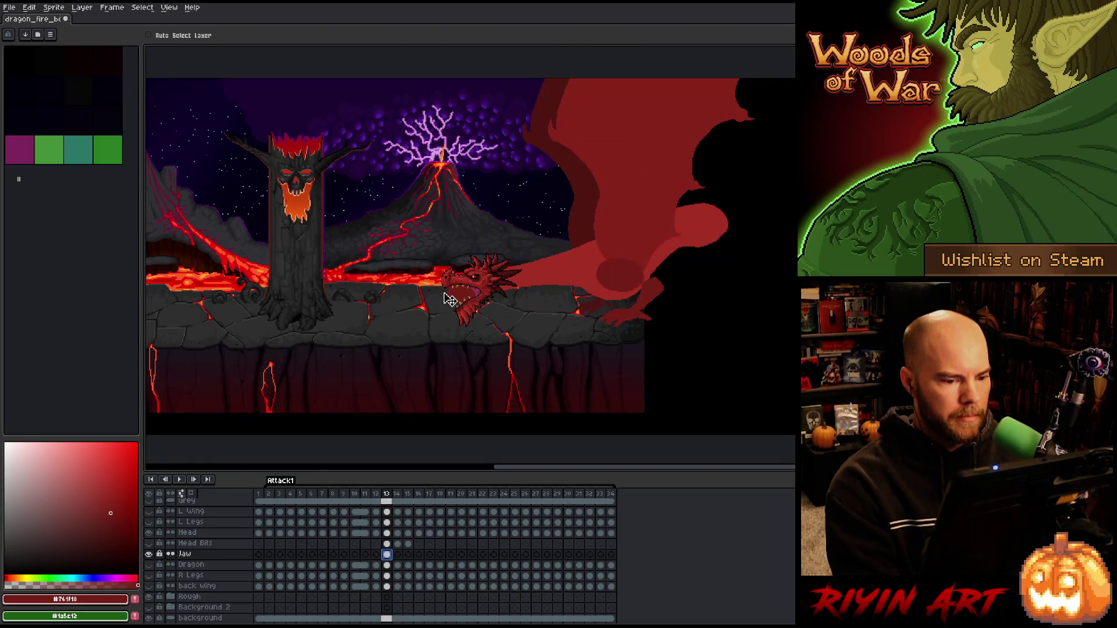
scroll(529, 299, "up", 4)
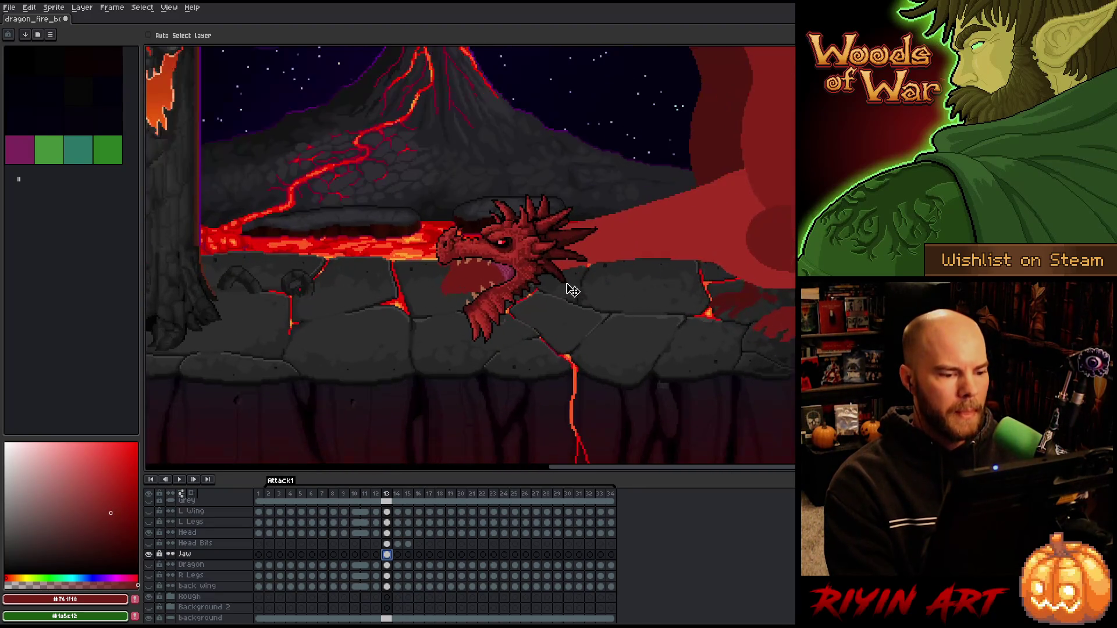
scroll(506, 322, "down", 4)
- Flip between frames 11, 12 and 13 to compare the raised and lowered head poses
key("Left")
key("Right")
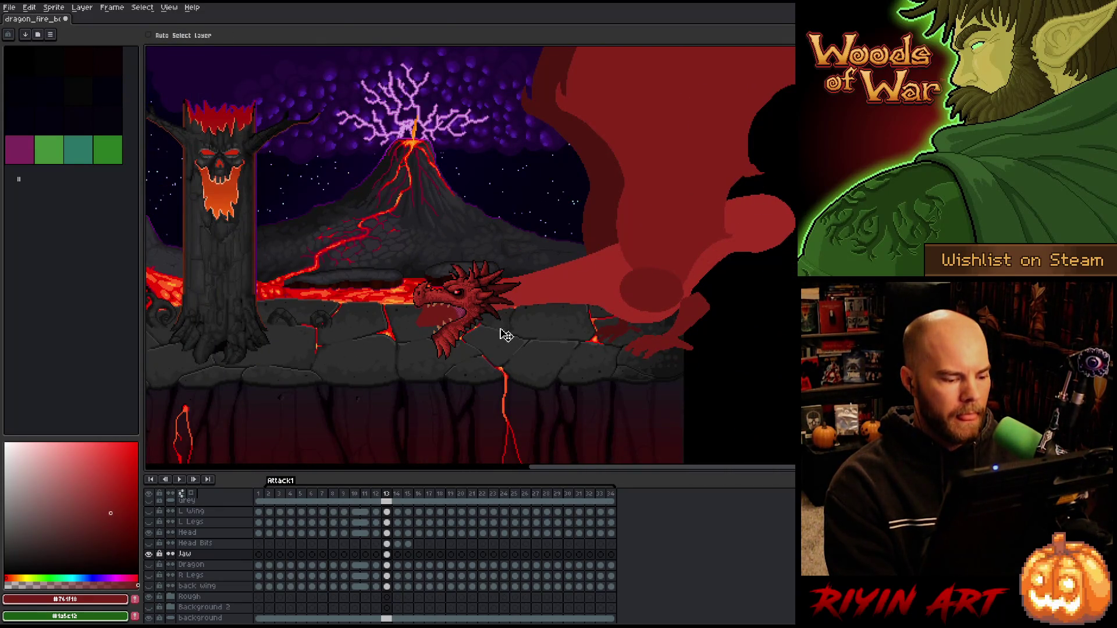
key("Left")
key("Left")
key("Right")
key("Right")
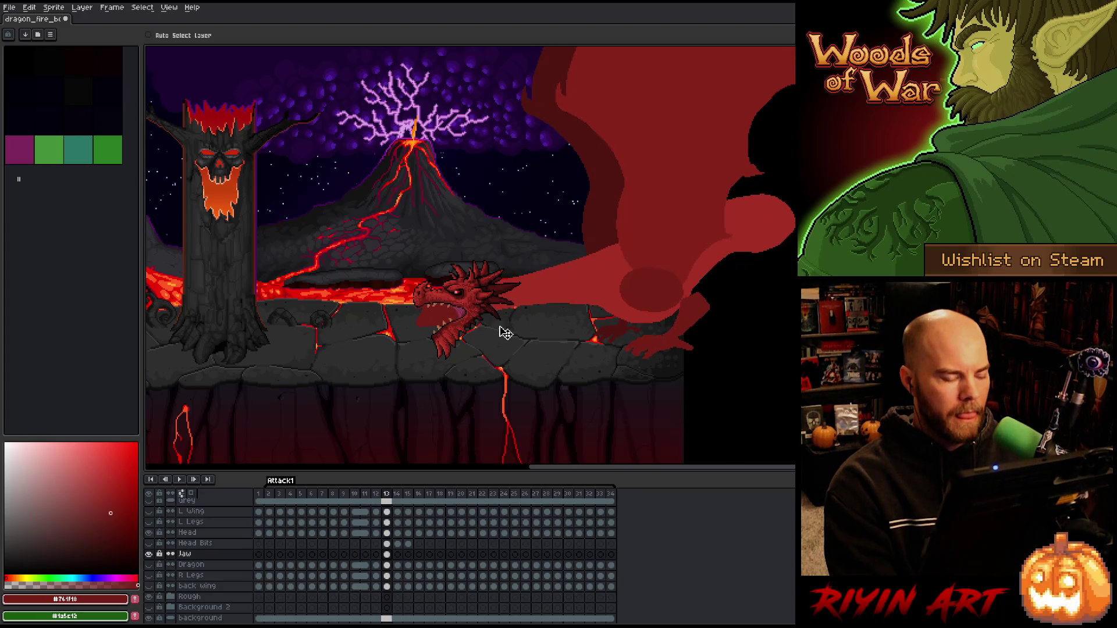
scroll(504, 334, "up", 2)
key("Left")
key("Left")
key("Right")
key("Right")
scroll(484, 326, "down", 1)
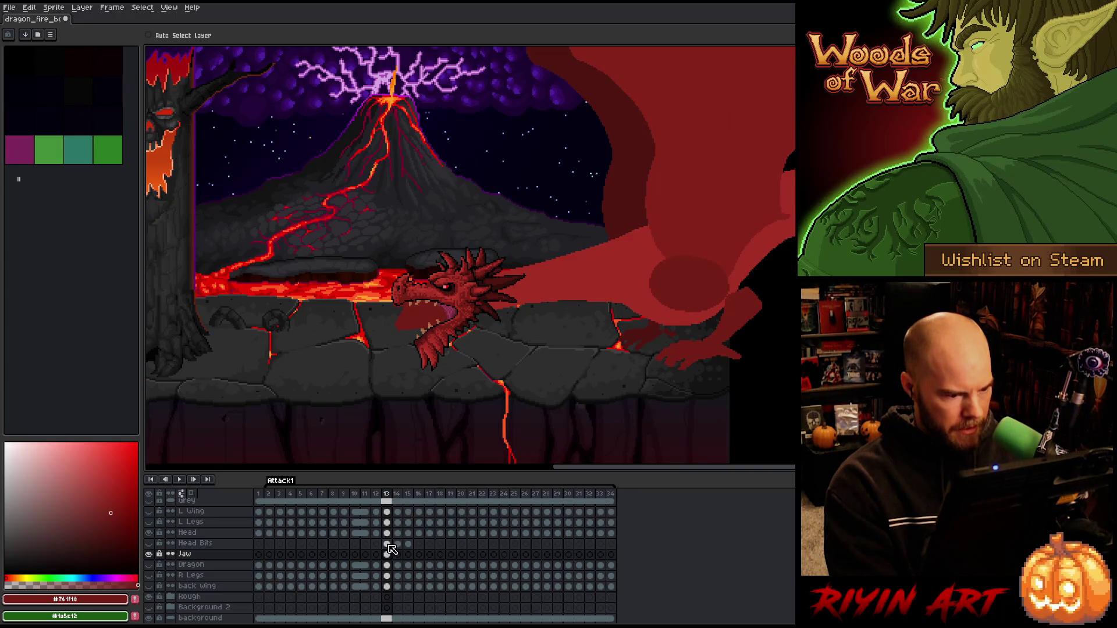
key("Left")
key("Right")
key("Left")
key("Right")
key("Left")
key("Right")
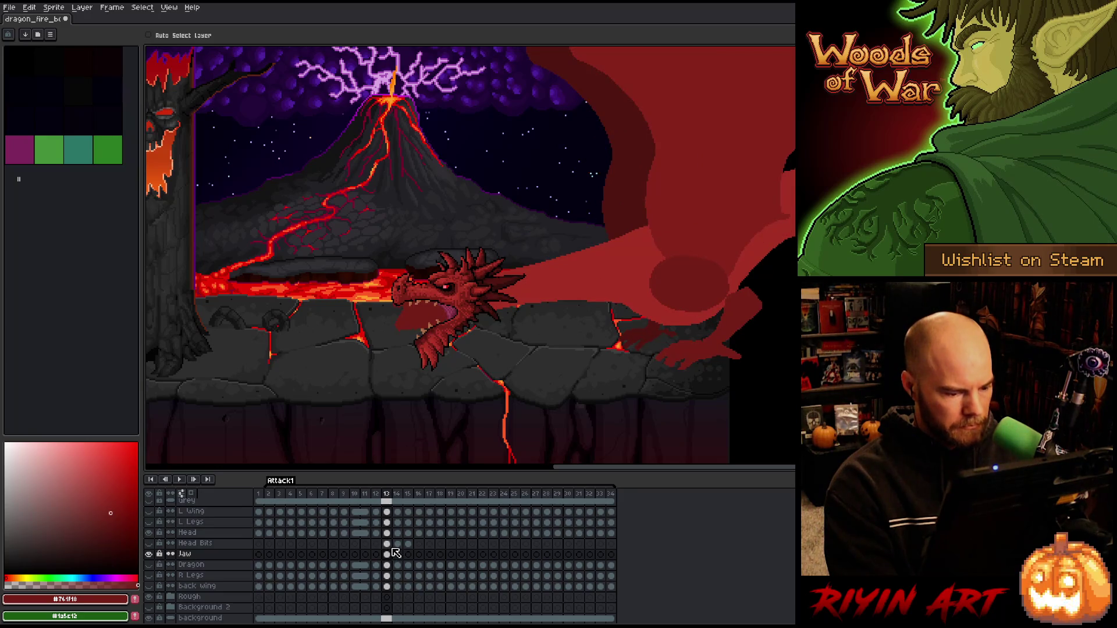
- Select the Head cel on frame 12 and drag the head down onto the lava ledge
left_click(409, 545)
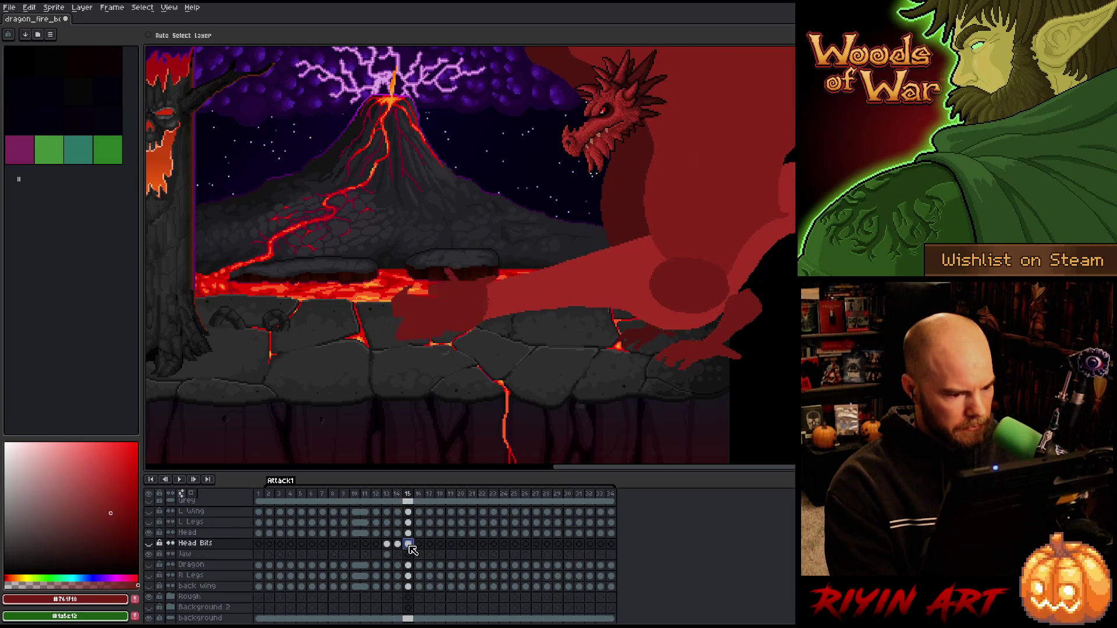
left_click_drag(410, 549, 378, 548)
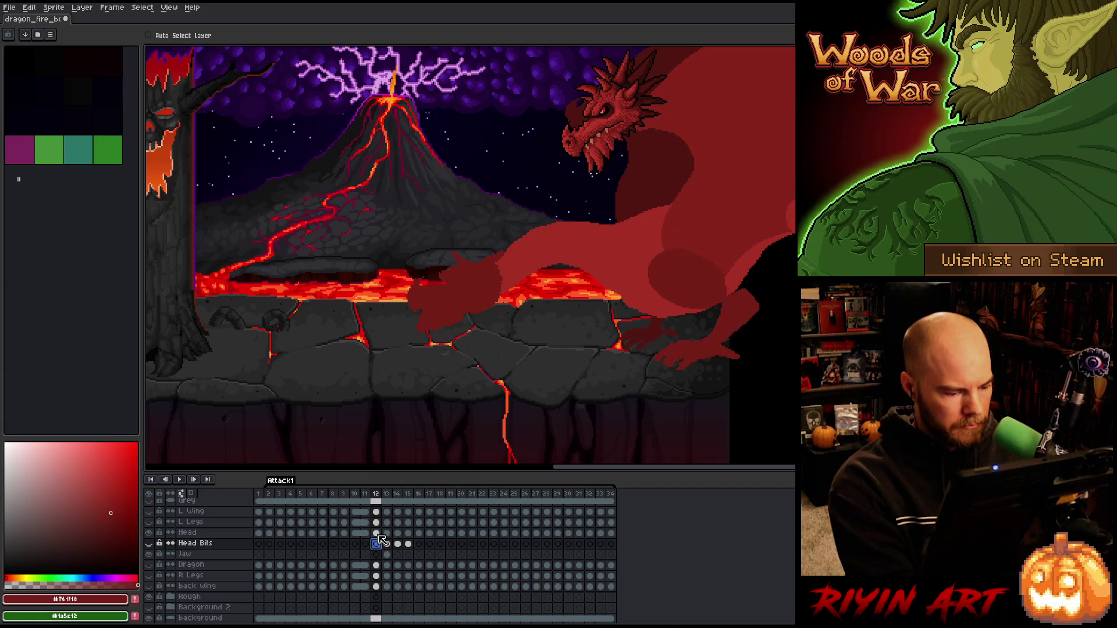
left_click(387, 538)
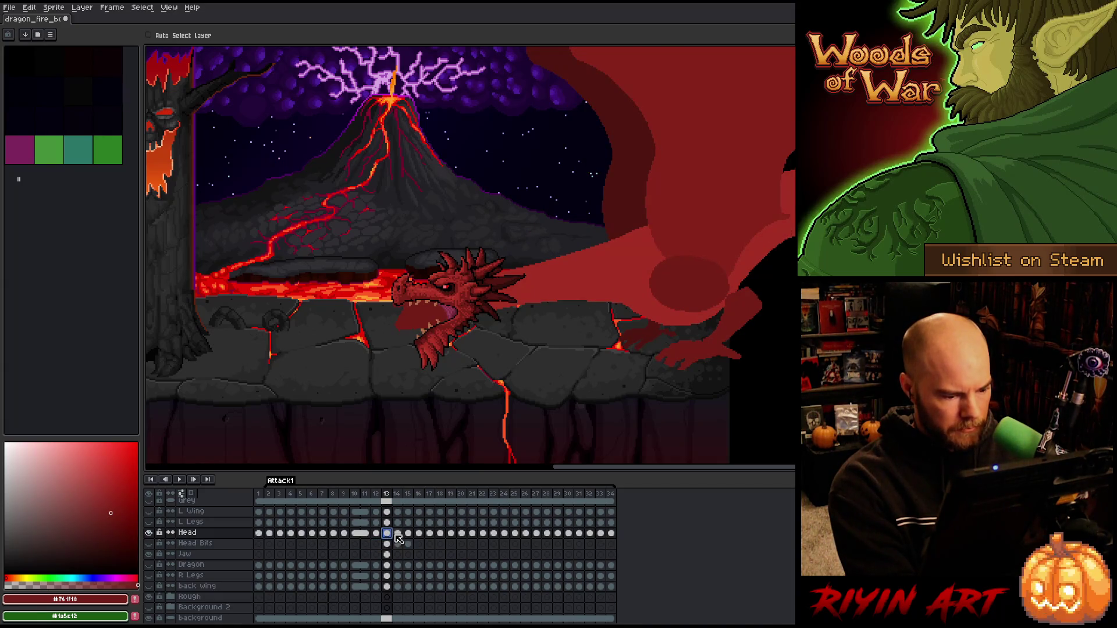
left_click(408, 544)
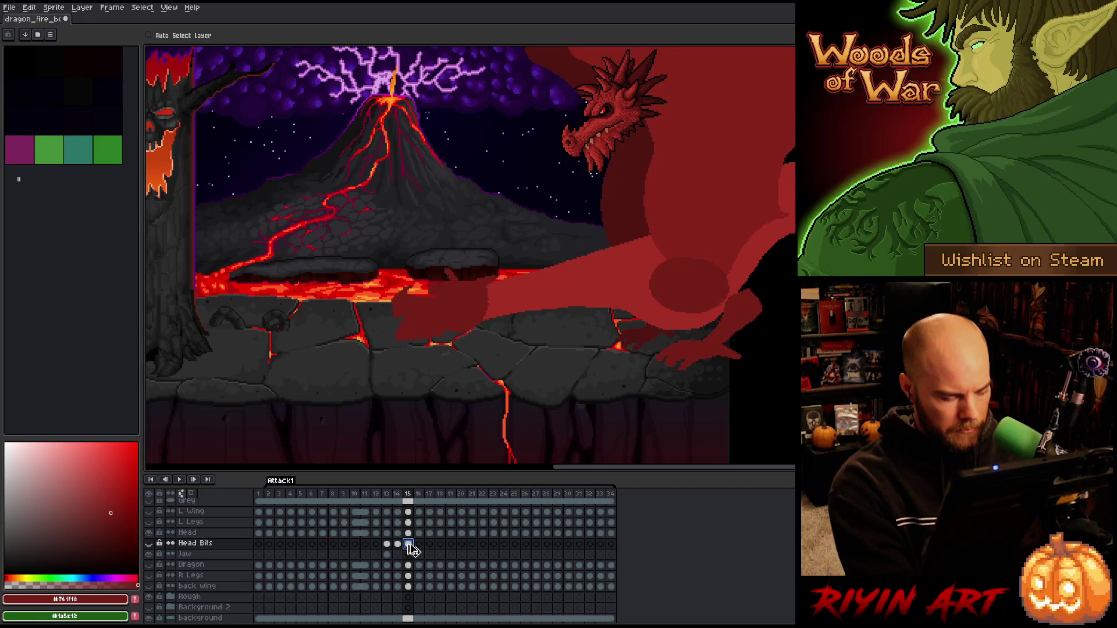
left_click(379, 533)
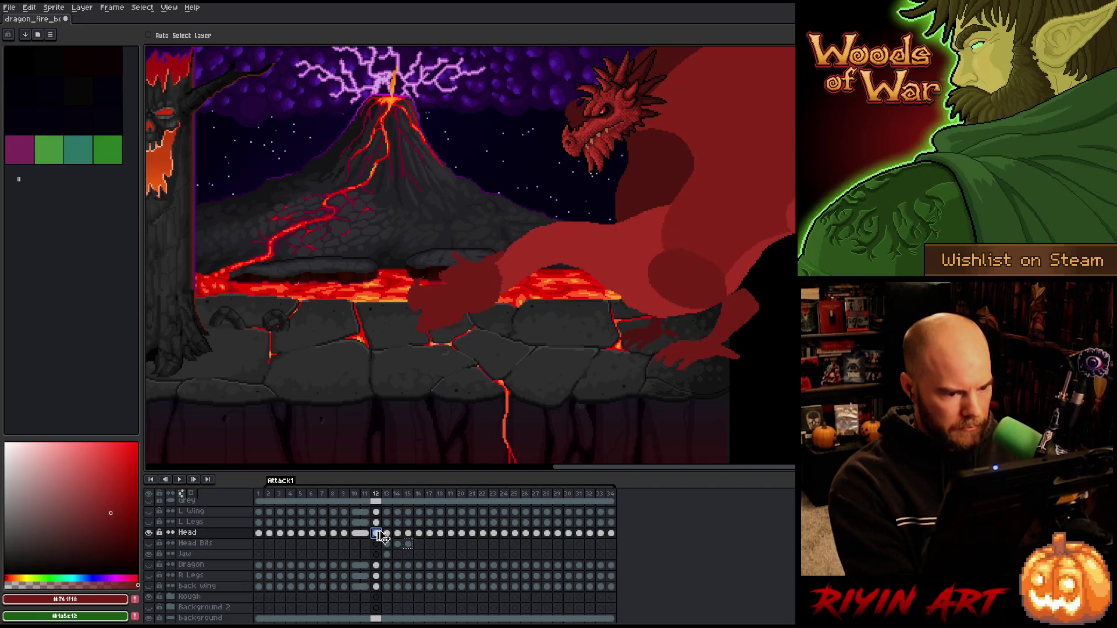
left_click(383, 537)
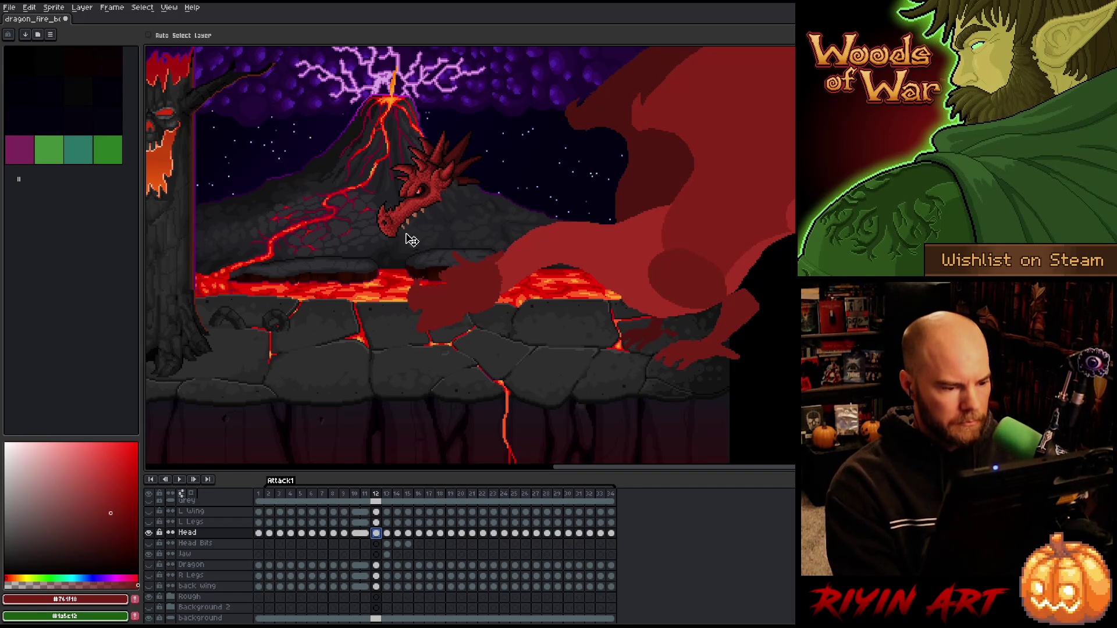
left_click_drag(431, 192, 463, 274)
- Rotate the frame 12 head to about -23° and shift it right and down onto the ledge
scroll(463, 274, "up", 2)
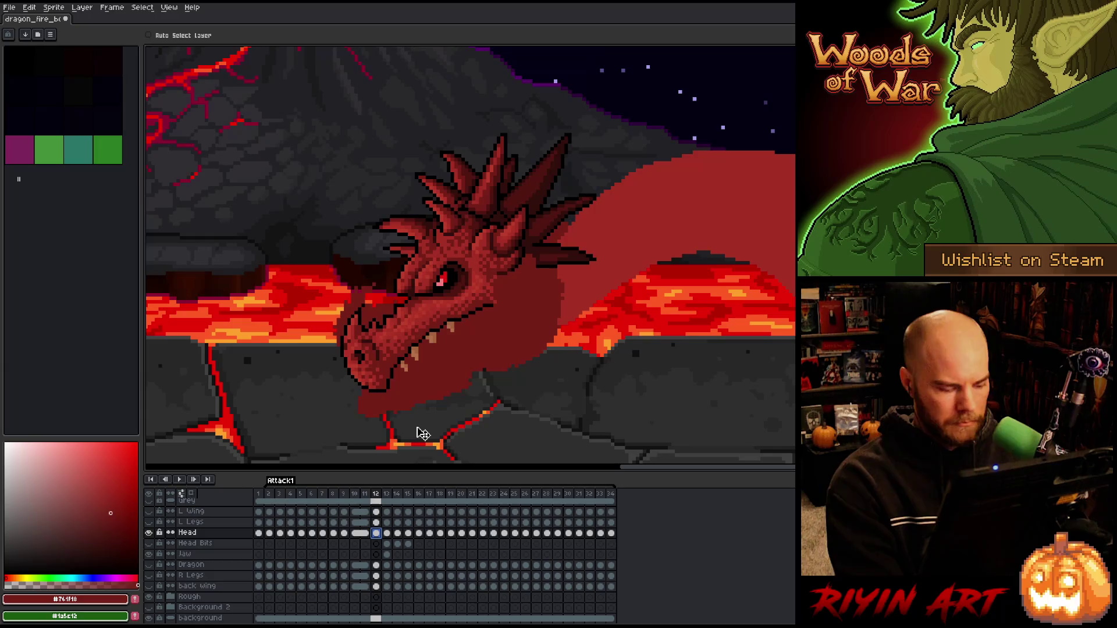
scroll(419, 429, "down", 2)
scroll(407, 322, "up", 1)
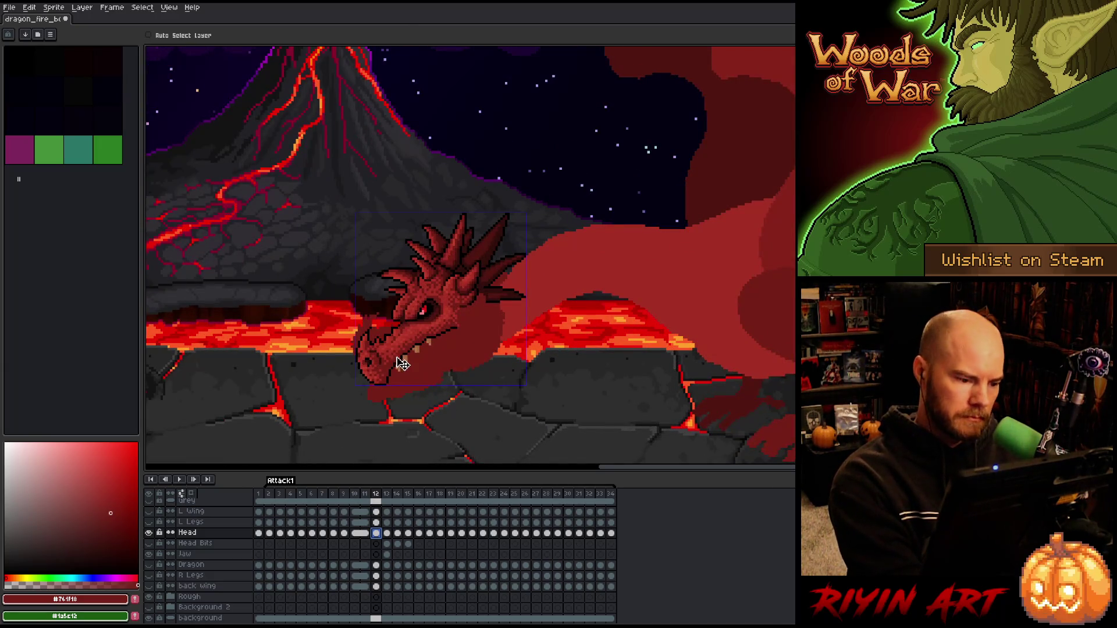
key("ctrl+t")
left_click_drag(344, 204, 368, 140)
left_click_drag(450, 296, 460, 302)
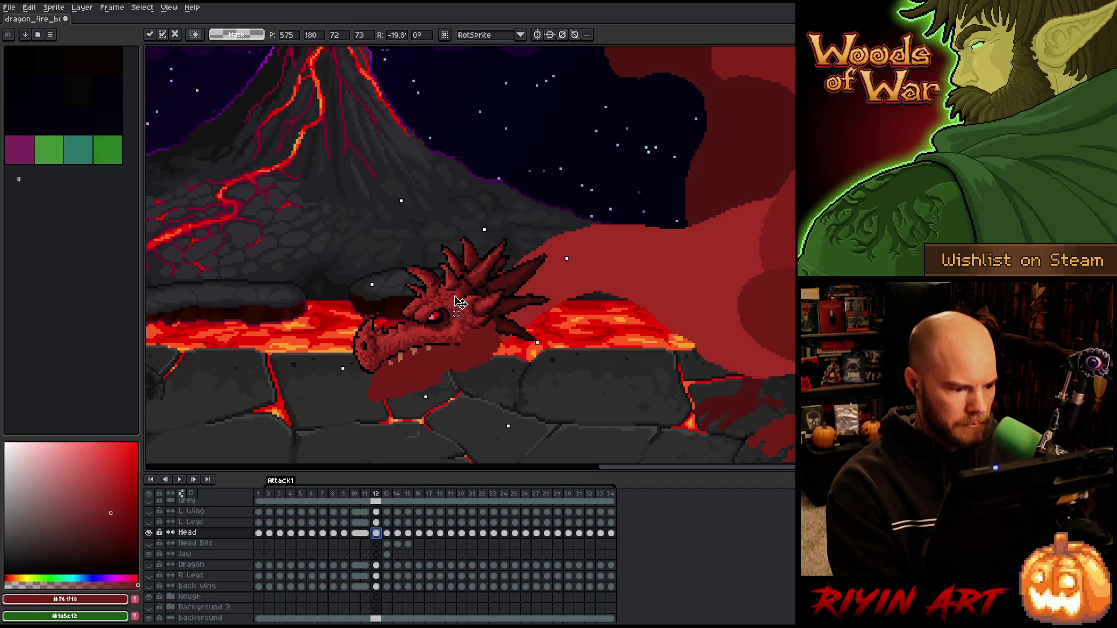
key("Up")
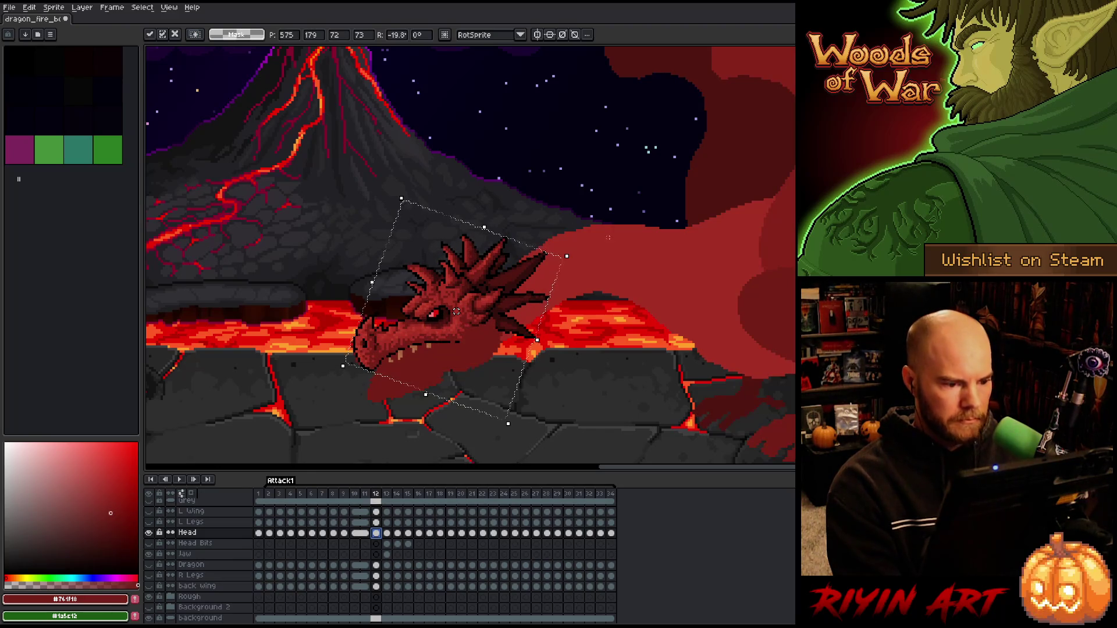
left_click_drag(574, 248, 583, 258)
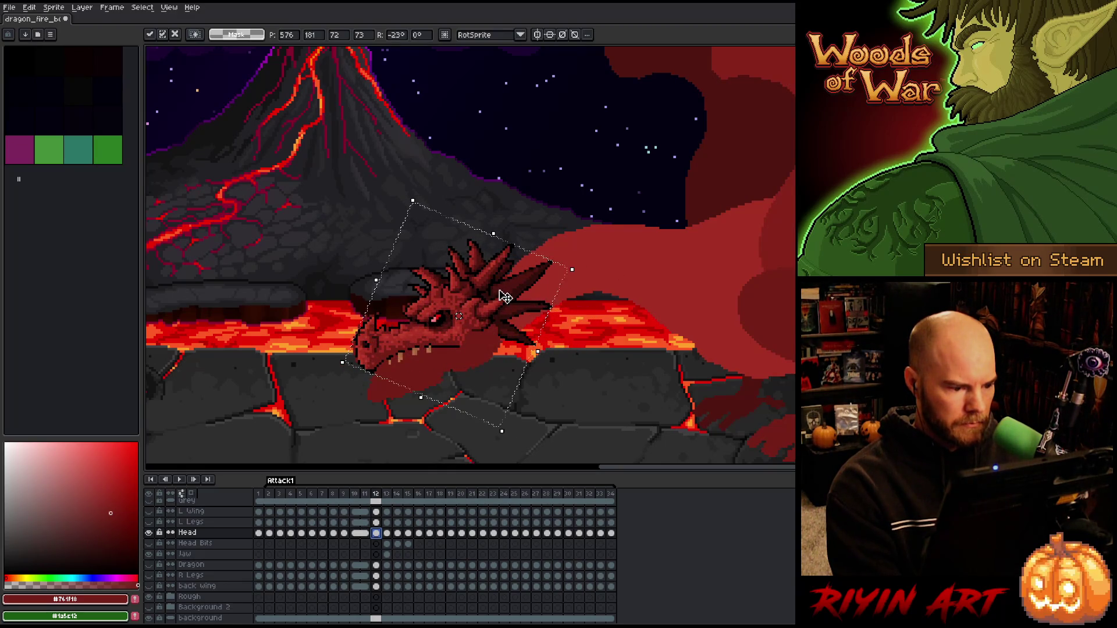
- Compare Fast Rotation with RotSprite, settle on RotSprite, and apply the frame 12 head rotation
left_click(486, 34)
left_click(483, 51)
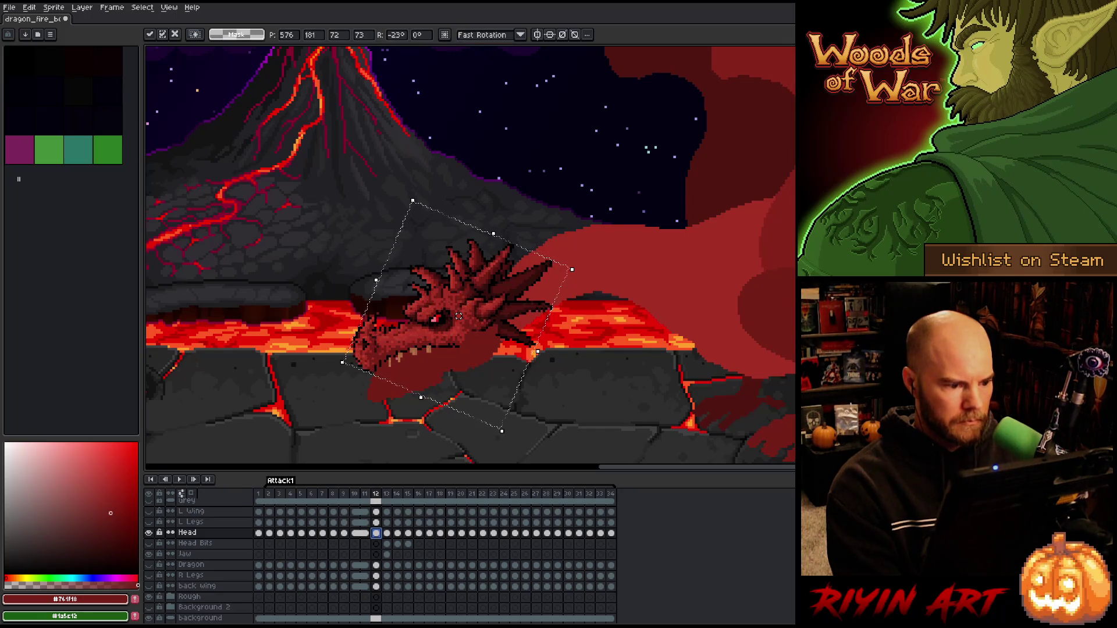
left_click(480, 36)
left_click(482, 58)
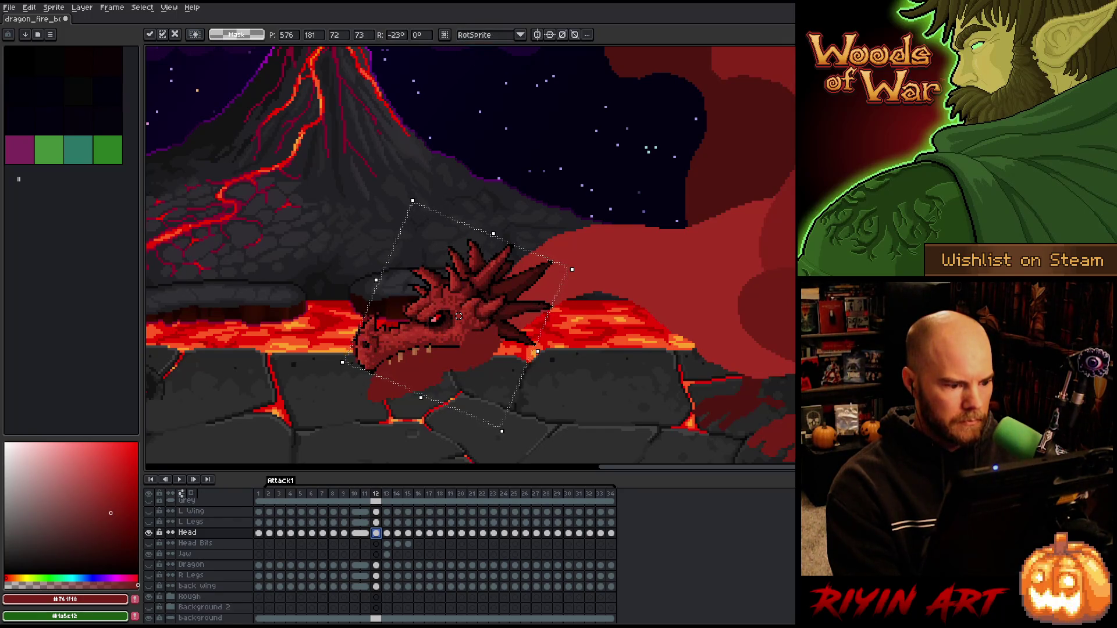
left_click(486, 36)
left_click(481, 50)
left_click(482, 37)
left_click(479, 58)
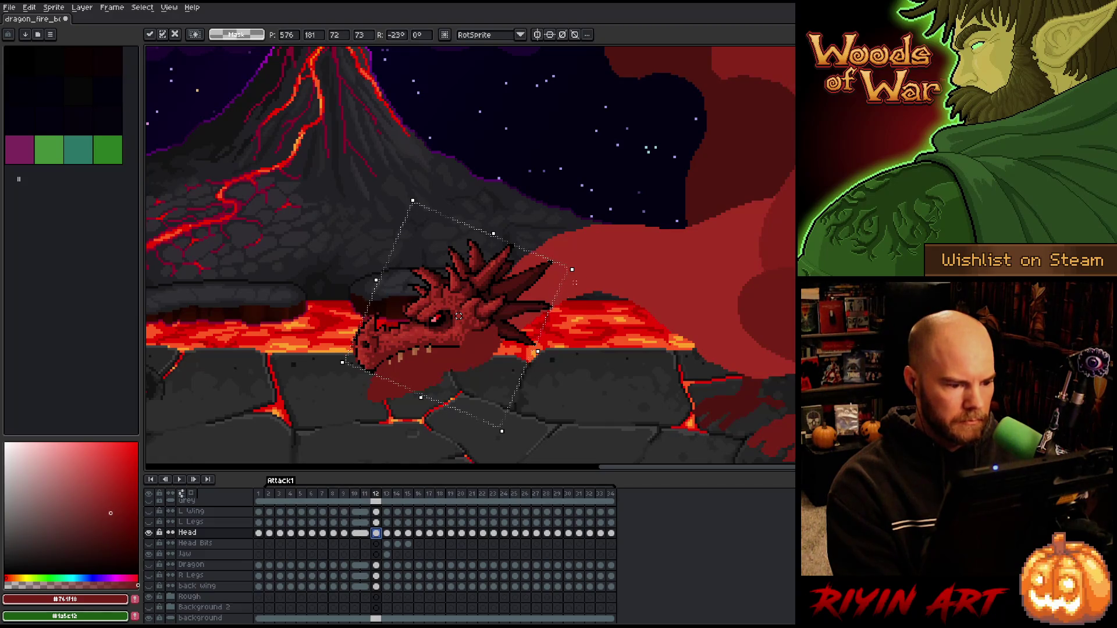
key("ctrl+d")
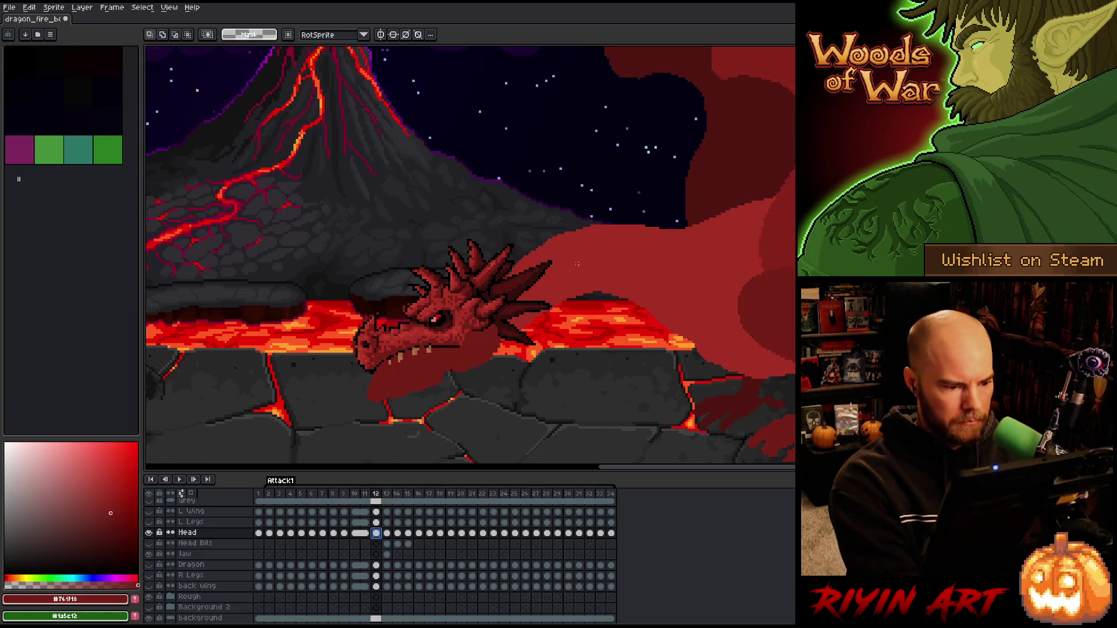
left_click(387, 554)
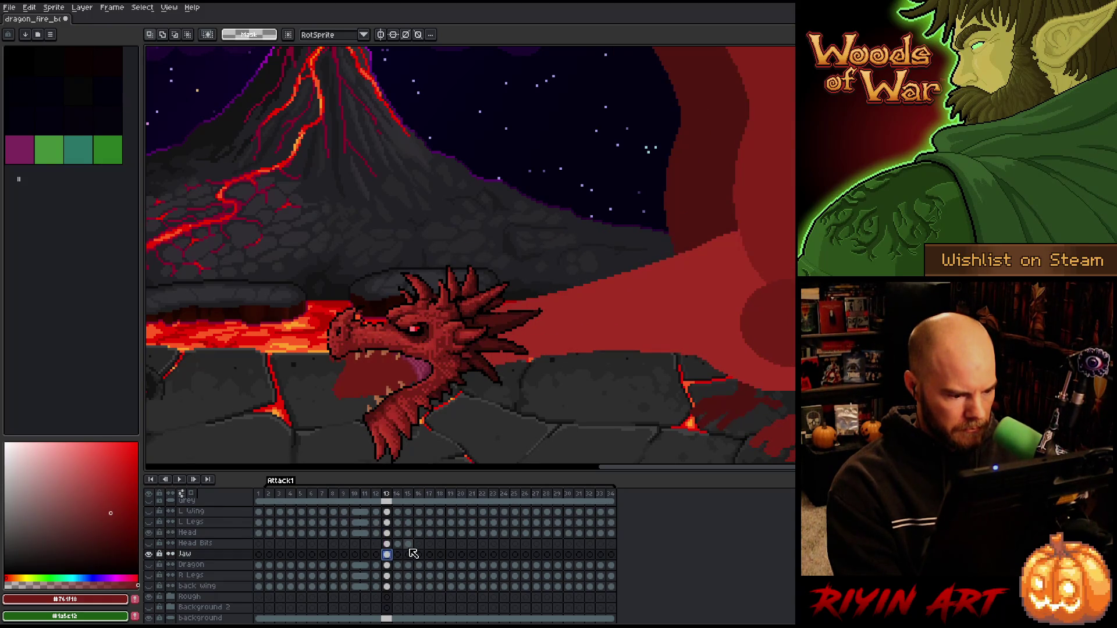
- Drag the frame 12 Jaw cel up and right under the lowered head, checking against frame 11
left_click(376, 554)
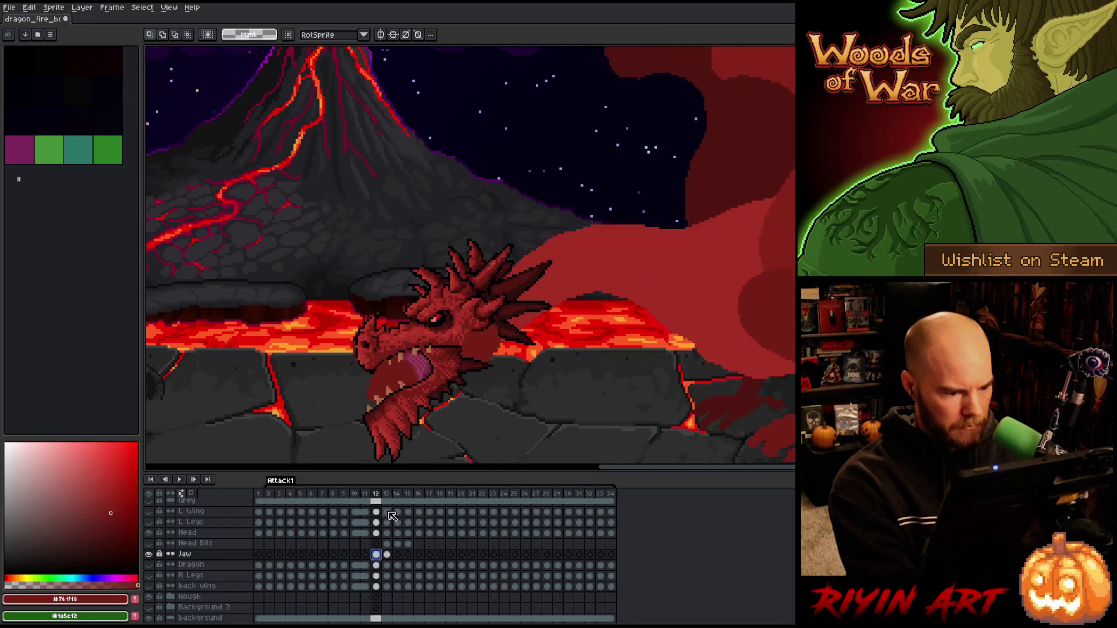
key("v")
mouse_move(416, 403)
left_mouse_down()
mouse_move(439, 377)
mouse_move(434, 386)
mouse_move(460, 381)
mouse_move(440, 377)
left_mouse_up()
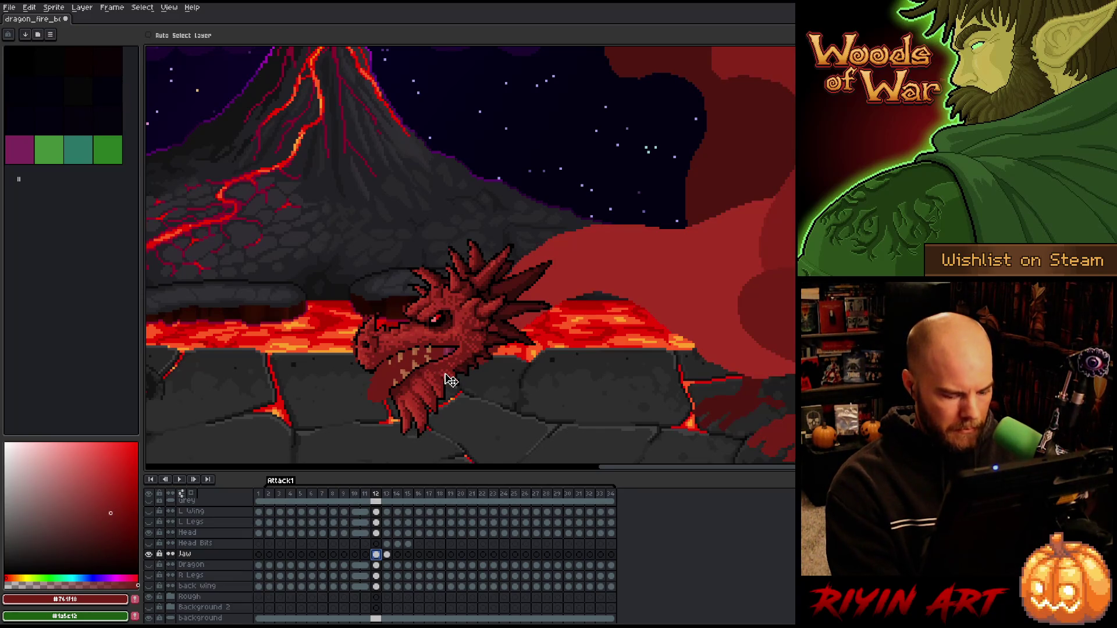
key("comma")
key("period")
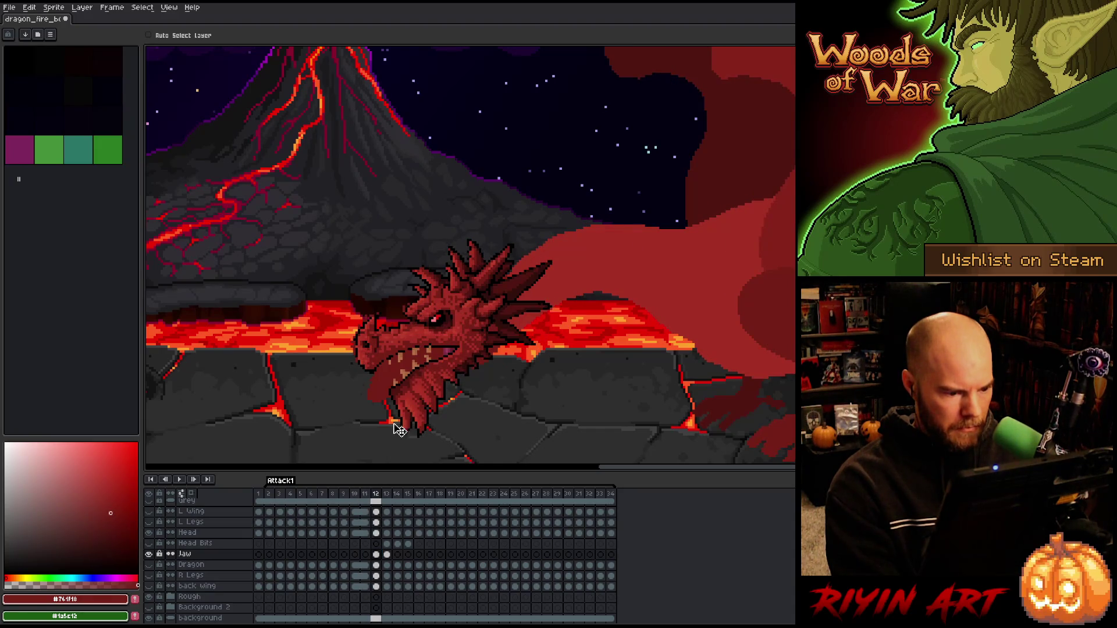
left_click(366, 533)
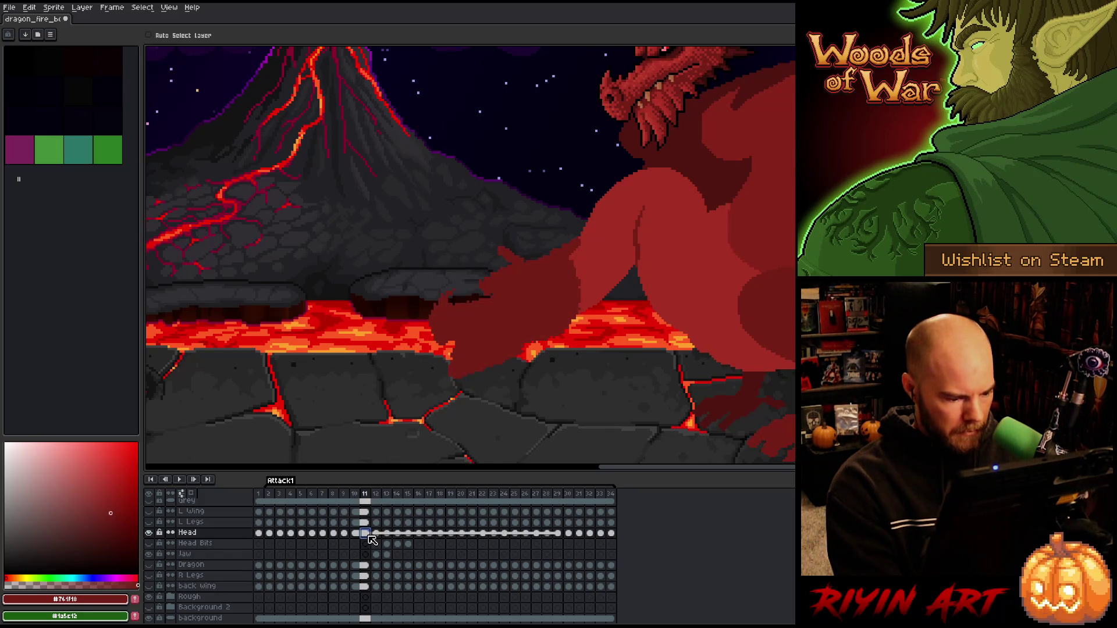
- Unlink the frame 11 Head cel from its linked copies
right_click(366, 534)
left_click(380, 557)
left_click(358, 535)
right_click(360, 538)
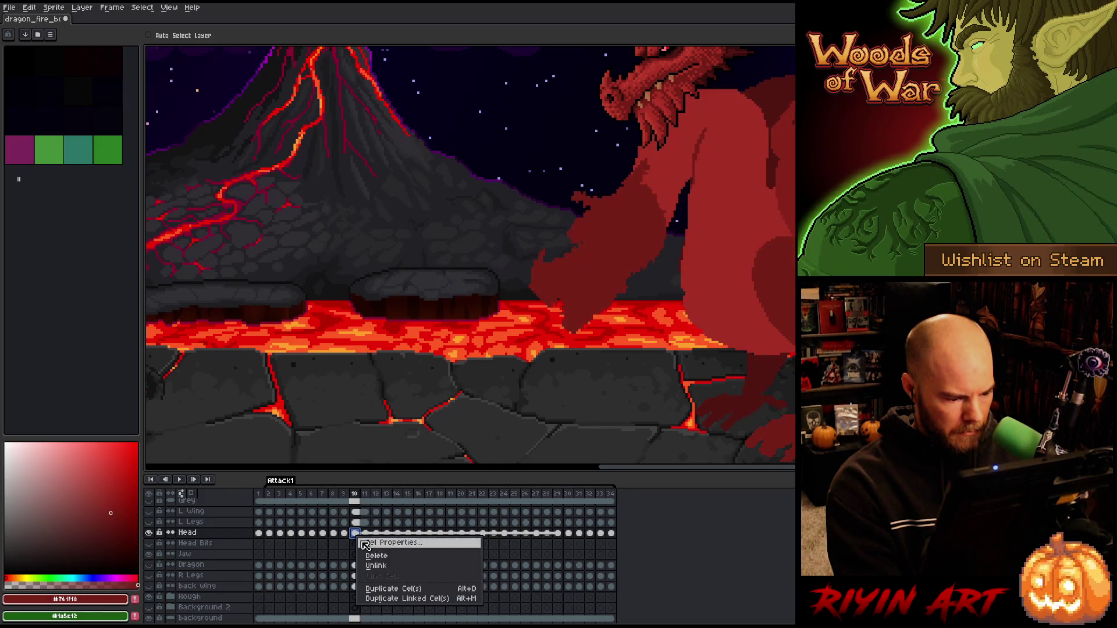
left_click(378, 568)
left_click(366, 535)
- Lower the frame 11 head onto the lava, tilt it about 18°, and apply
mouse_move(673, 114)
left_mouse_down()
mouse_move(522, 360)
mouse_move(504, 366)
left_mouse_up()
key("Right")
key("Right")
key("Right")
key("Up")
key("Up")
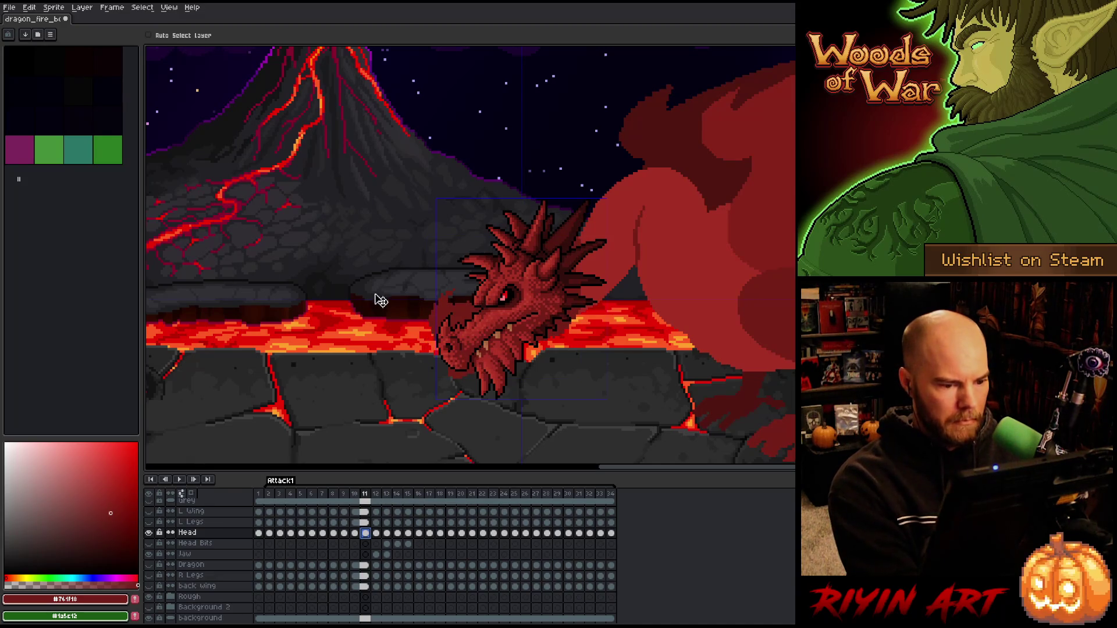
key("ctrl+t")
left_click_drag(429, 184, 476, 139)
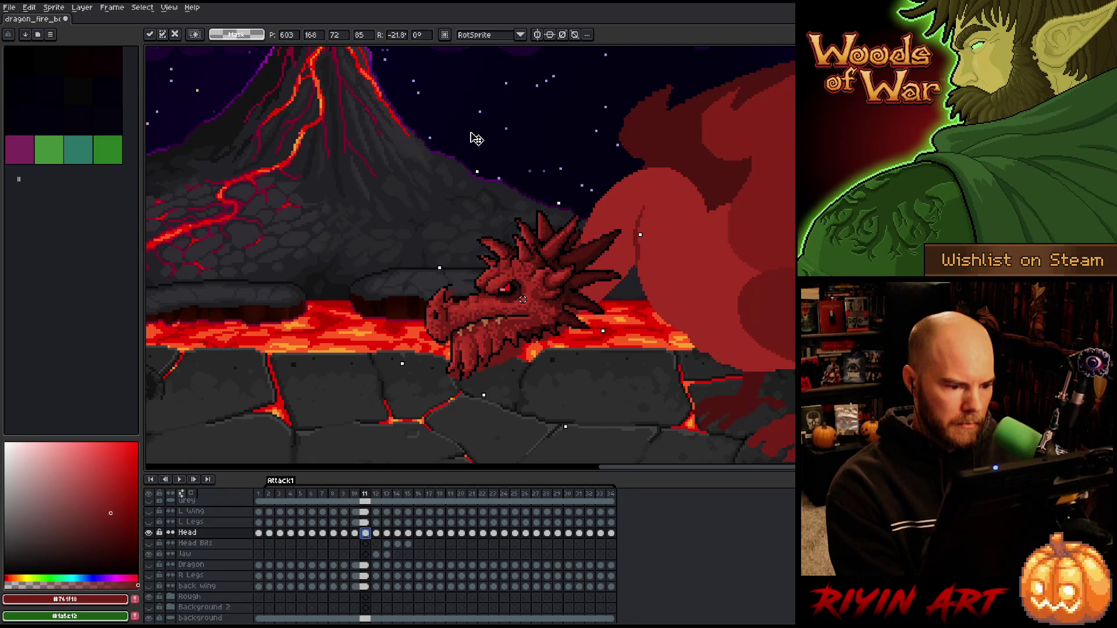
left_click_drag(549, 289, 553, 293)
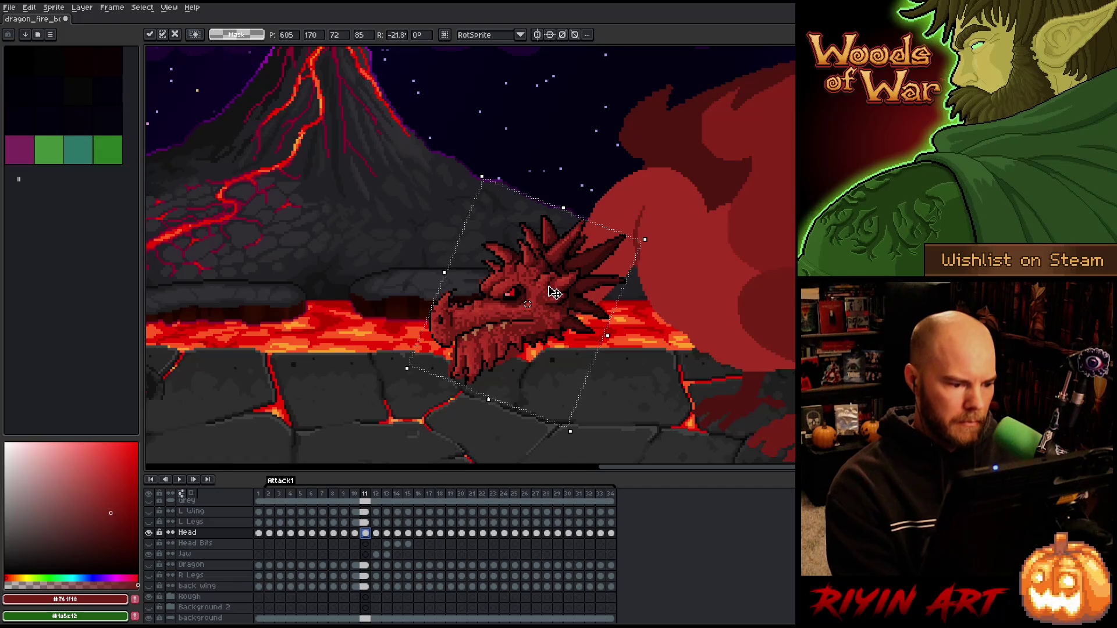
key("period")
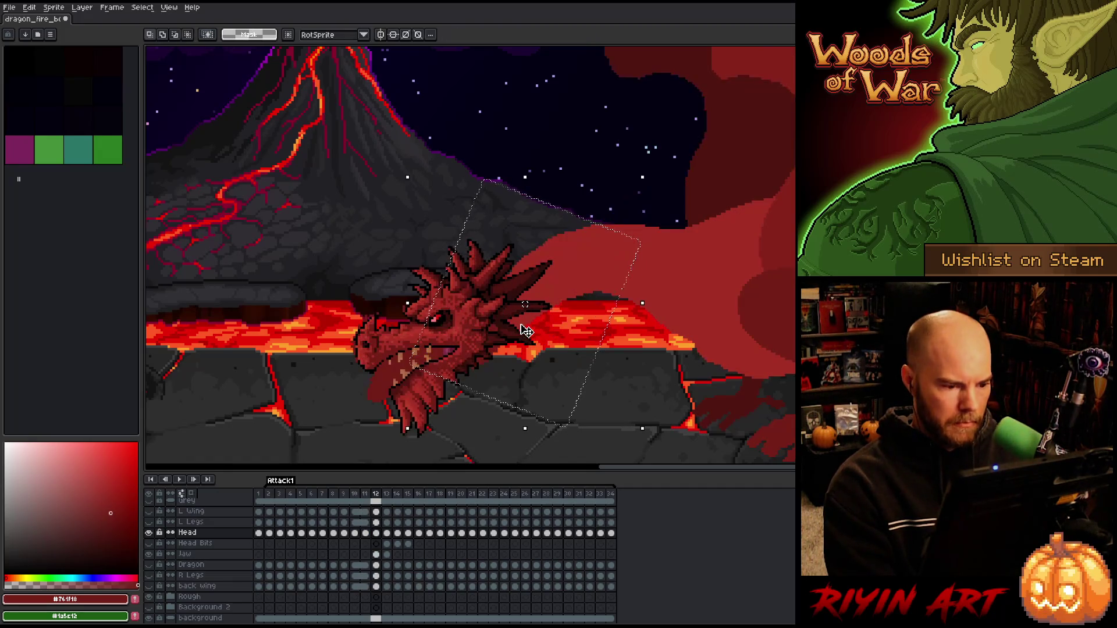
- Flip between frames 10, 11 and 12 to compare the head dip, ending on frame 10
key("comma")
key("period")
key("comma")
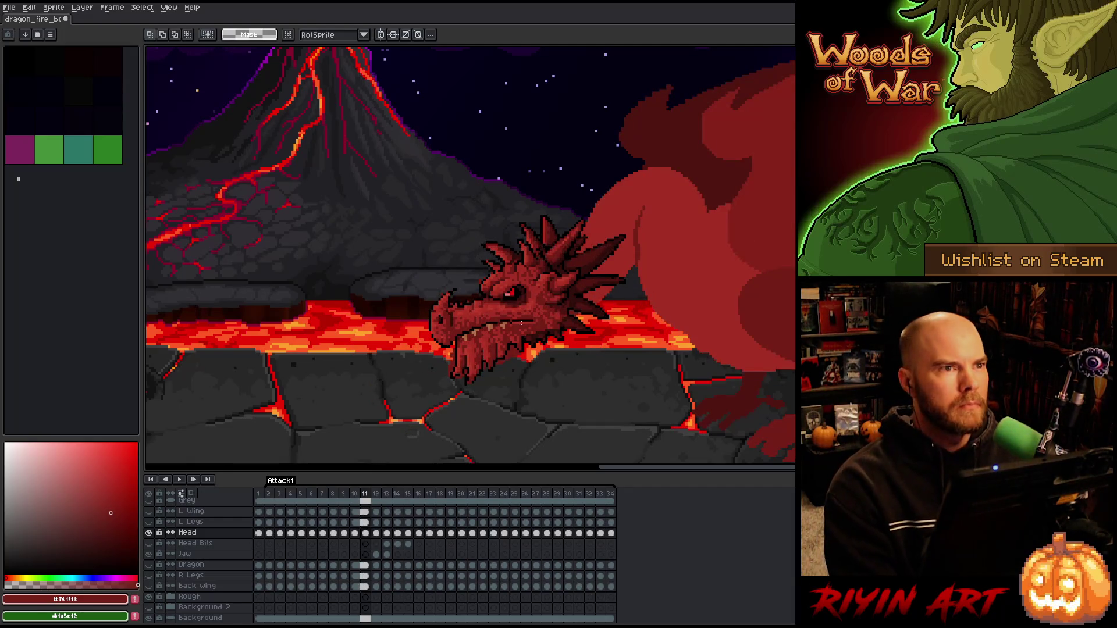
key("period")
key("comma")
key("period")
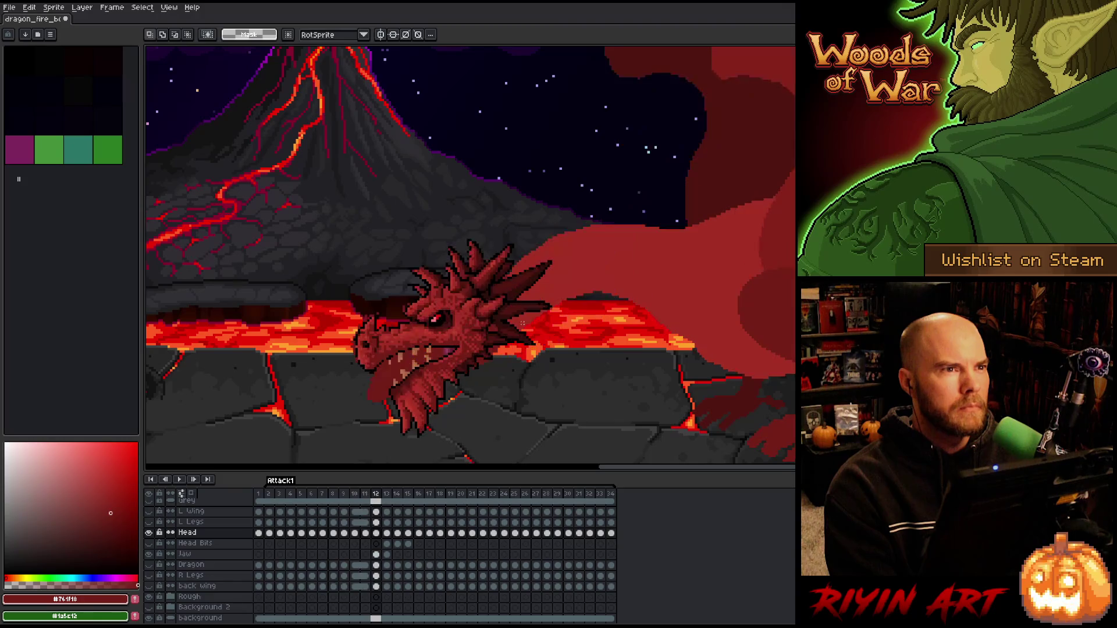
key("comma")
key("period")
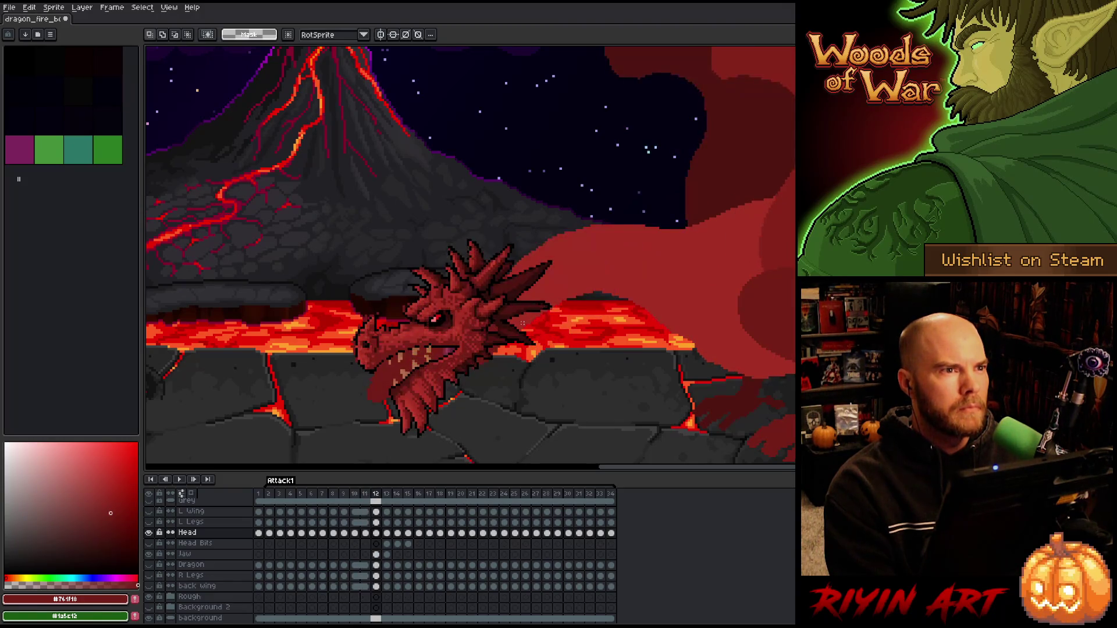
key("comma")
key("period")
key("comma")
key("period")
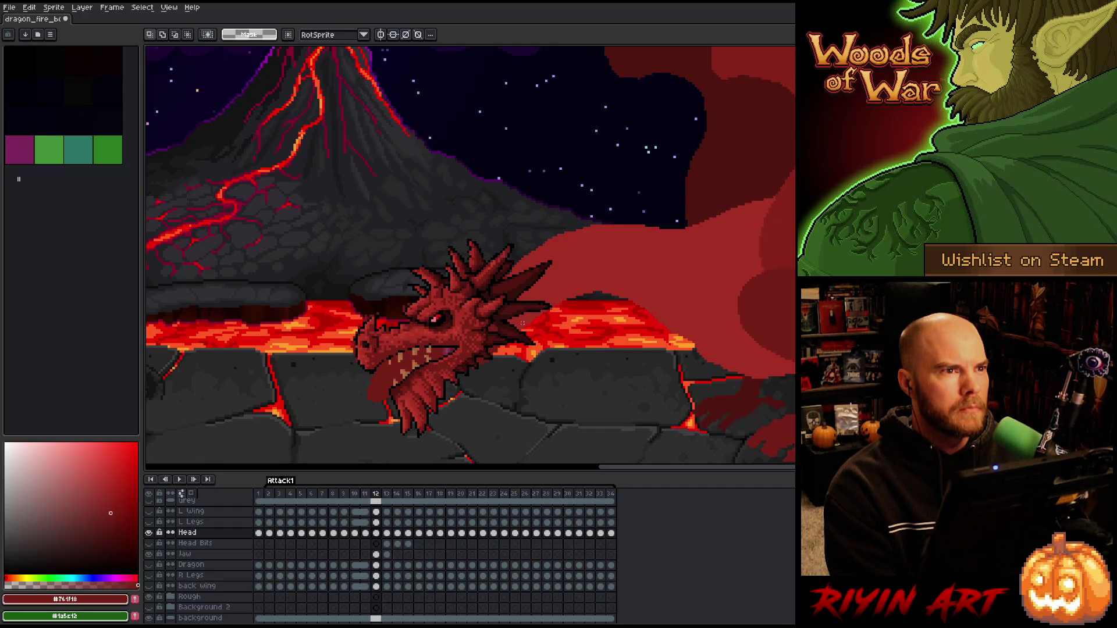
key("comma")
key("comma")
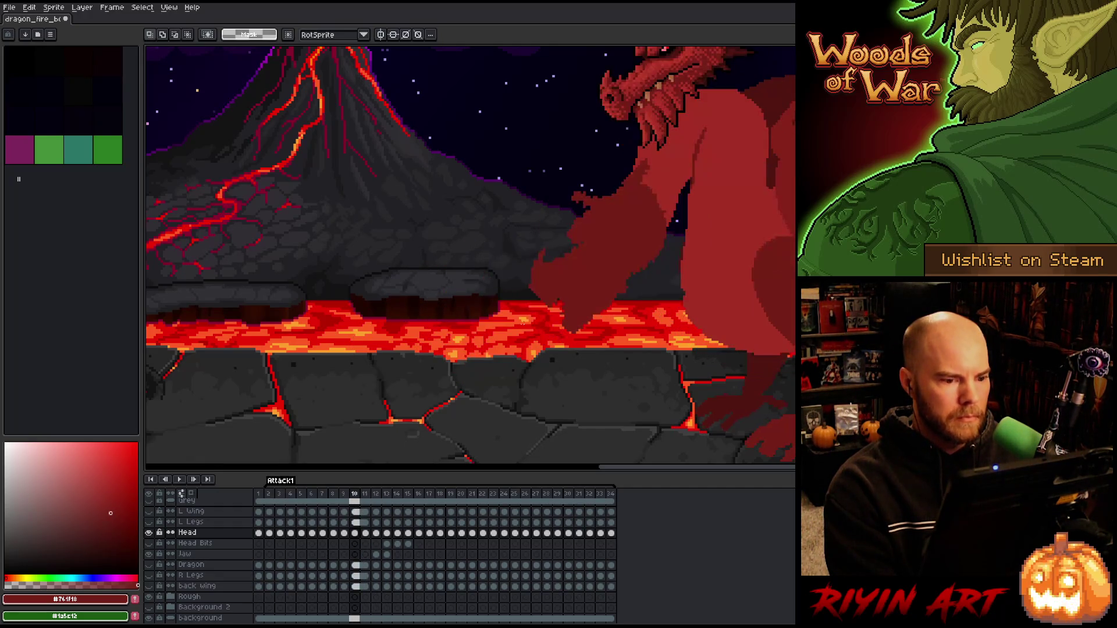
key("period")
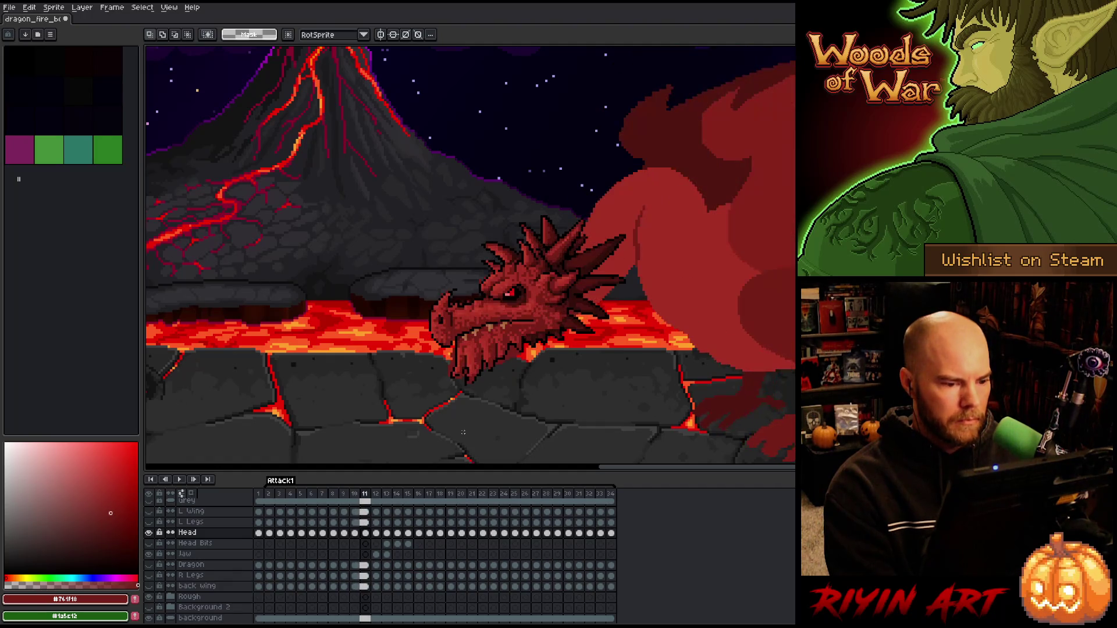
key("comma")
- Drag the frame 10 dragon head from the upper right down to the lava
key("v")
mouse_move(645, 121)
left_mouse_down()
mouse_move(597, 285)
mouse_move(487, 331)
mouse_move(412, 342)
left_mouse_up()
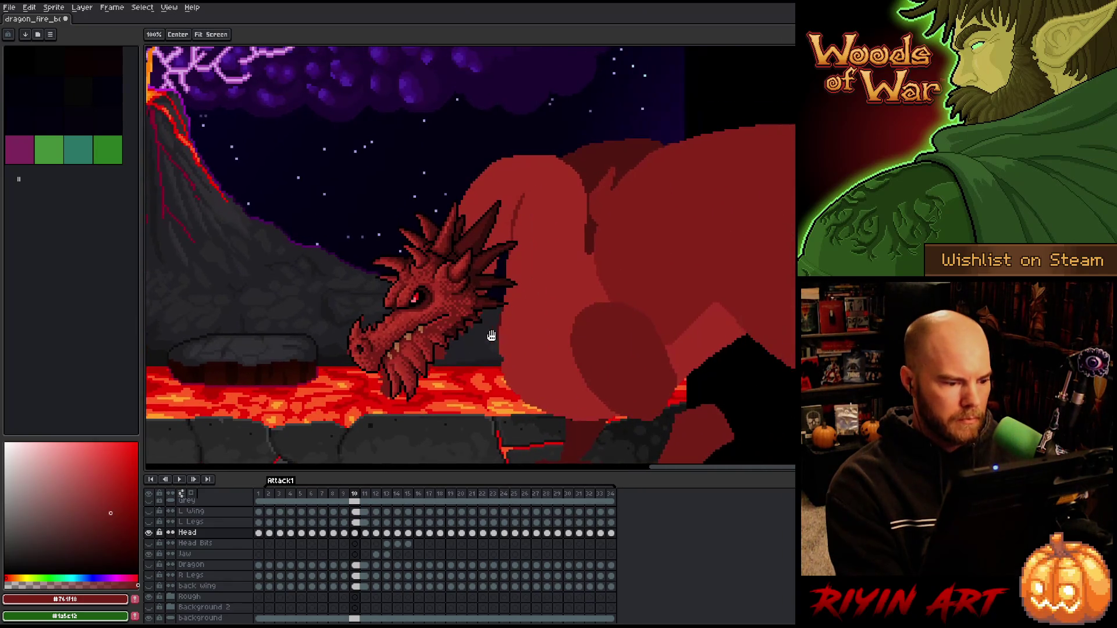
key("Left")
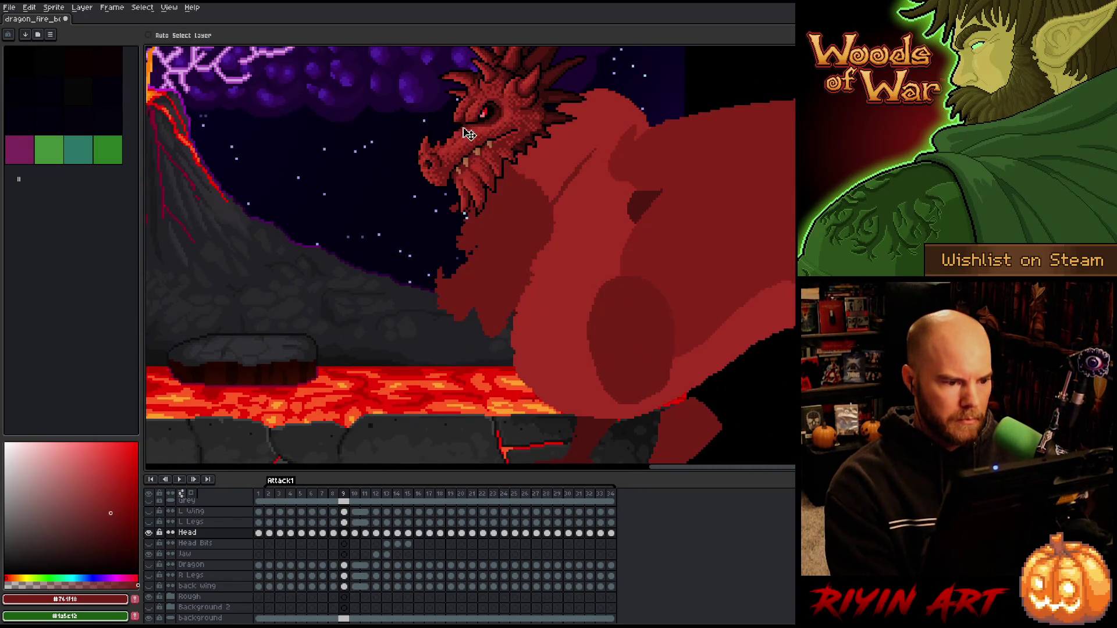
- On frame 9, lower the head about 210 px, tilt it about 10.7°, and apply
left_click_drag(491, 131, 504, 254)
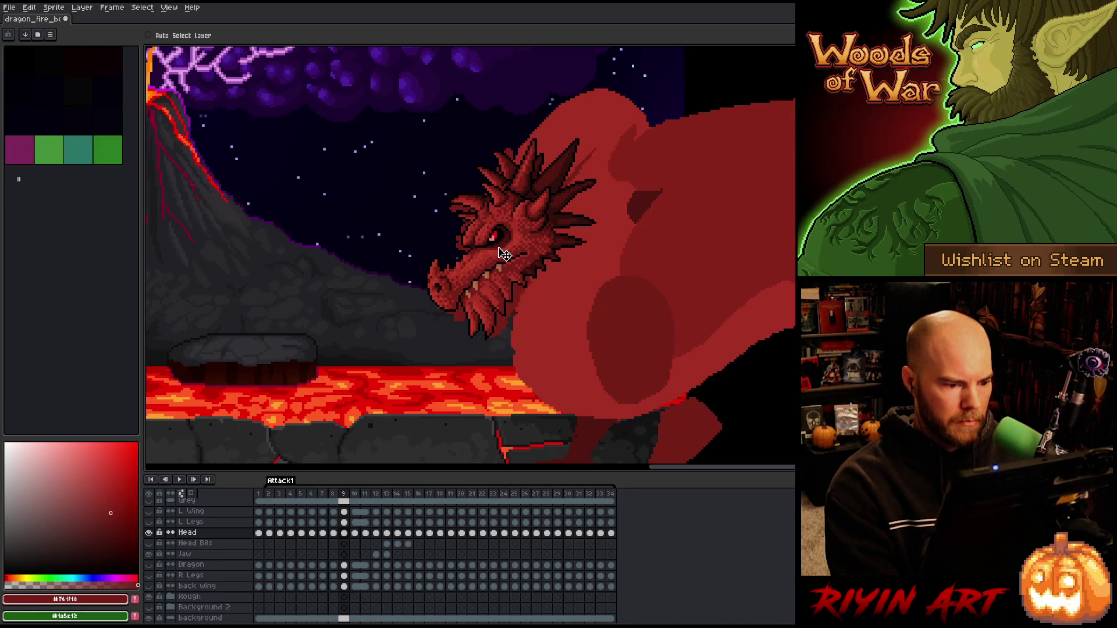
key("ctrl+t")
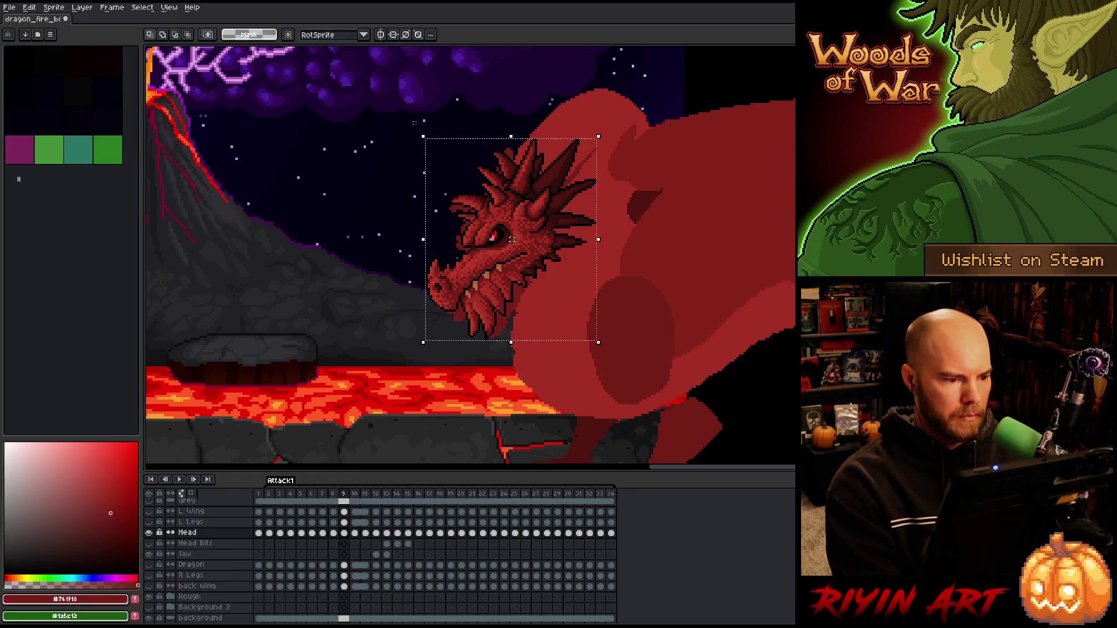
left_click_drag(417, 124, 396, 150)
left_click_drag(536, 230, 529, 232)
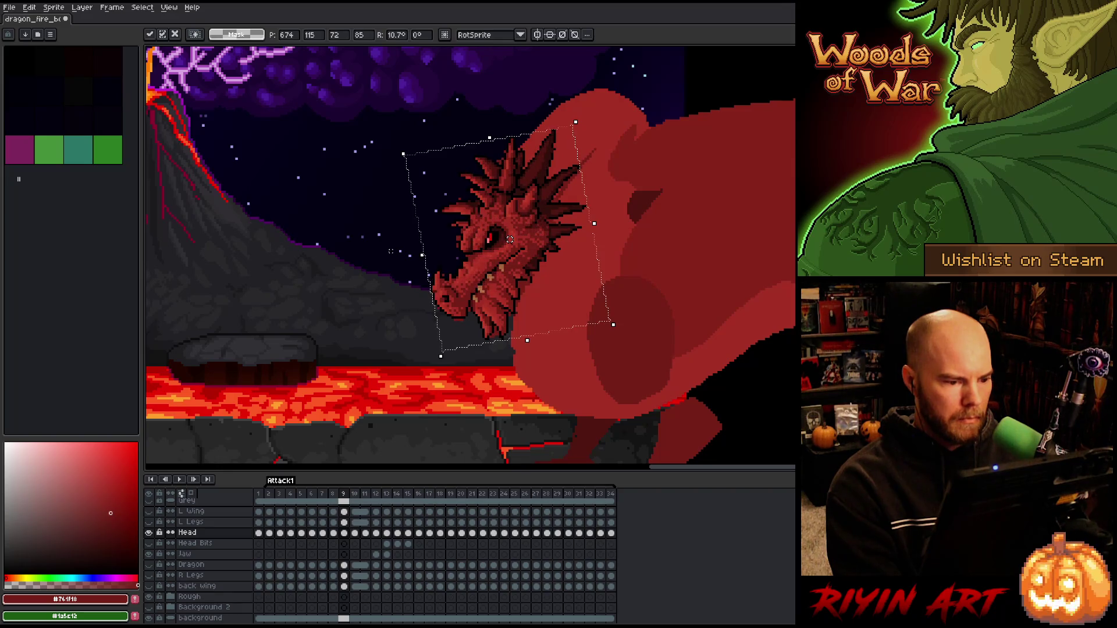
key("ctrl+d")
scroll(350, 253, "down", 2)
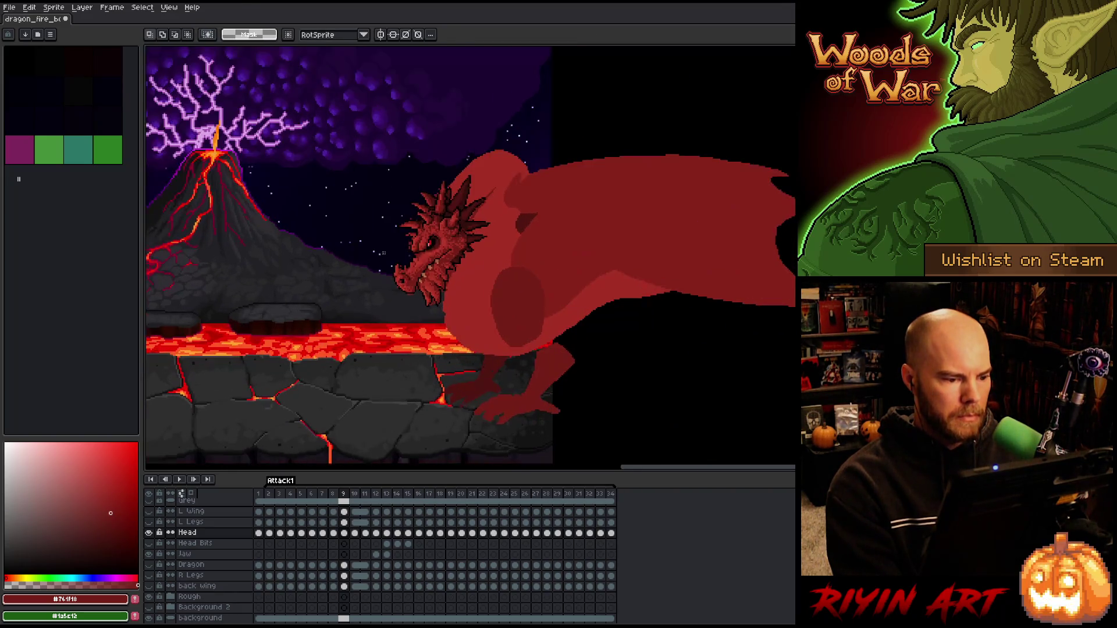
- On frame 8, rotate the dragon head to about 19.7° and lower it into the dip, then apply
scroll(381, 263, "up", 1)
key("Left")
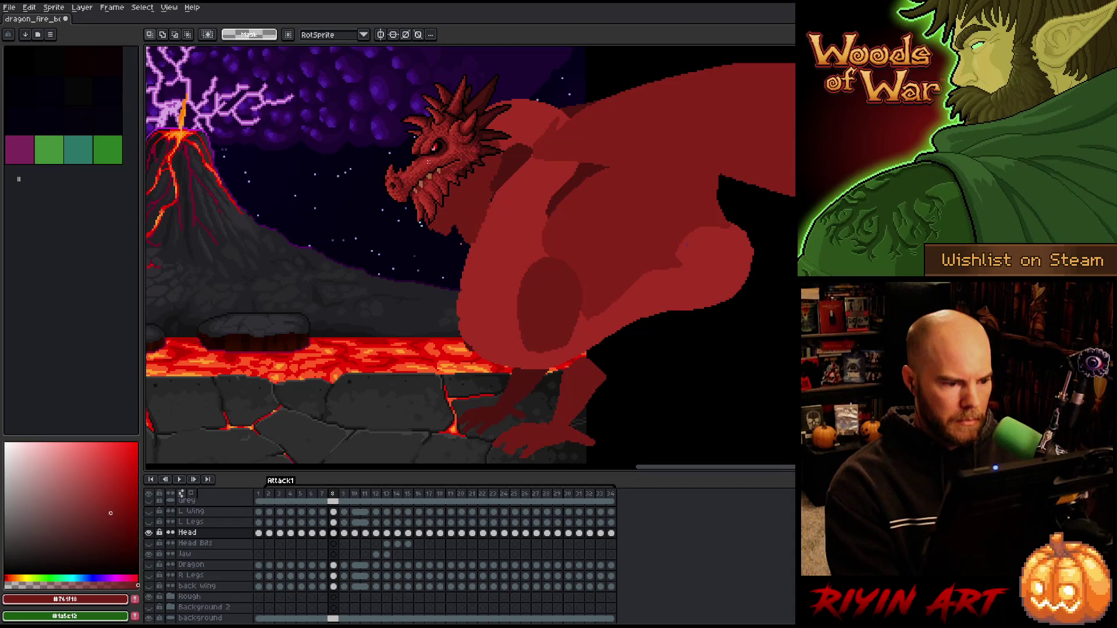
key("ctrl+shift+d")
mouse_move(369, 58)
left_mouse_down()
mouse_move(353, 115)
mouse_move(358, 99)
left_mouse_up()
left_click_drag(445, 152, 459, 166)
left_click_drag(379, 108, 372, 124)
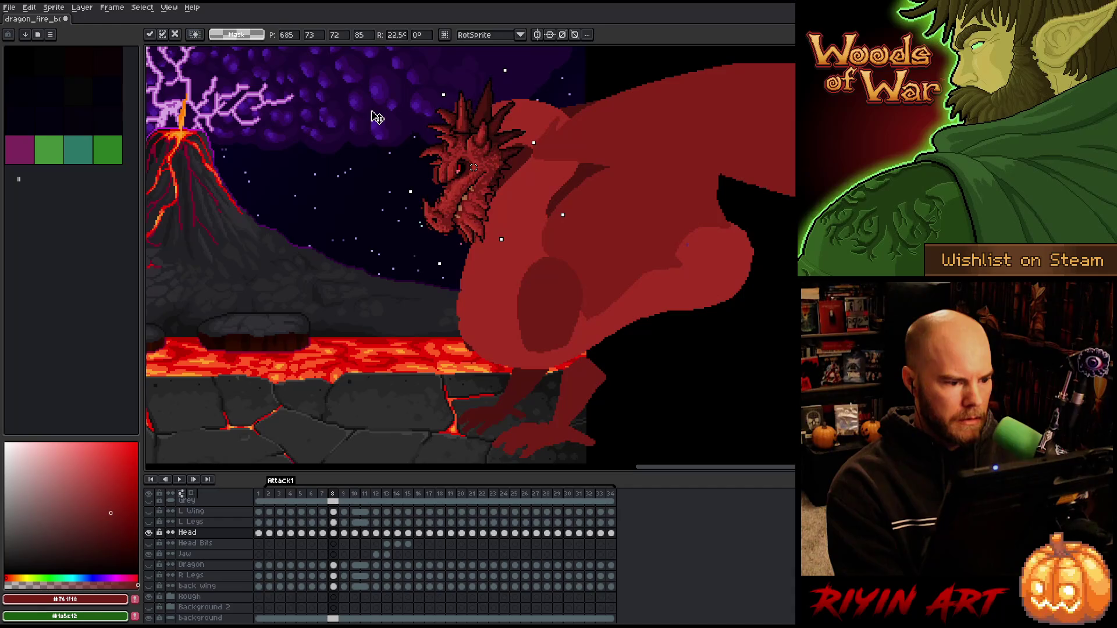
left_click_drag(484, 160, 477, 162)
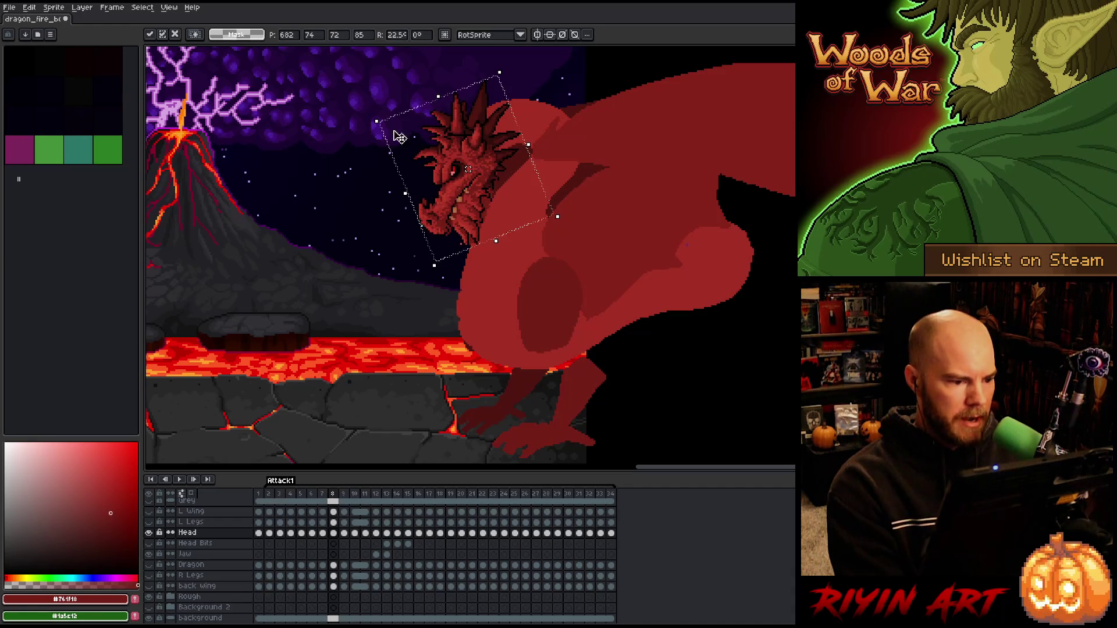
left_click_drag(374, 112, 373, 107)
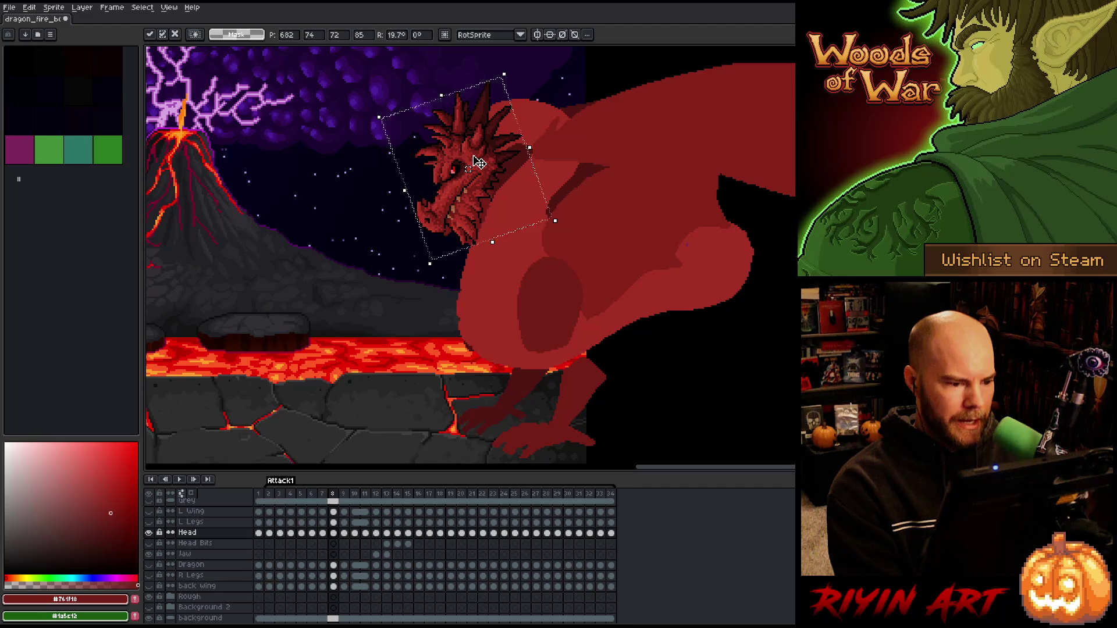
left_click_drag(478, 161, 470, 169)
left_click(201, 268)
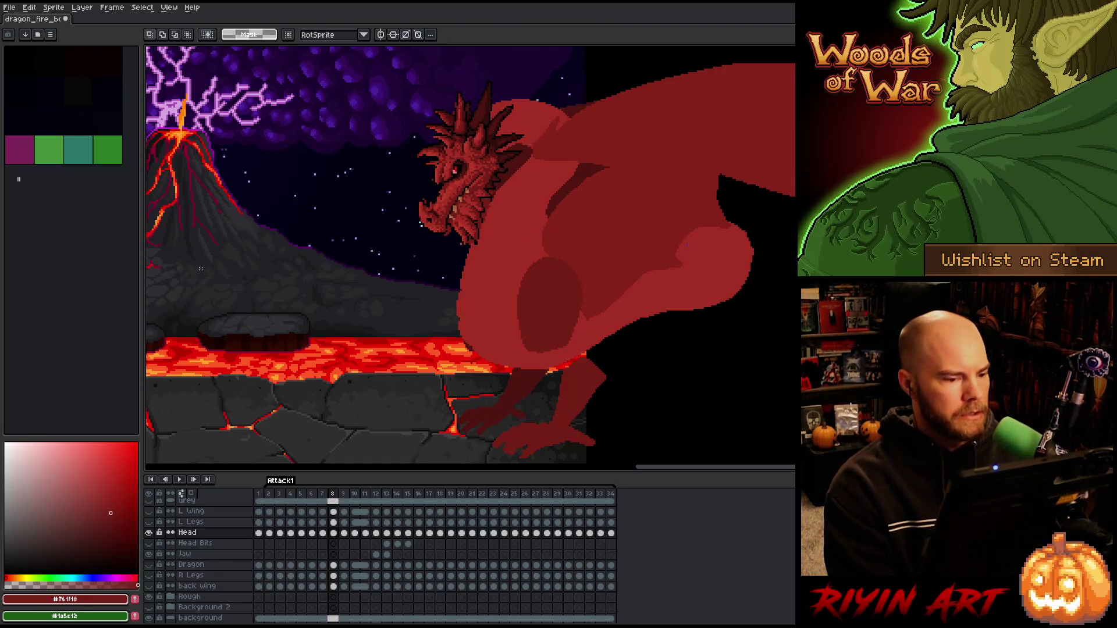
key("comma")
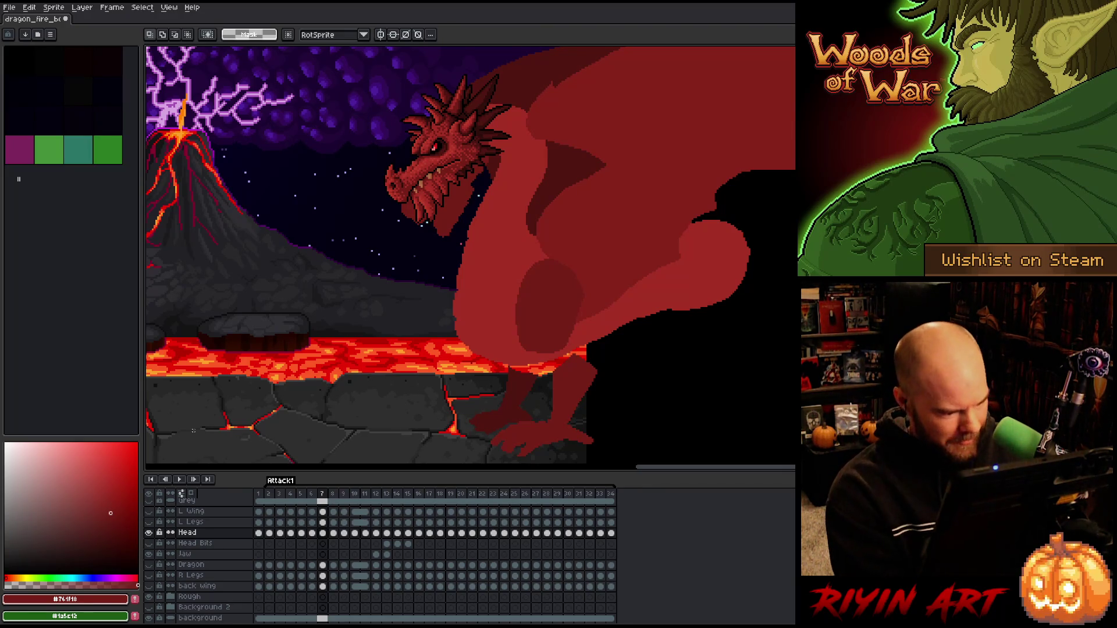
- On frame 7's Head cel, rotate the dragon head slightly and move it down and right
left_click(322, 532)
left_click(150, 533)
left_click(150, 534)
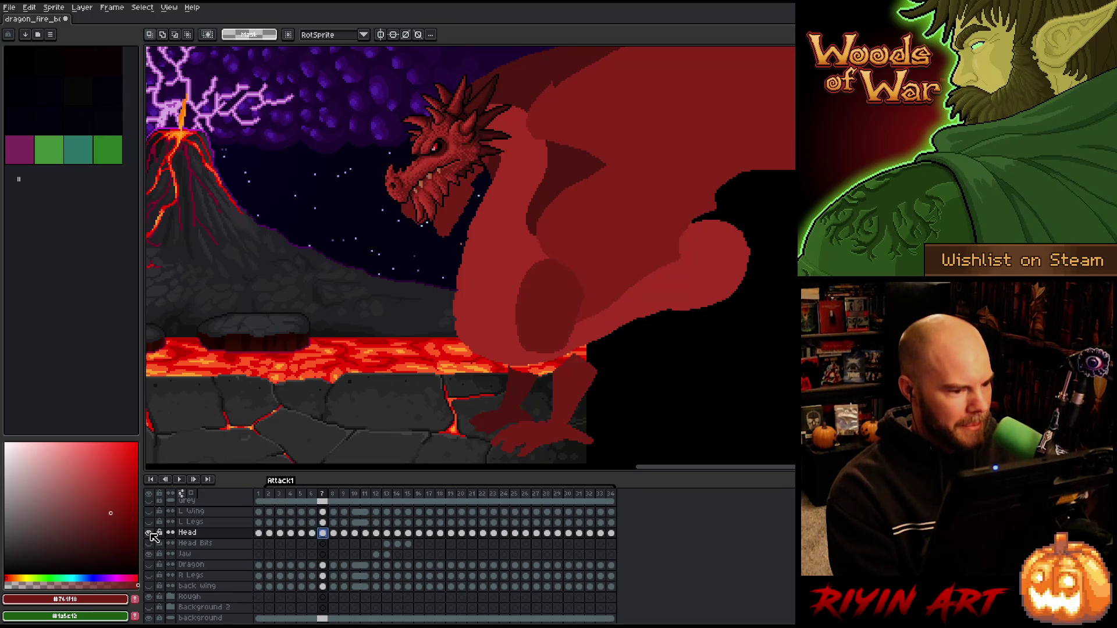
key("ctrl+t")
left_click_drag(374, 60, 364, 93)
scroll(383, 125, "up", 2)
left_click_drag(473, 172, 484, 199)
scroll(485, 199, "down", 1)
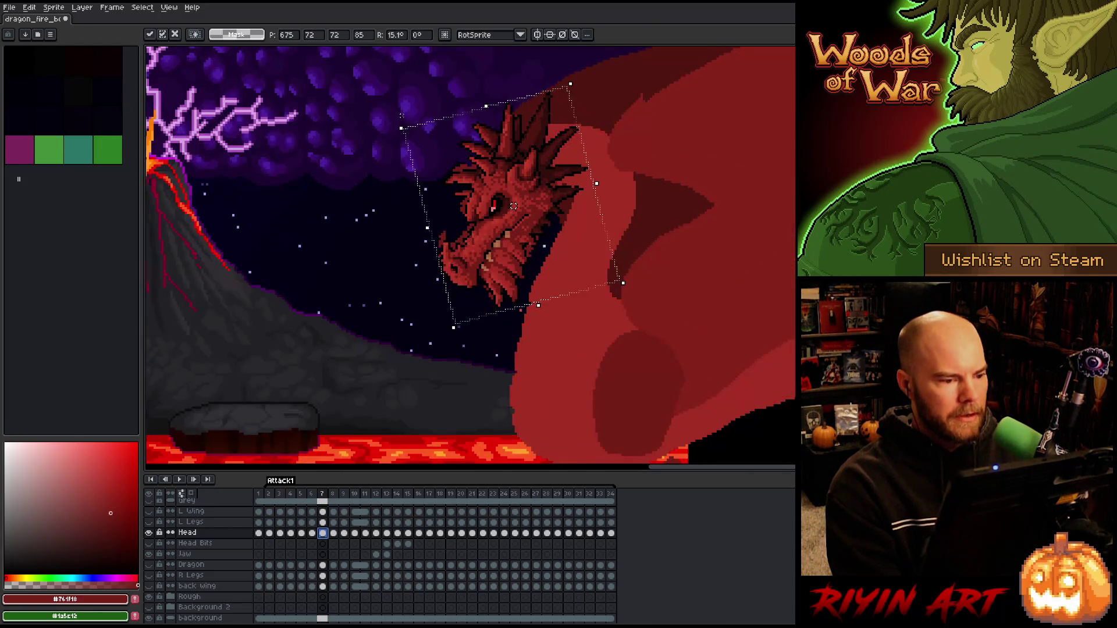
- Ease the head's tilt to about 12.9°, fine-tune its position, and commit the transform
left_click_drag(392, 121, 398, 122)
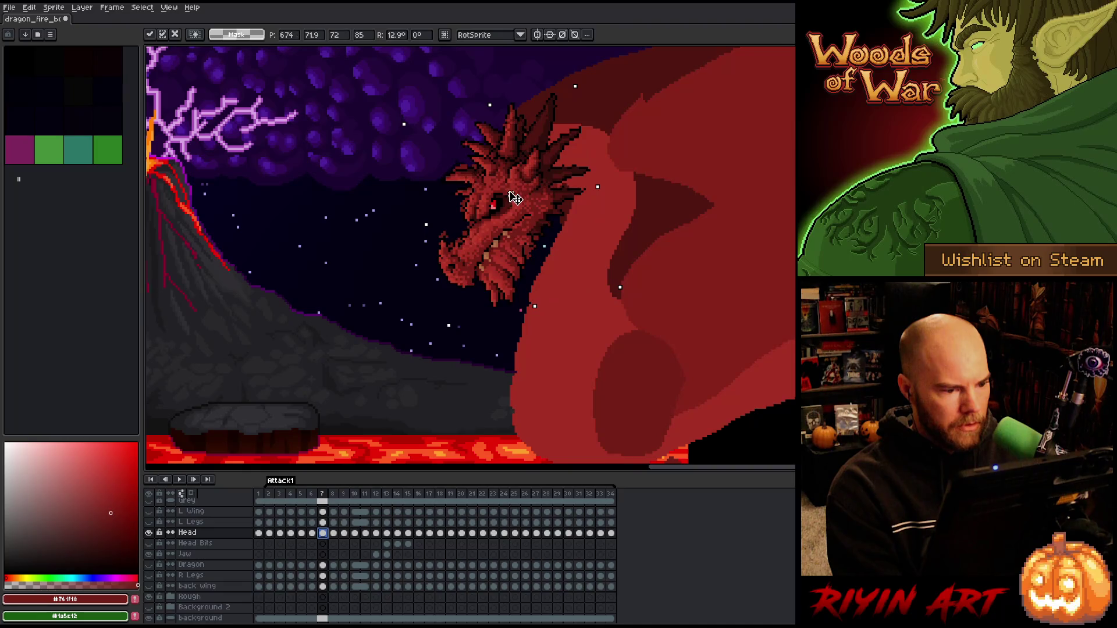
key("Up")
key("Up")
key("Up")
left_click_drag(517, 218, 512, 218)
scroll(512, 218, "down", 3)
scroll(511, 219, "up", 1)
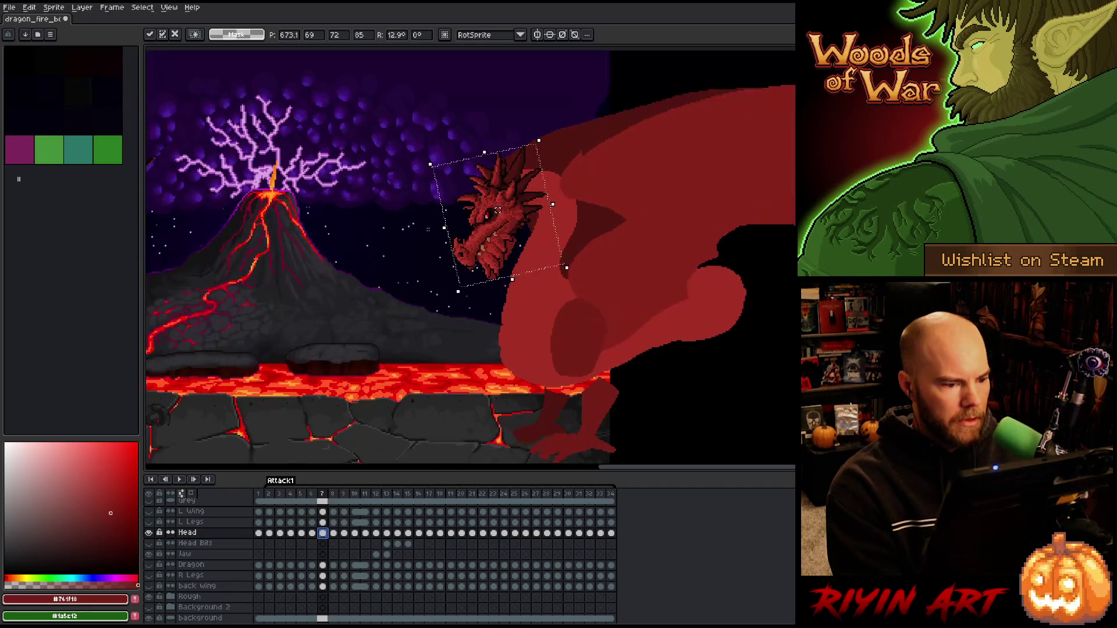
key("Return")
mouse_move(453, 390)
left_mouse_down()
mouse_move(424, 375)
mouse_move(390, 381)
left_mouse_up()
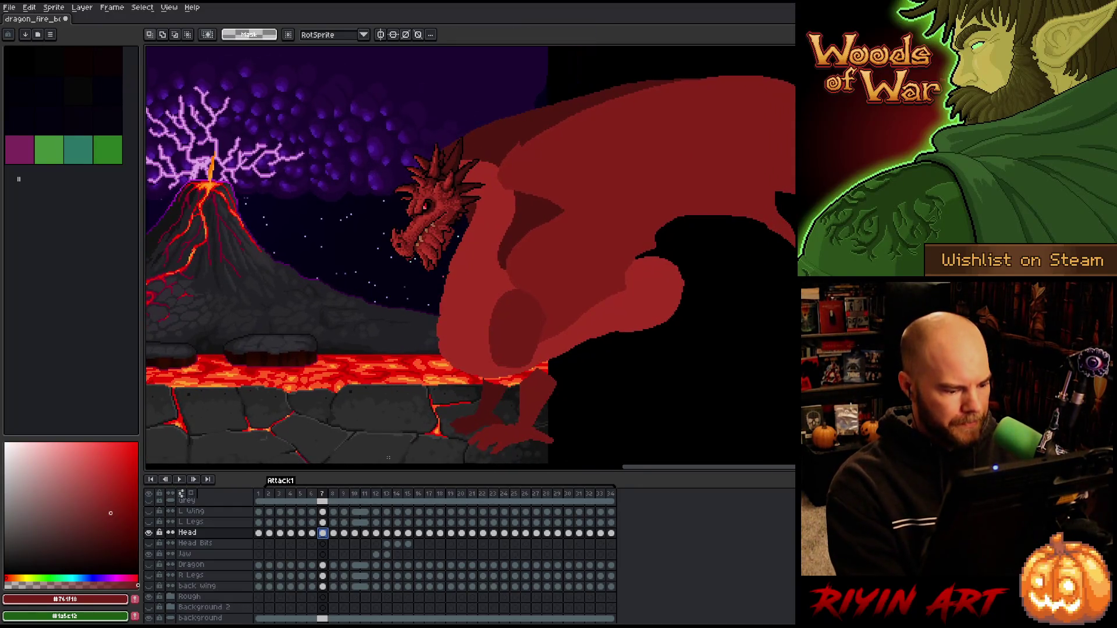
- Nudge the dragon head's position with the Move tool on frames 6, 5 and 4
left_click(312, 533)
left_click(301, 533)
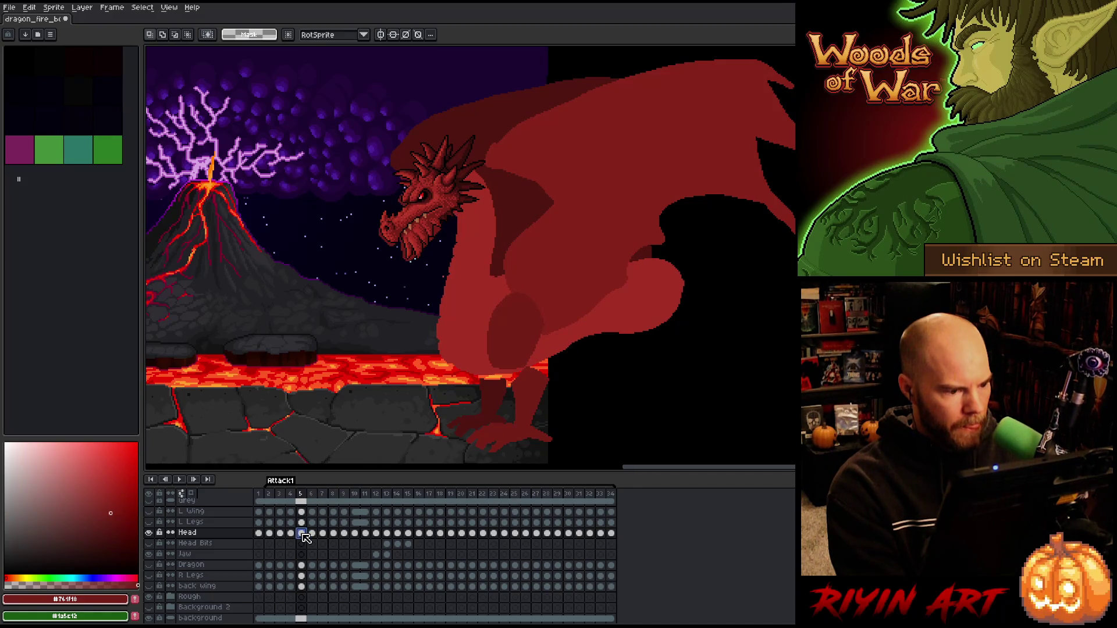
left_click(312, 534)
scroll(397, 222, "up", 2)
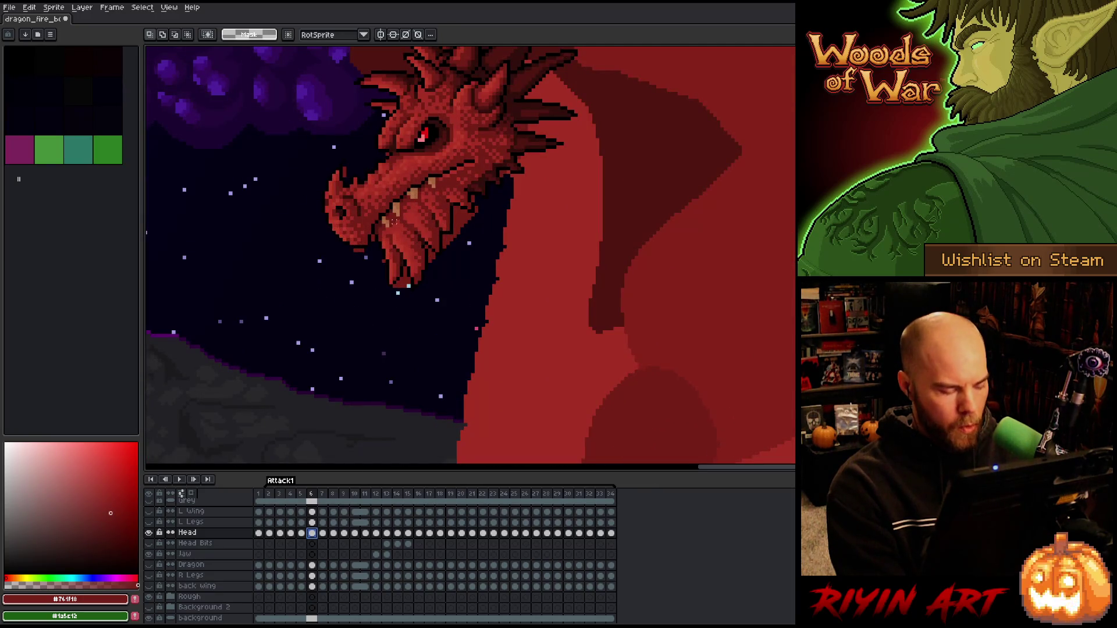
key("v")
left_click_drag(416, 183, 414, 185)
left_click(300, 534)
left_click_drag(449, 150, 444, 156)
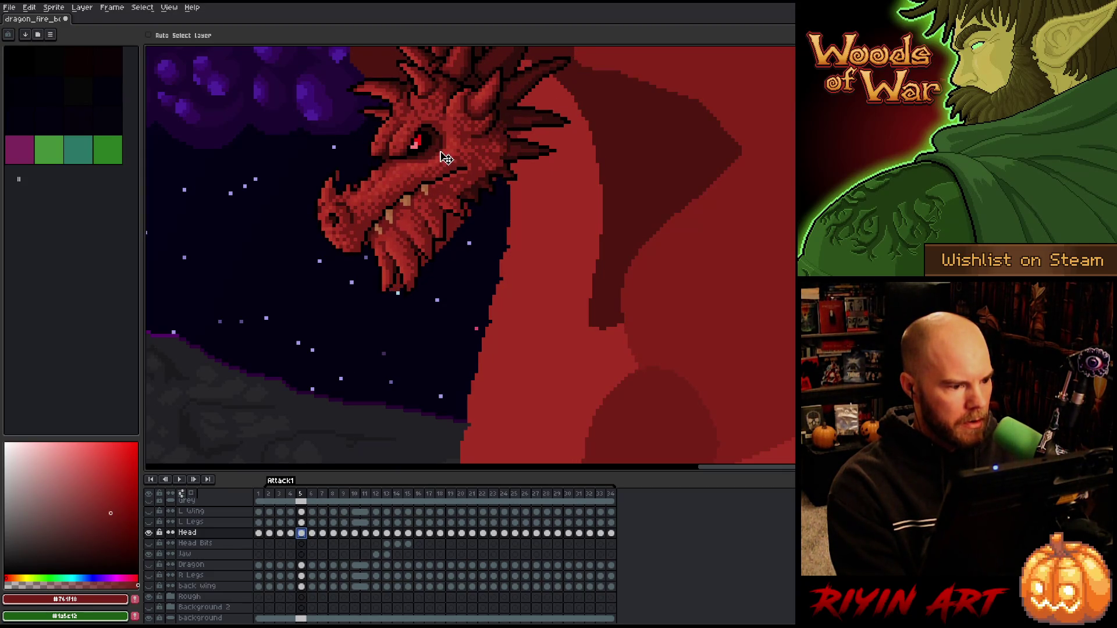
left_click(290, 534)
left_click_drag(444, 179, 448, 184)
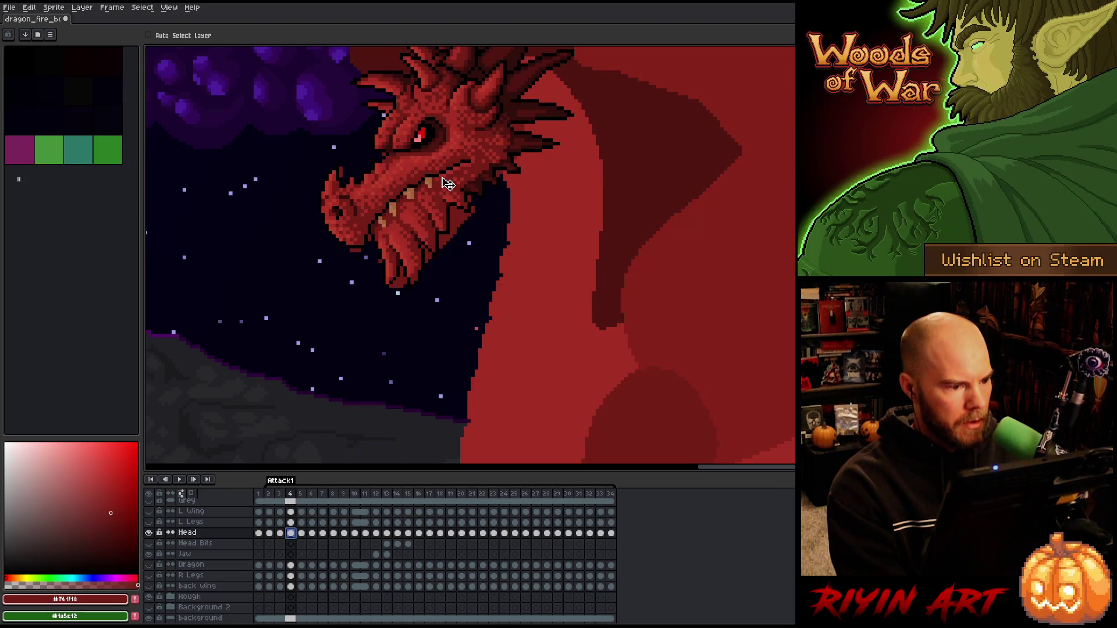
- On frame 4, shift the head about 6 px right and lower it about 8 px
key("Left")
key("Right")
key("Left")
key("Right")
key("Left")
key("Right")
left_click_drag(439, 180, 439, 180)
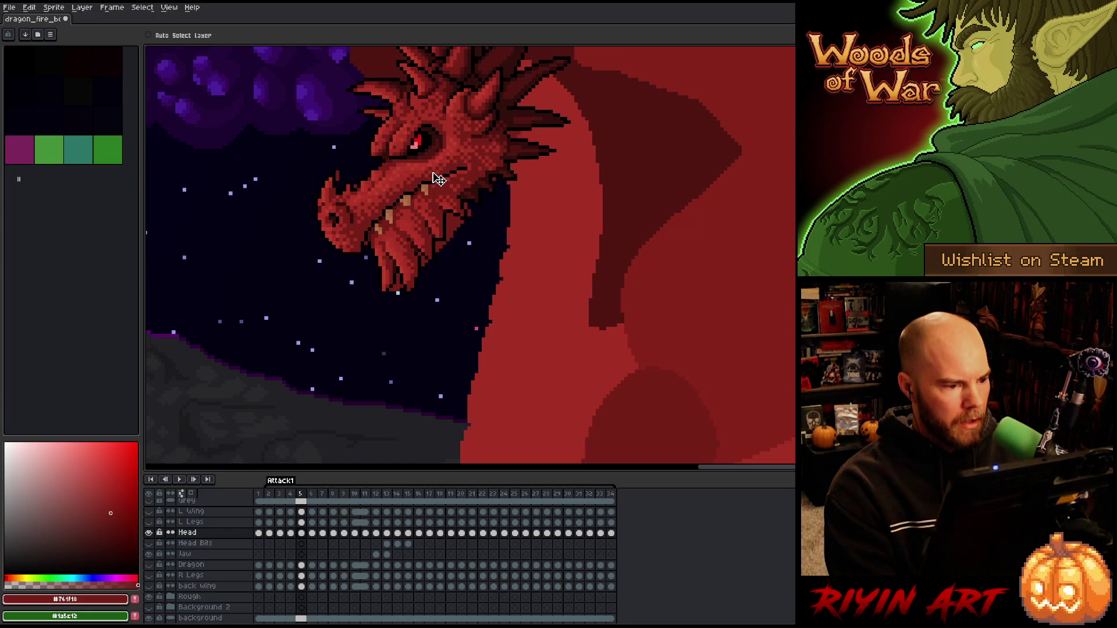
key("Right")
key("Left")
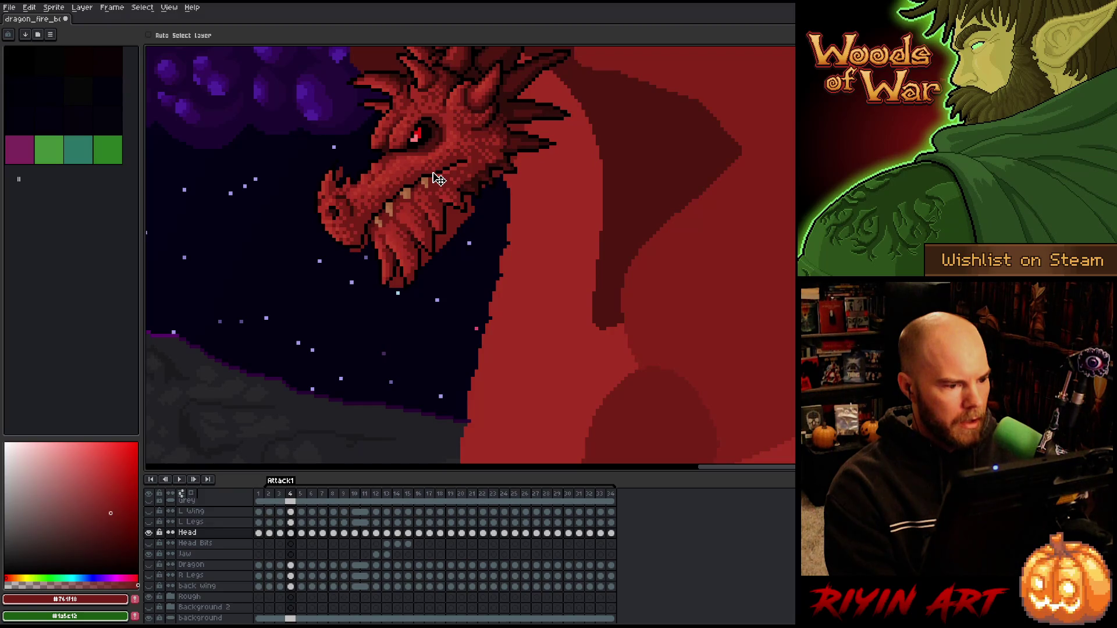
left_click_drag(439, 179, 443, 180)
key("Right")
key("Left")
- Shift frame 3's head about 12 px left after comparing it with frame 4
key("Right")
key("Left")
key("Left")
key("Right")
key("Left")
key("Right")
- Flip back and forth through frames 2 to 4 to check the head's motion
key("Left")
left_click_drag(432, 169, 424, 169)
key("Right")
key("Left")
key("Right")
key("Left")
key("Right")
key("Left")
key("Right")
key("Left")
key("Right")
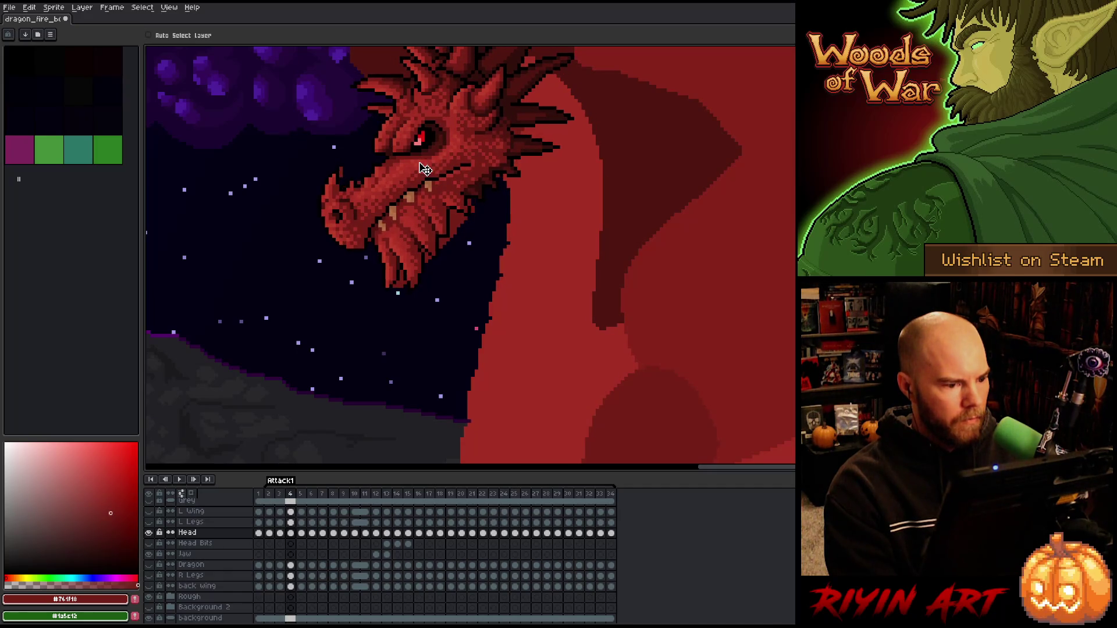
key("Left")
key("Right")
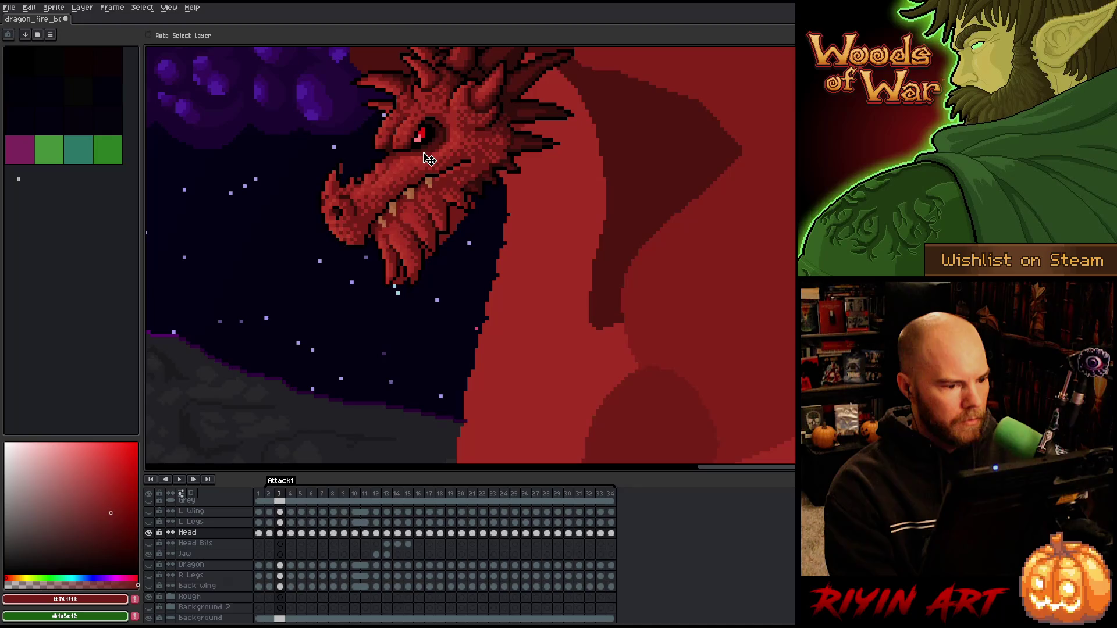
key("Right")
key("Left")
key("Right")
key("Left")
key("Right")
key("Right")
scroll(386, 302, "down", 3)
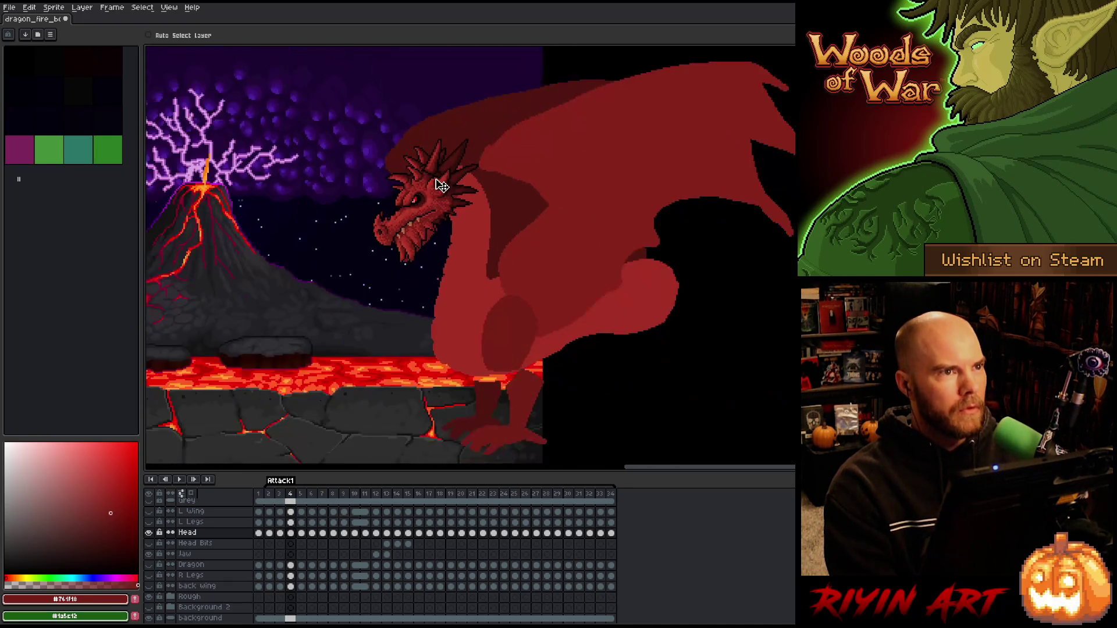
scroll(407, 233, "up", 2)
key("Left")
key("Left")
scroll(414, 234, "up", 1)
key("Right")
key("Left")
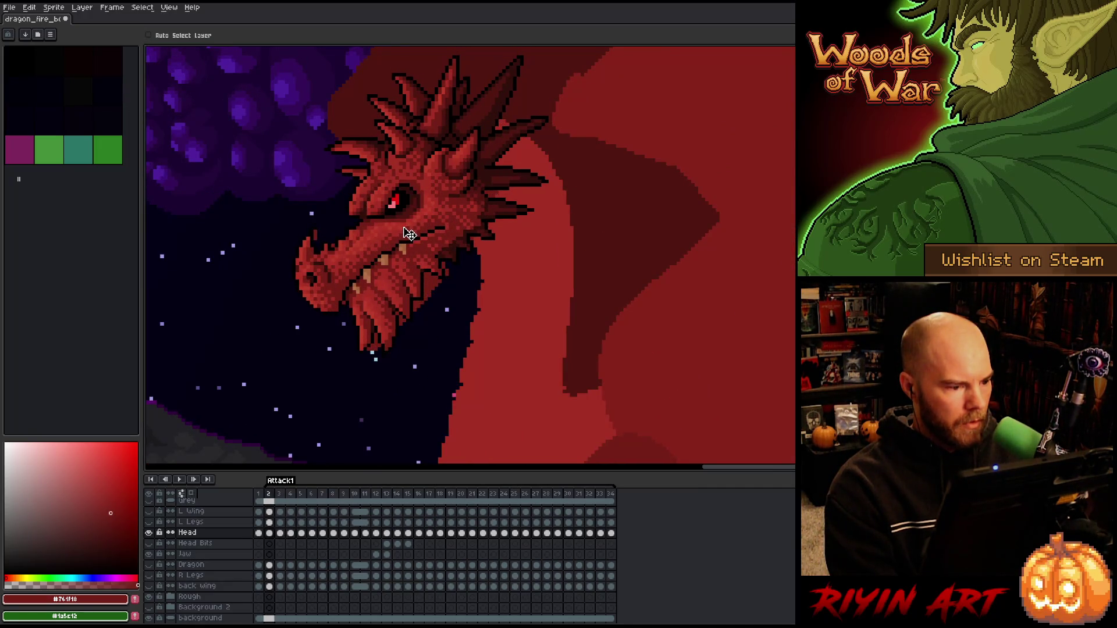
key("Right")
key("Left")
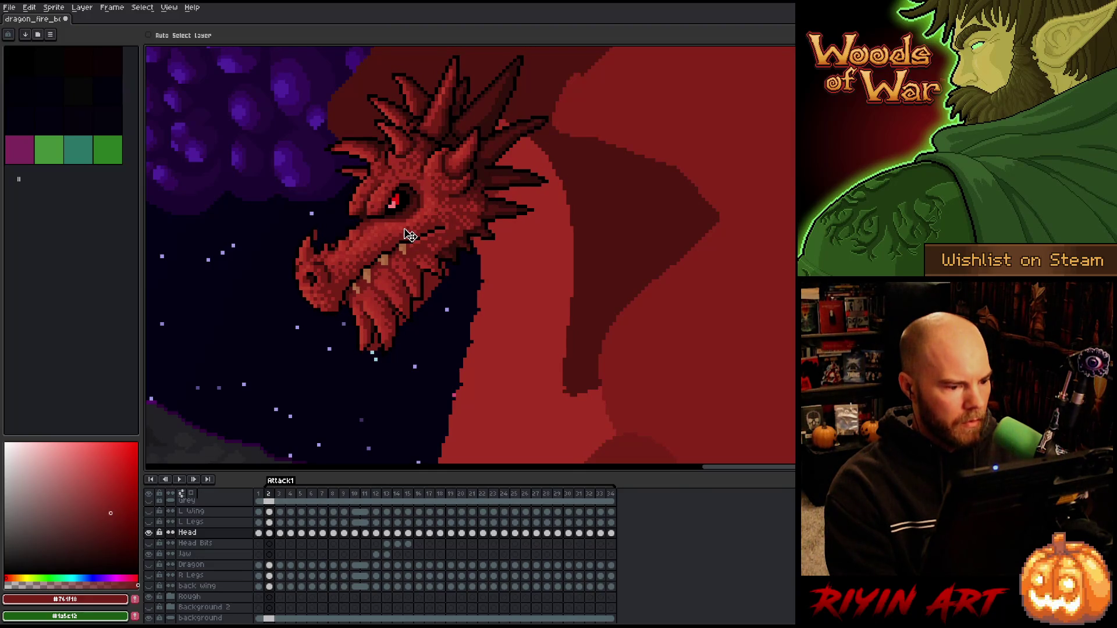
key("Right")
key("Left")
key("Right")
key("Left")
key("Right")
key("Left")
key("Left")
key("Left")
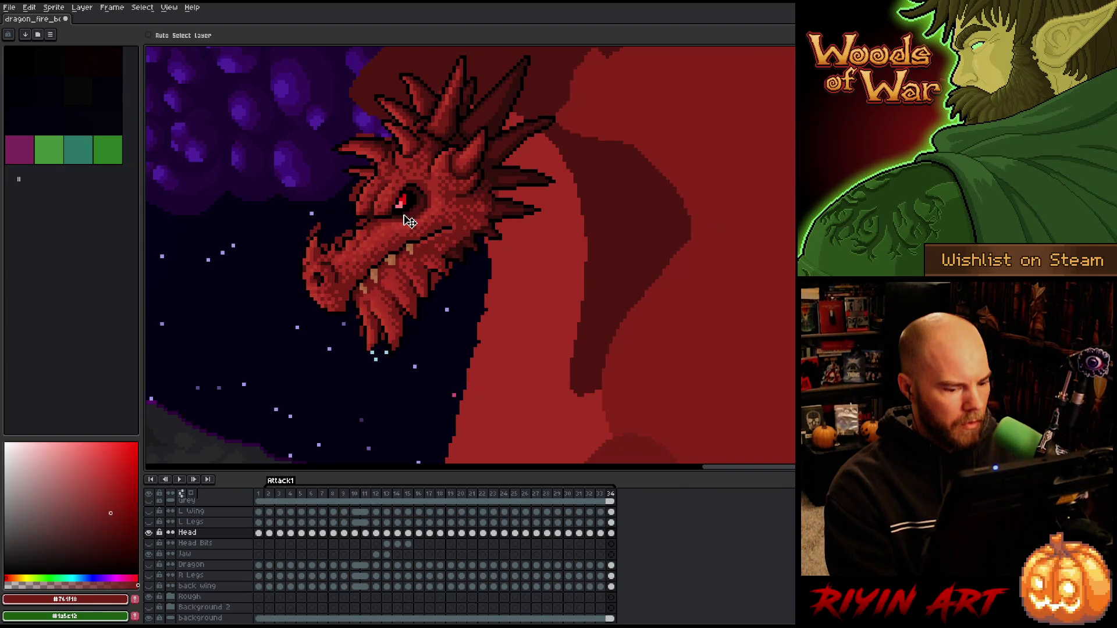
- Compare the final frame 34 head pose against loop-start frame 2
key("Left")
key("Left")
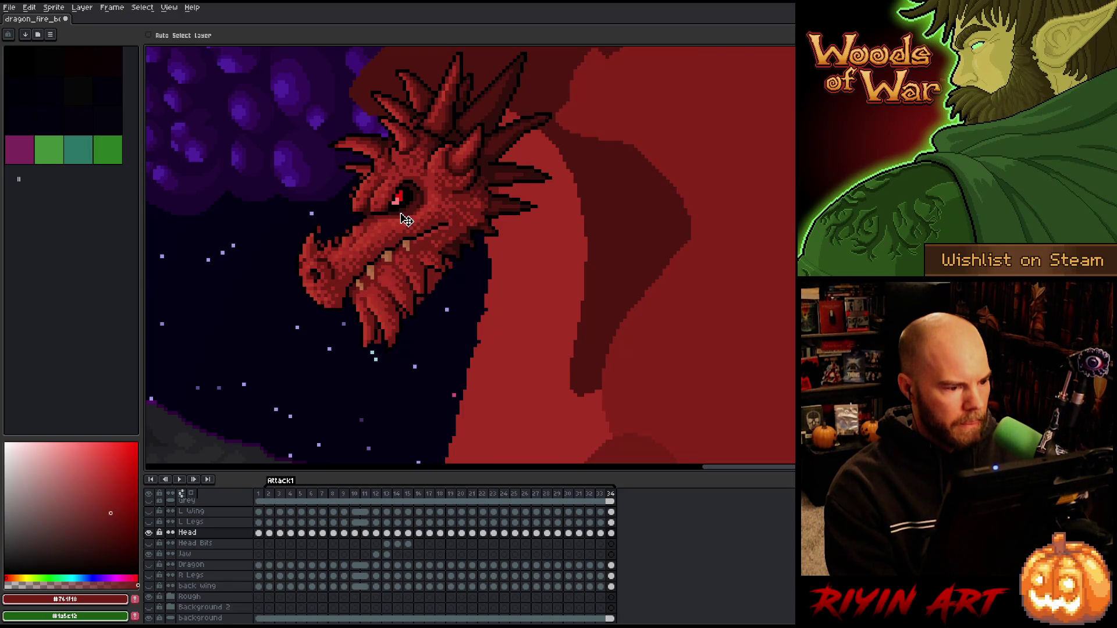
key("Right")
key("Right")
key("Left")
key("Left")
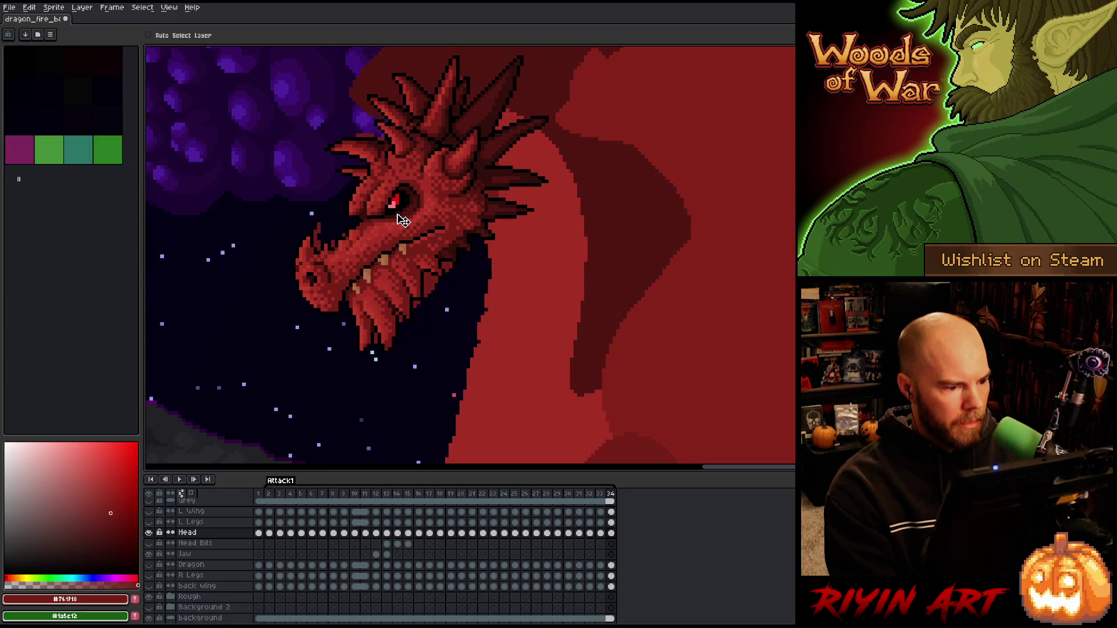
key("Right")
key("Left")
key("Right")
key("Left")
key("Right")
key("Left")
key("Left")
key("Right")
key("Left")
key("Right")
key("Left")
key("Right")
key("Left")
- Try nudging frame 34's head up and right, undo it, and compare frames 33 and 34
left_click_drag(418, 210, 423, 210)
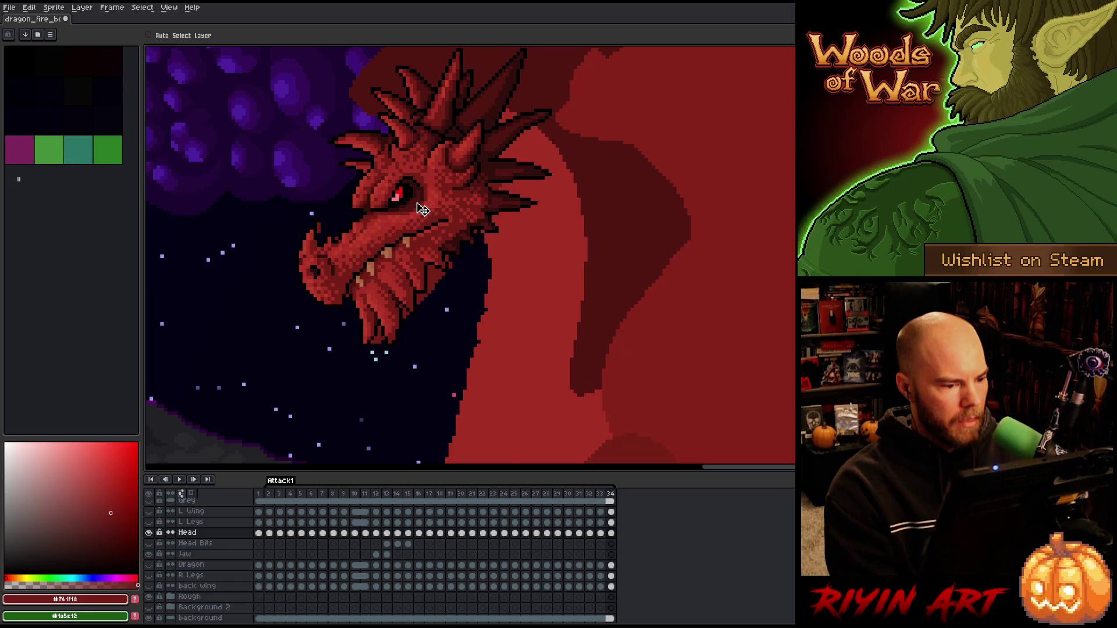
key("ctrl+z")
key("Right")
key("Left")
key("Right")
key("Left")
key("Left")
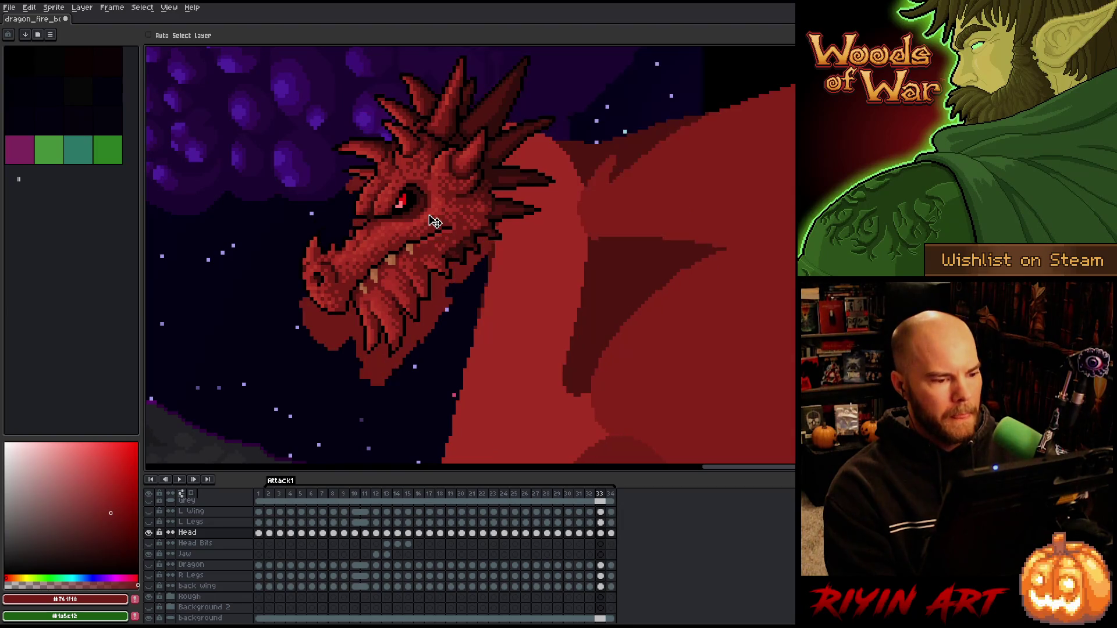
key("Right")
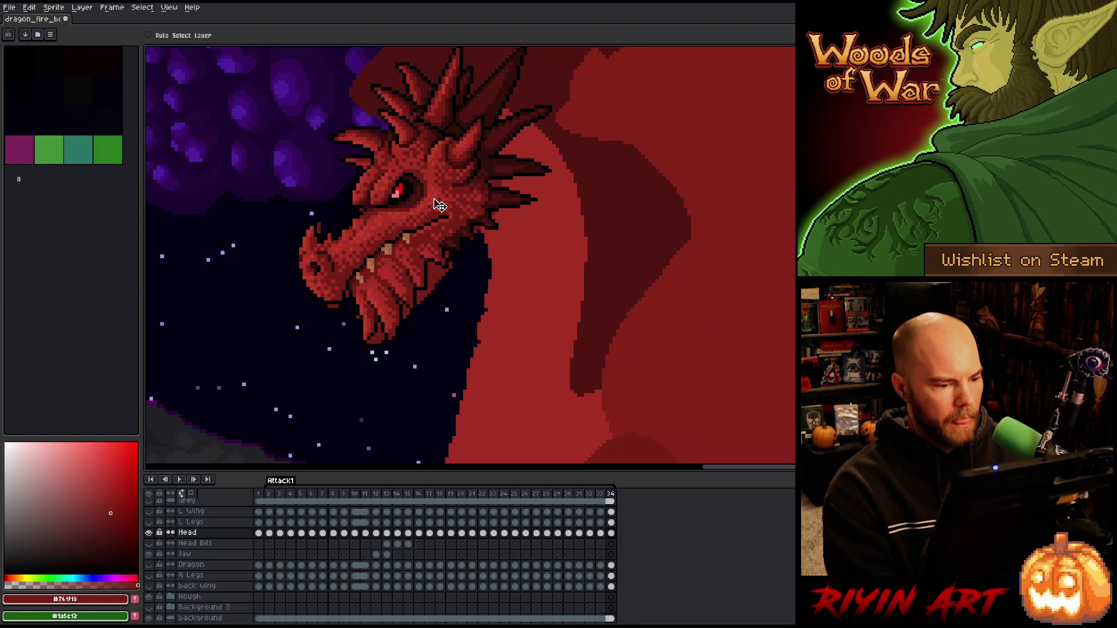
key("Left")
key("Right")
key("Left")
key("Right")
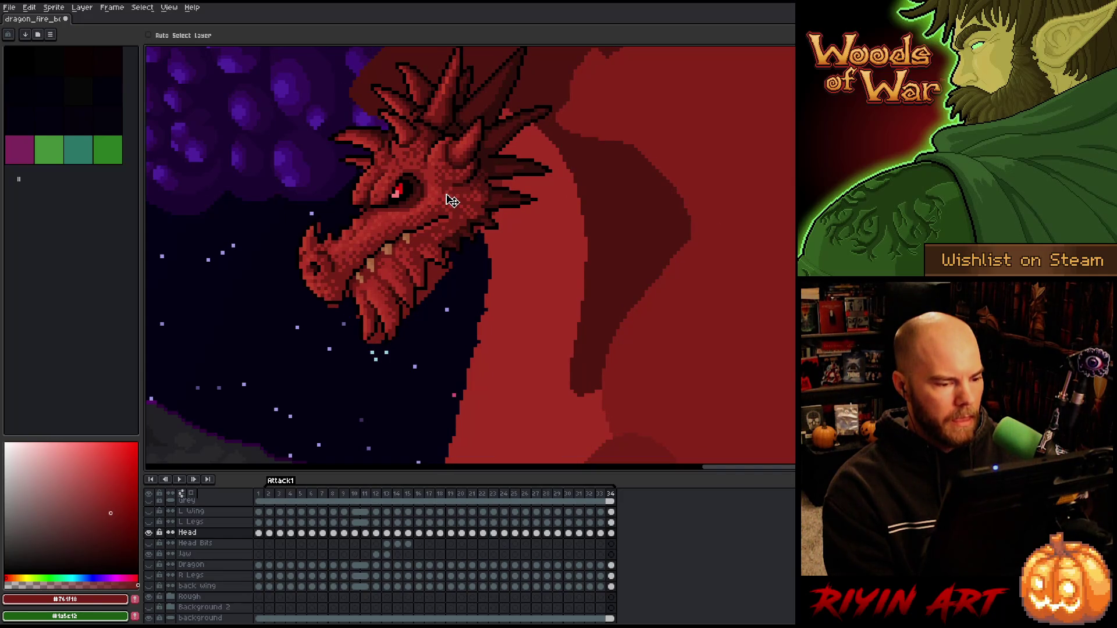
- Move frame 33's head down and left, checking it against frames 2 and 34
key("Right")
key("Right")
key("Left")
key("Right")
key("Left")
key("Left")
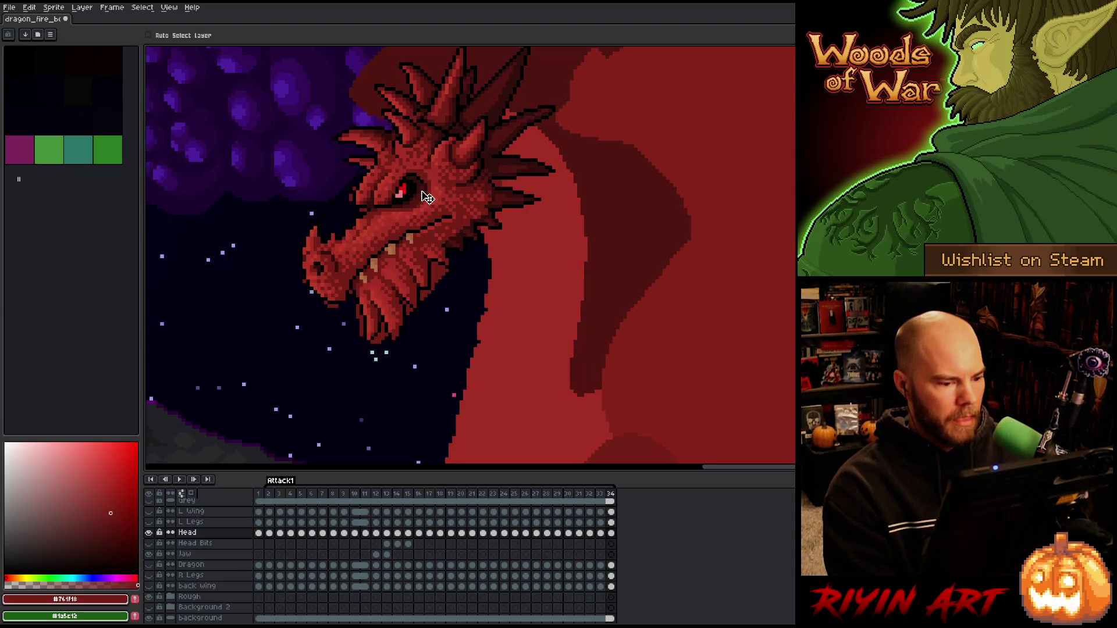
key("Left")
mouse_move(430, 210)
left_mouse_down()
mouse_move(419, 237)
mouse_move(427, 243)
left_mouse_up()
key("Right")
key("Left")
key("Right")
key("Return")
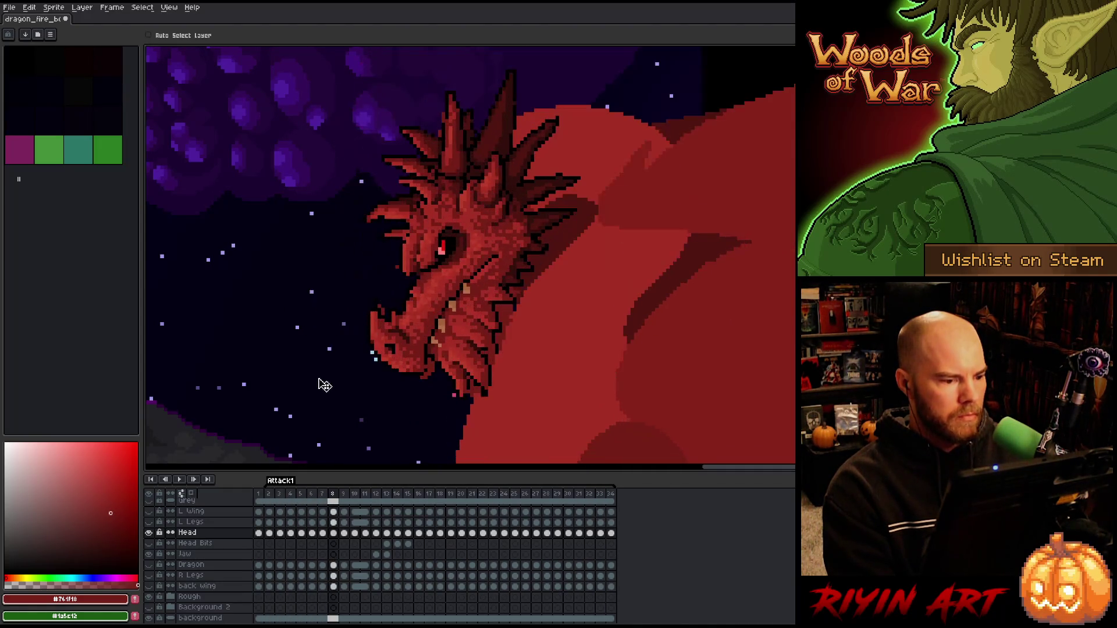
scroll(322, 384, "down", 3)
scroll(319, 389, "up", 2)
left_click_drag(319, 389, 483, 218)
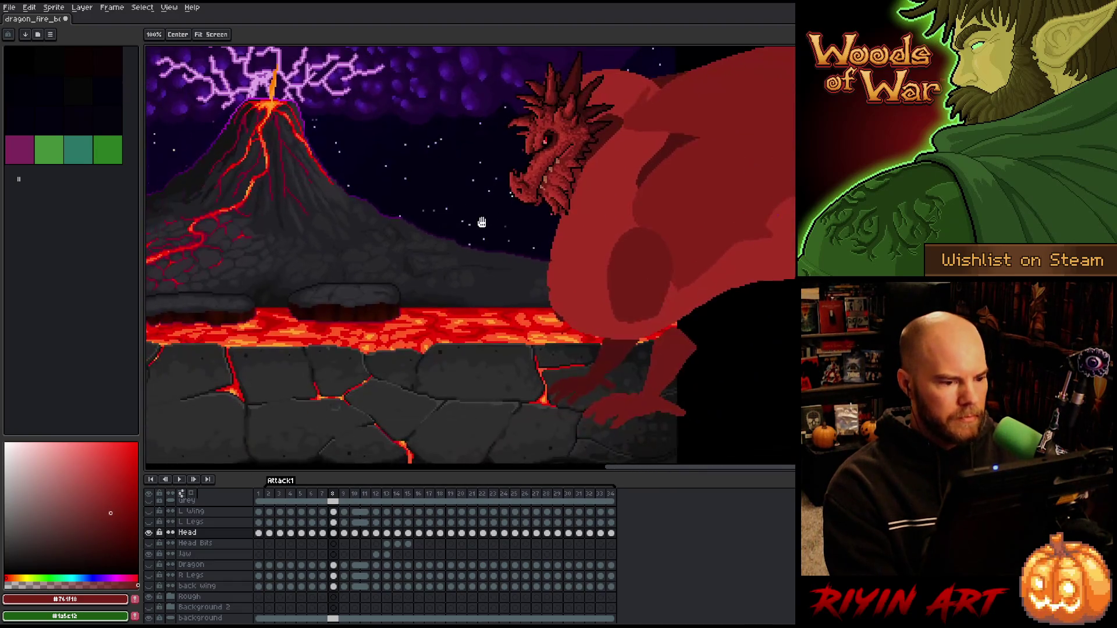
left_click_drag(529, 247, 498, 262)
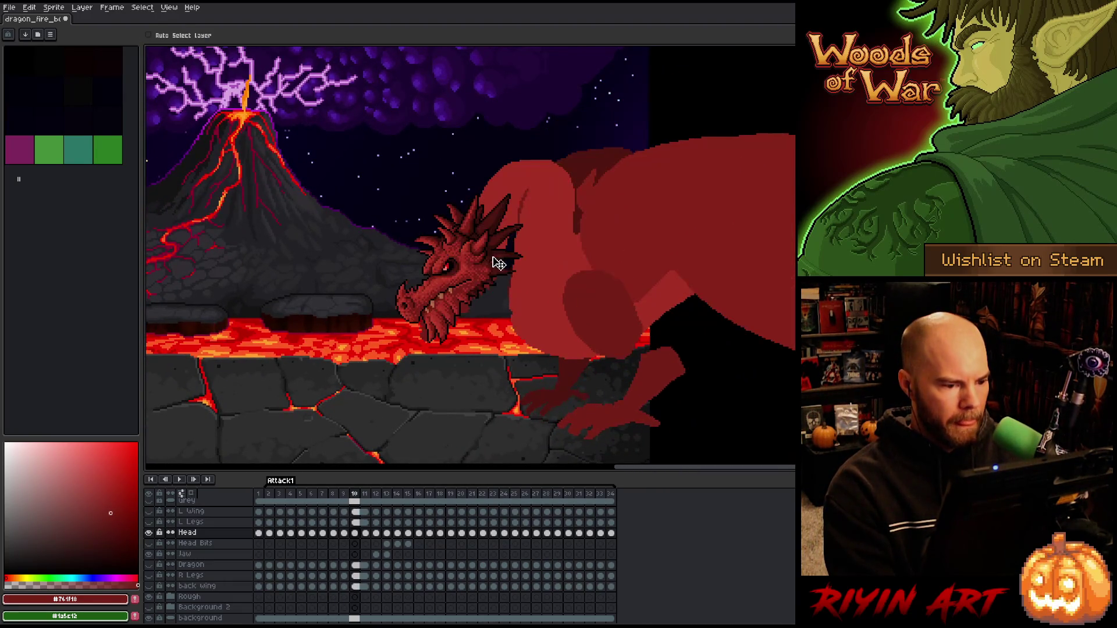
scroll(413, 271, "down", 2)
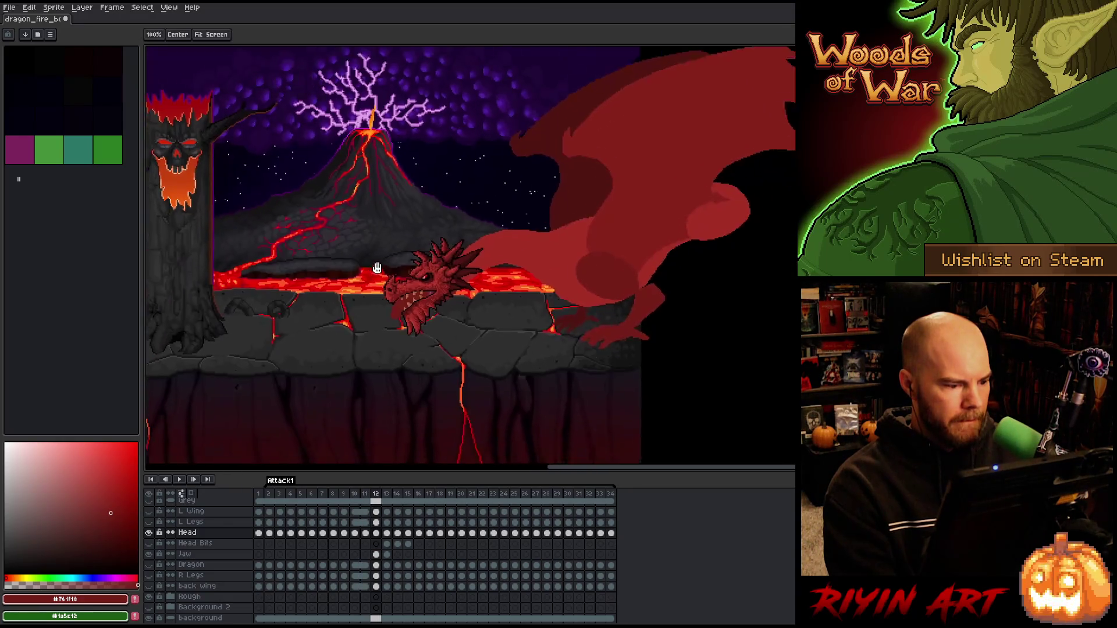
scroll(431, 261, "up", 3)
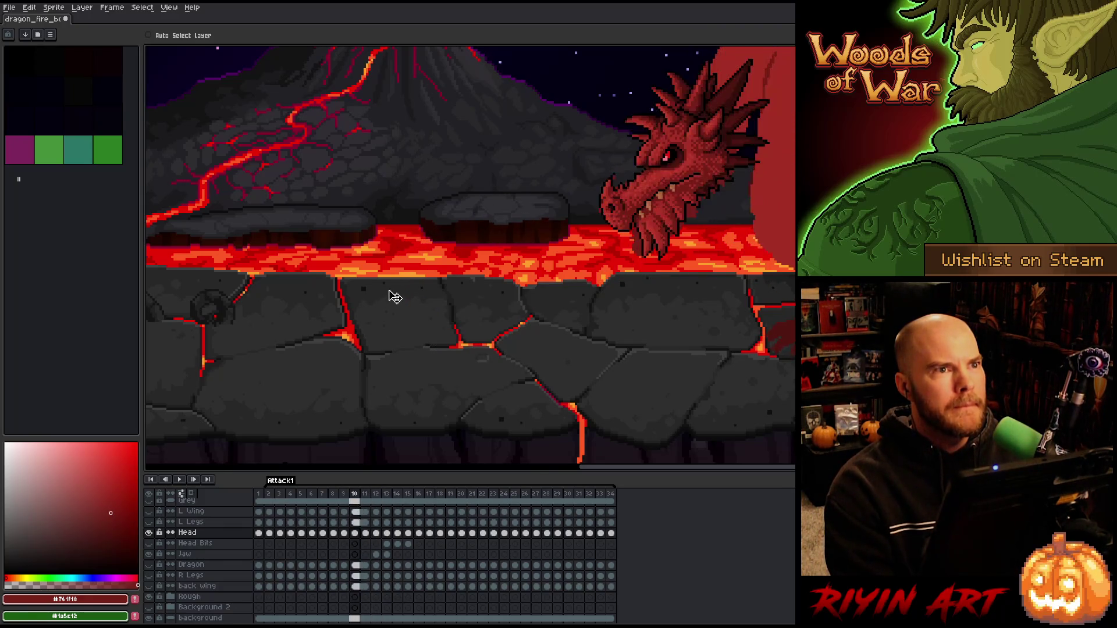
scroll(559, 262, "down", 1)
scroll(569, 259, "up", 1)
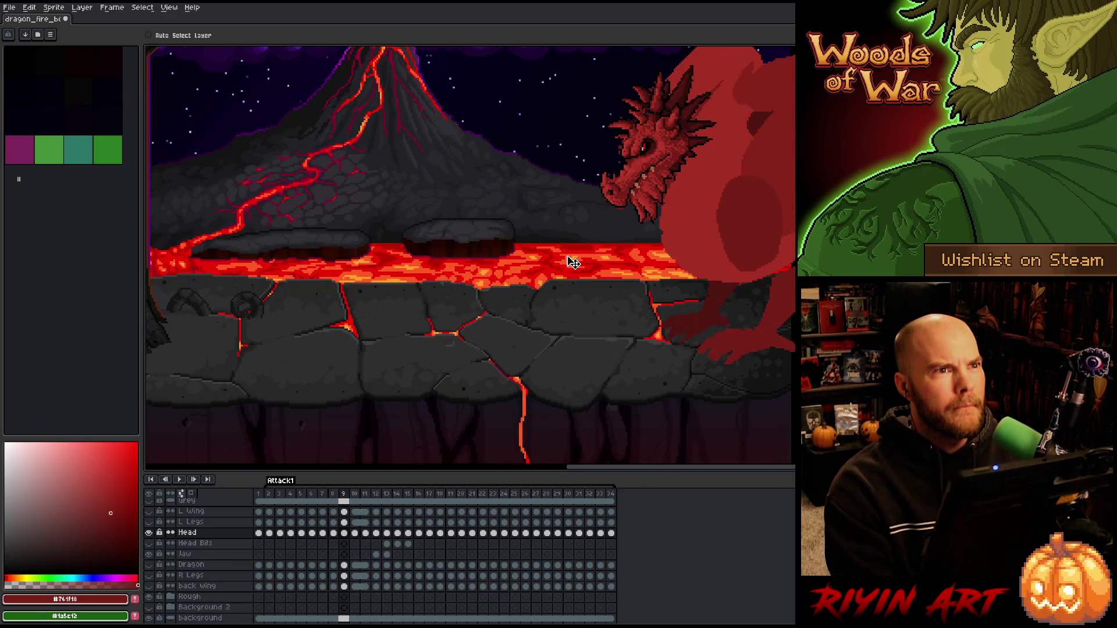
scroll(628, 214, "down", 1)
scroll(667, 195, "up", 2)
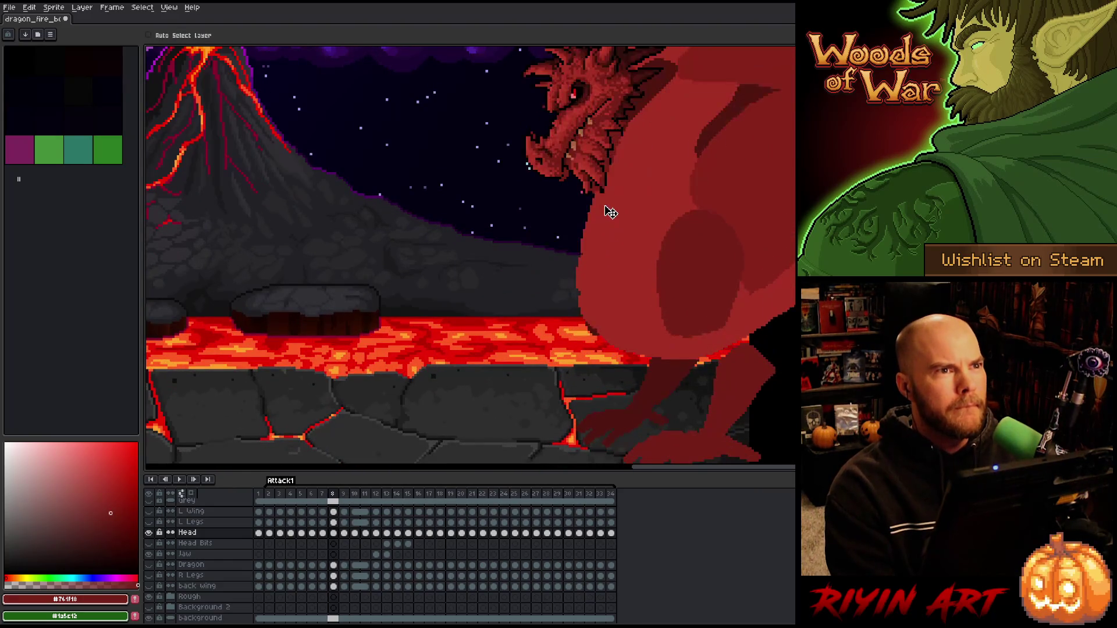
scroll(647, 111, "up", 1)
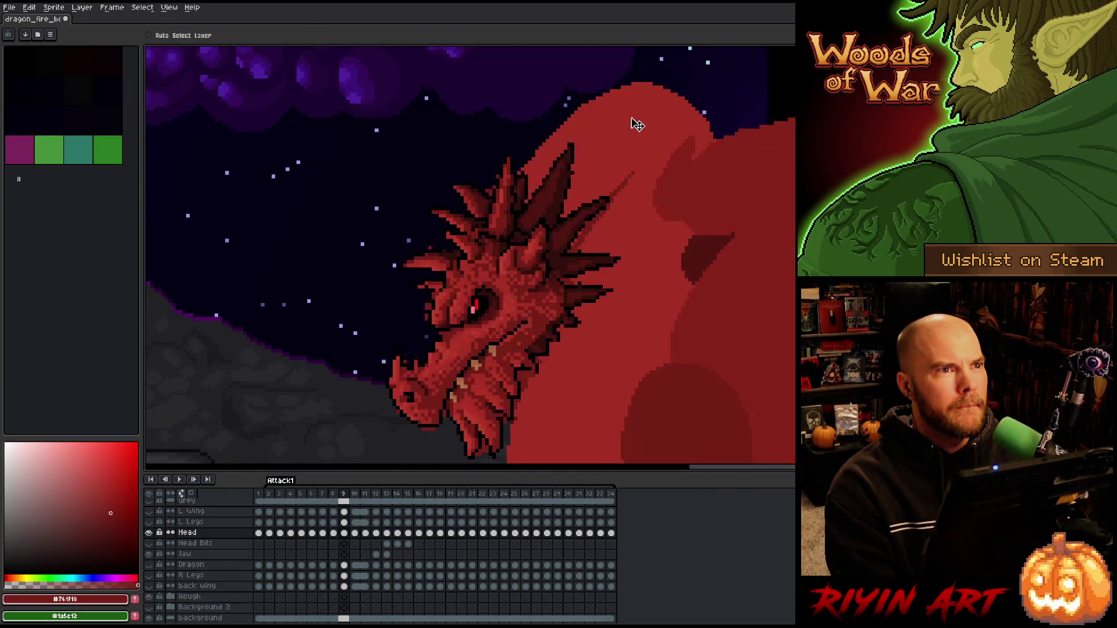
scroll(634, 114, "down", 2)
scroll(628, 108, "up", 2)
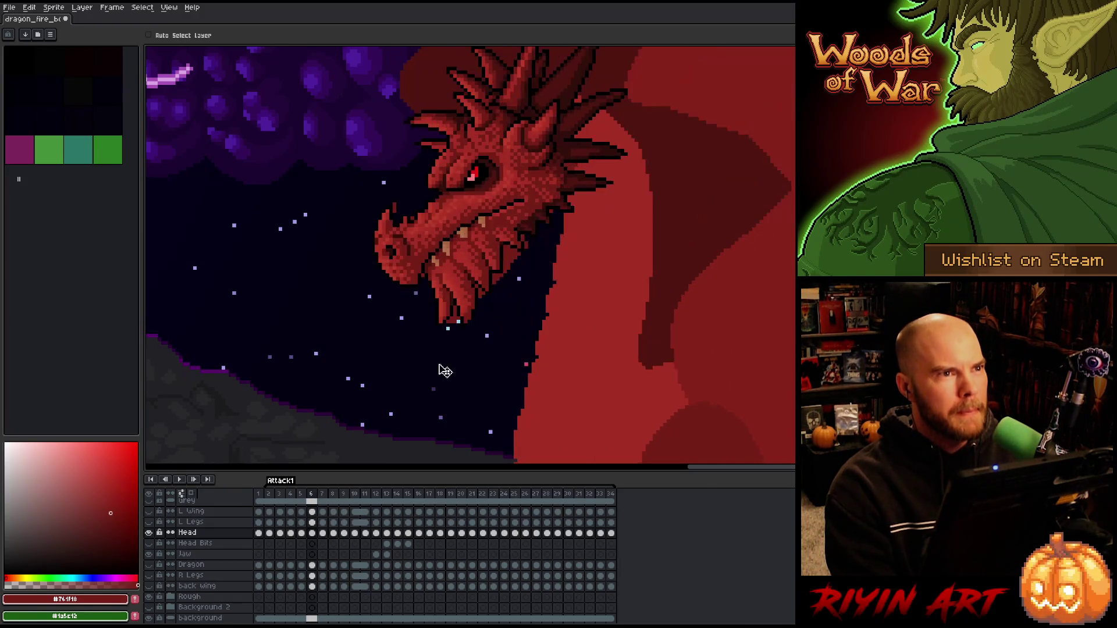
scroll(415, 348, "down", 3)
scroll(504, 263, "up", 2)
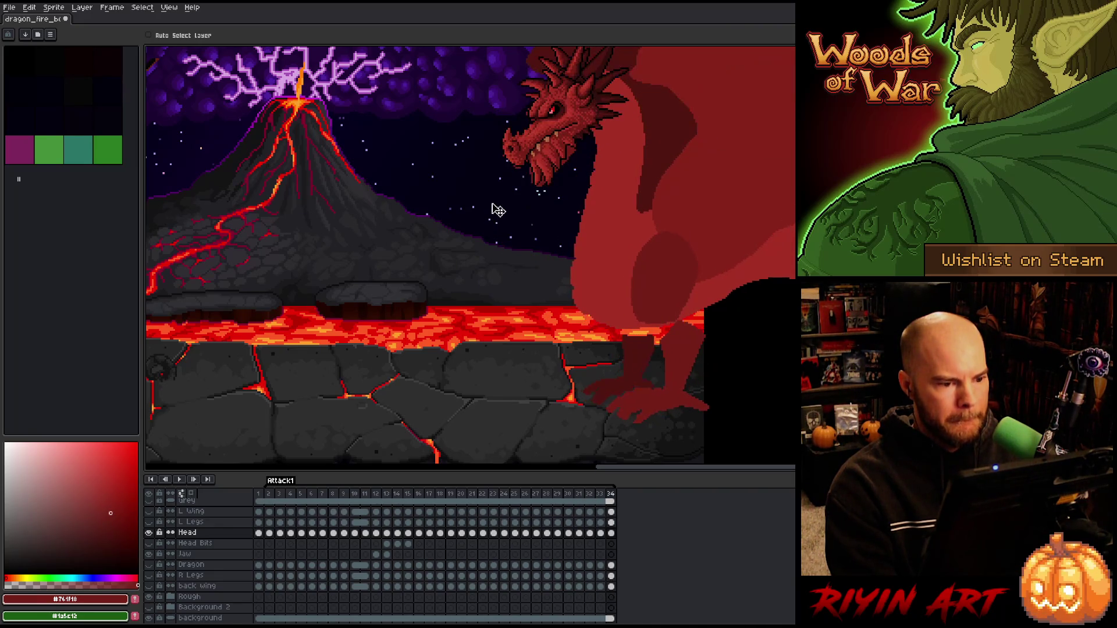
scroll(531, 149, "up", 2)
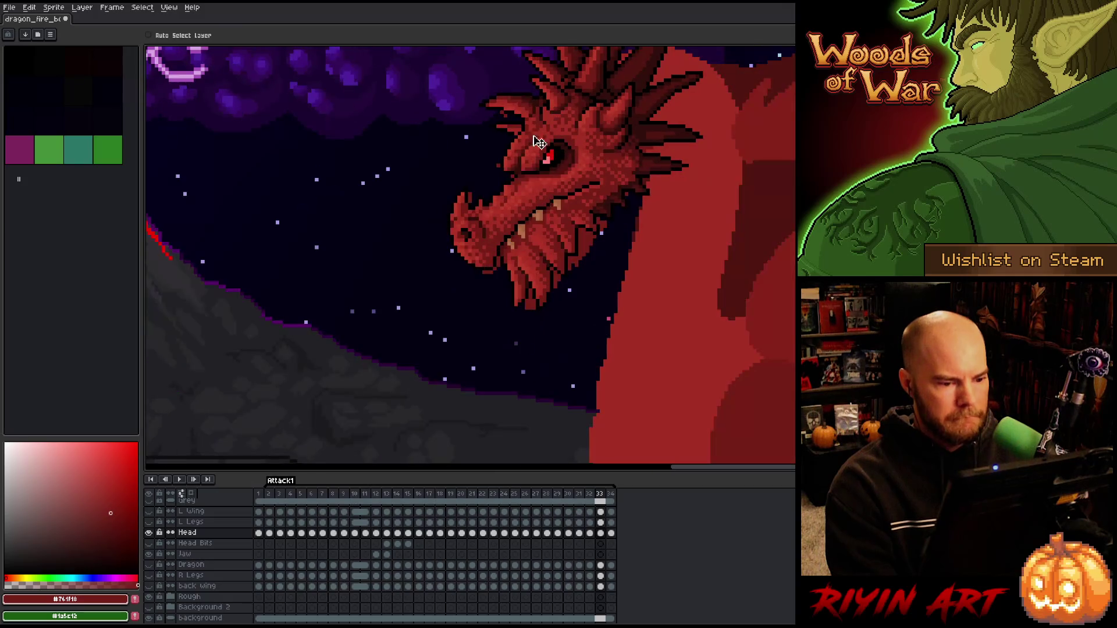
scroll(487, 244, "down", 2)
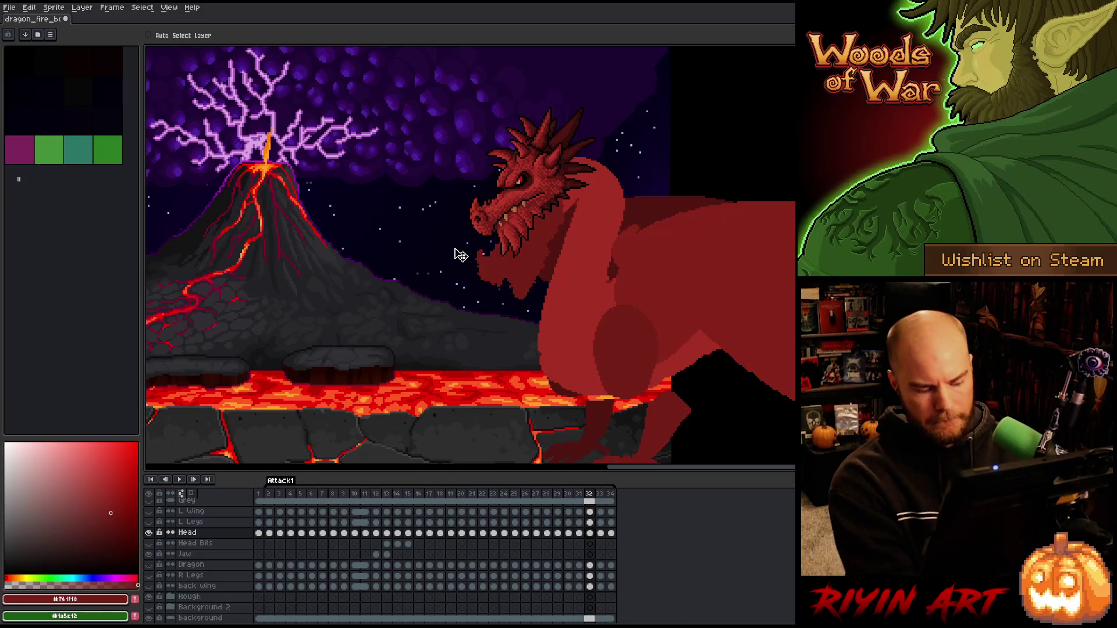
key("ctrl+t")
- Lower and tilt the head on frame 32, then paste it onto frame 31 further down-left
left_click_drag(541, 169, 540, 183)
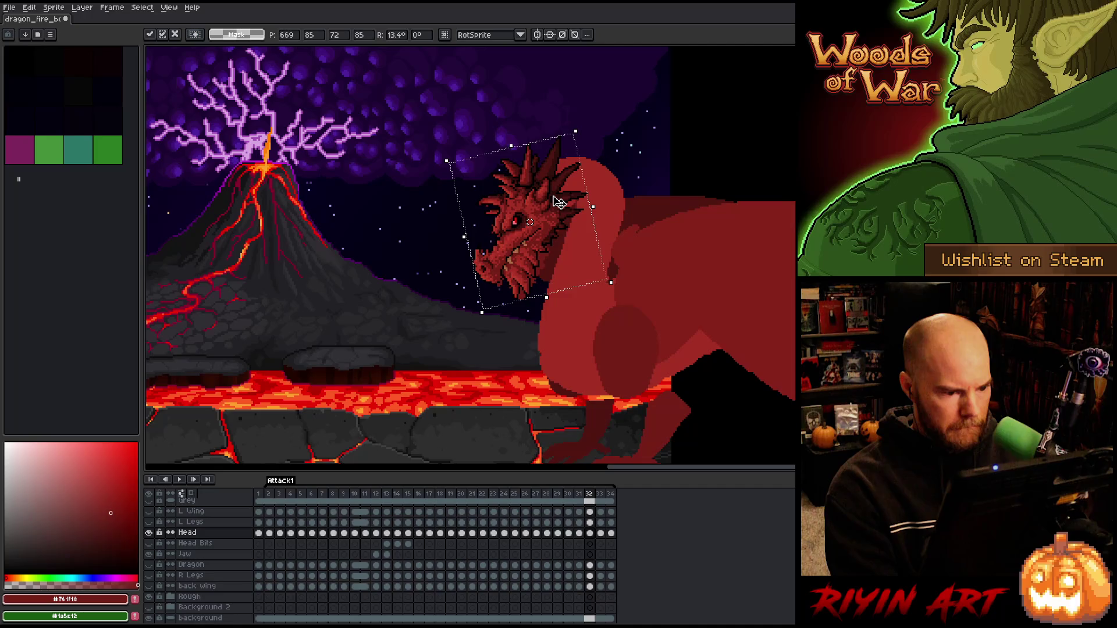
key("Return")
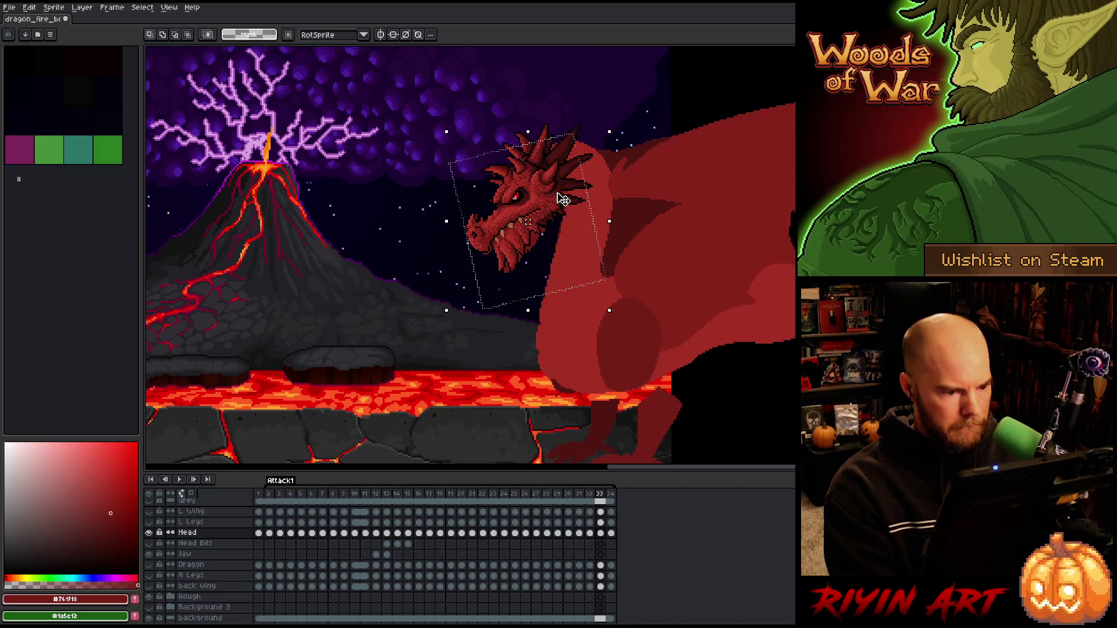
key("Left")
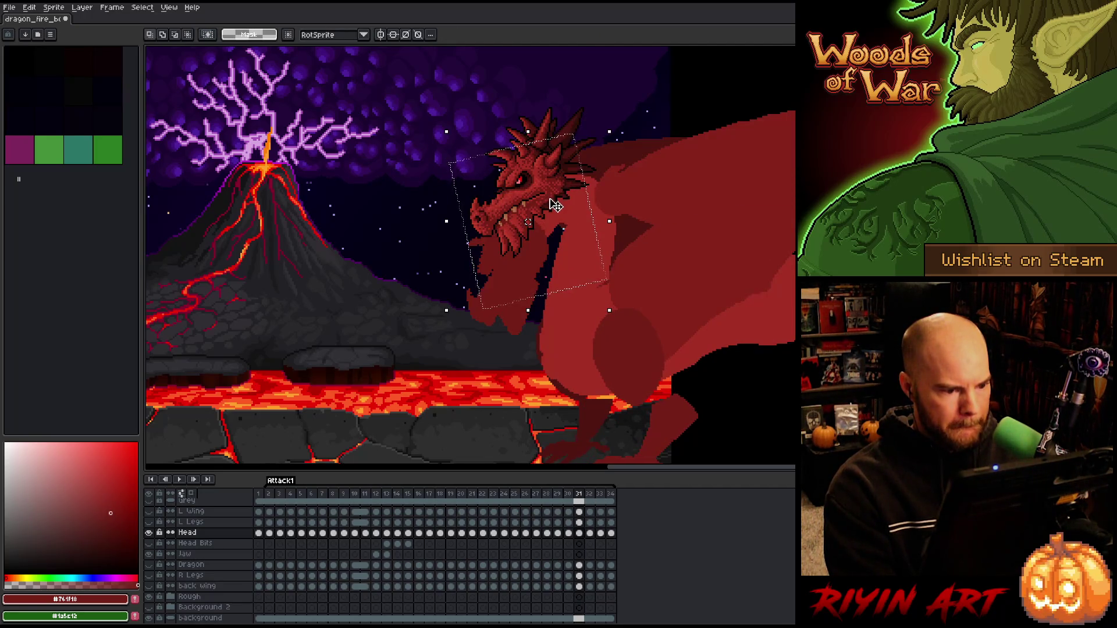
key("ctrl+v")
left_click_drag(534, 191, 519, 245)
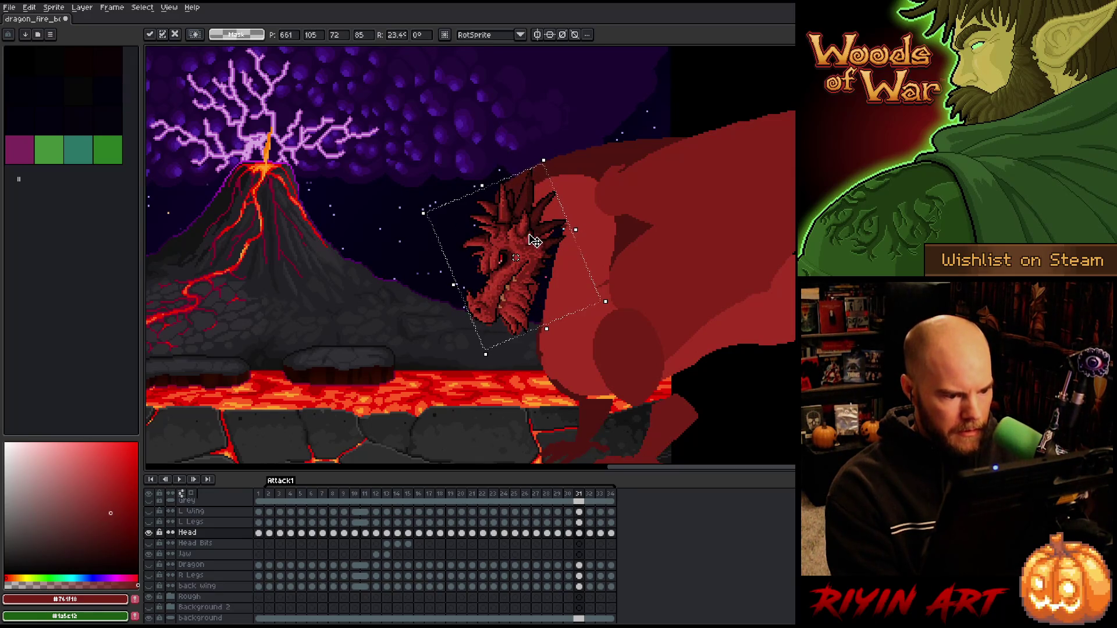
key("Return")
- Shift frame 30's head down and left and confirm it
key("Right")
key("Left")
key("Left")
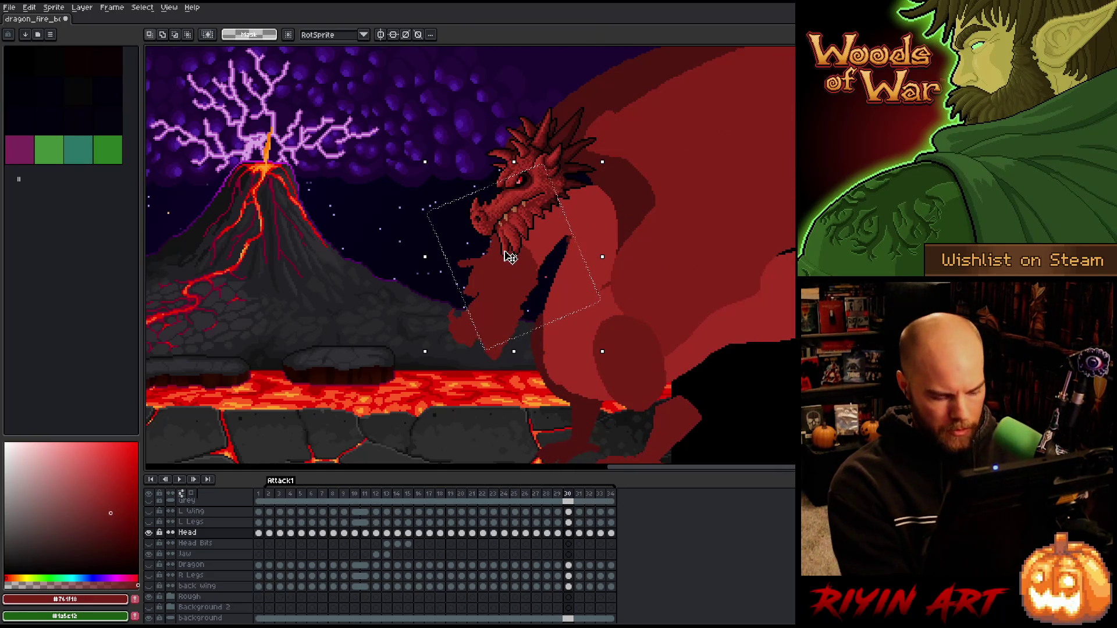
left_click_drag(510, 257, 513, 292)
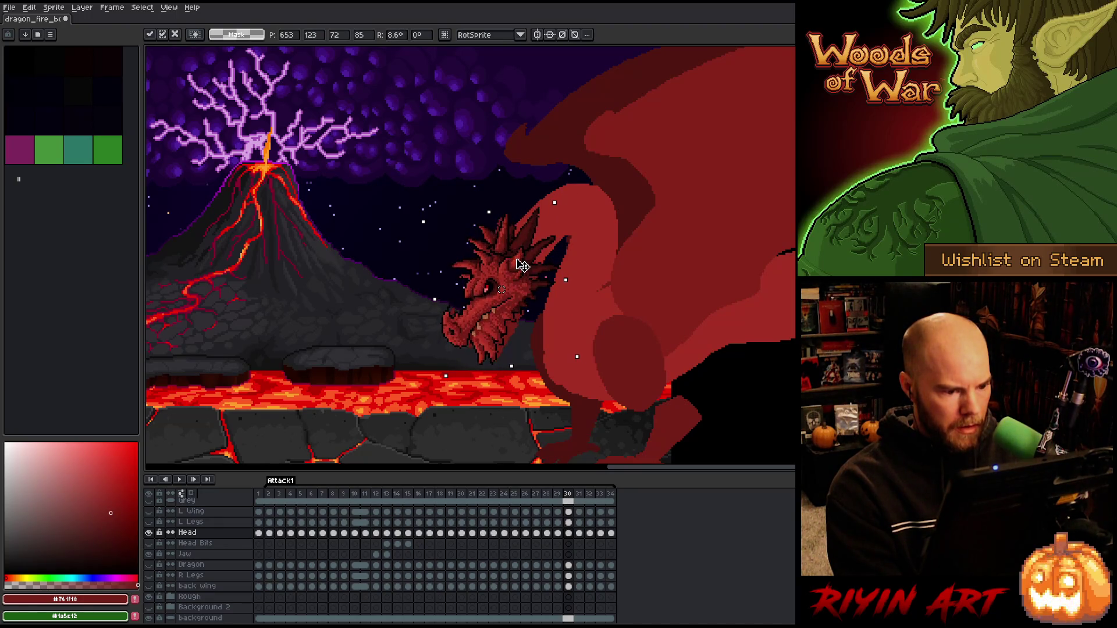
key("comma")
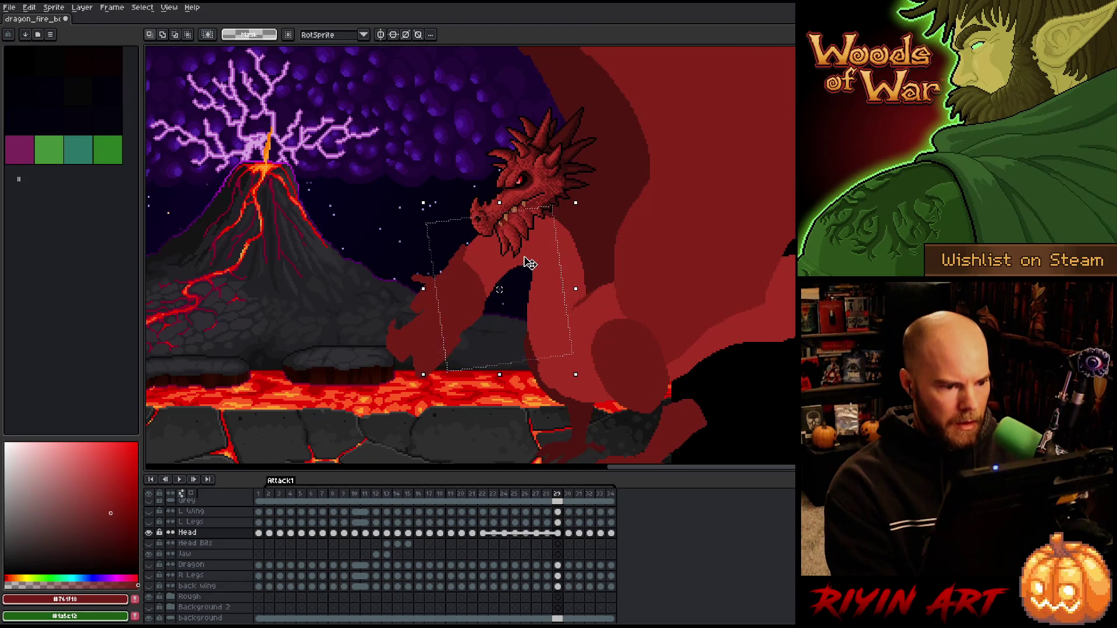
key("period")
key("period")
key("comma")
key("comma")
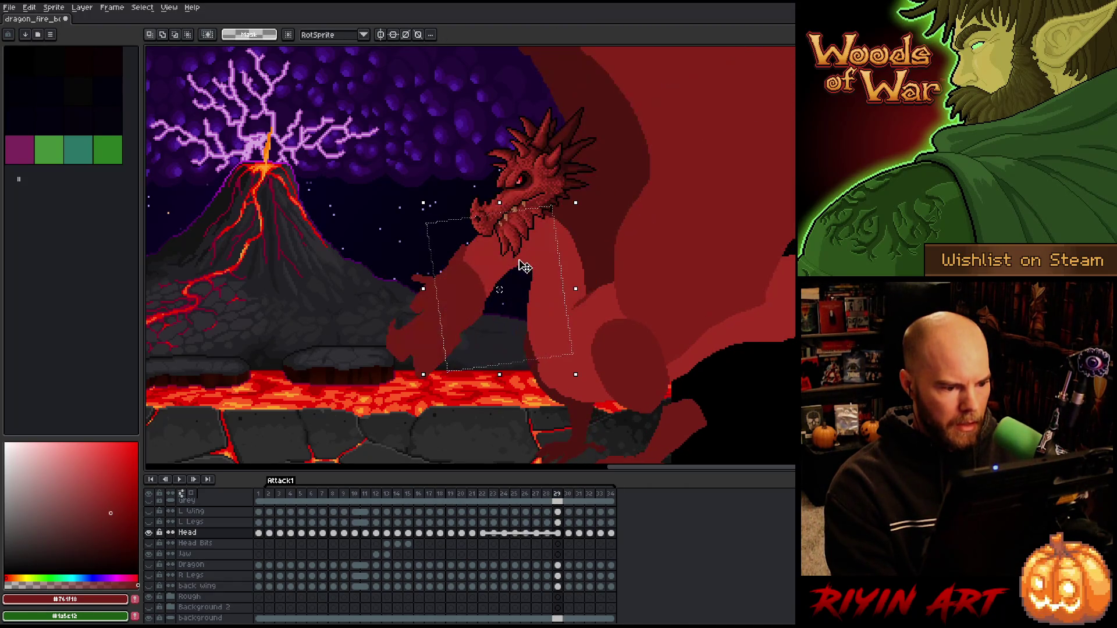
- Select frame 29's head and move it down-left to rest just above the lava ledge
left_click_drag(465, 110, 599, 250)
mouse_move(551, 182)
left_mouse_down()
mouse_move(500, 297)
mouse_move(465, 330)
left_mouse_up()
scroll(463, 321, "up", 4)
left_click_drag(551, 252, 558, 238)
scroll(559, 237, "down", 3)
left_click_drag(460, 259, 550, 240)
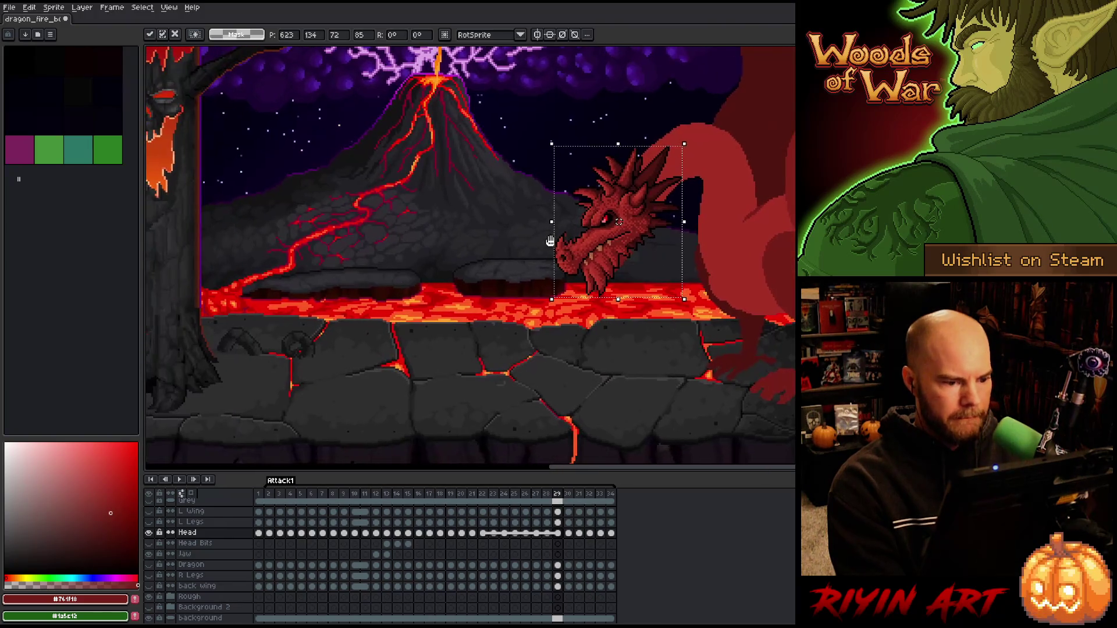
key("period")
key("comma")
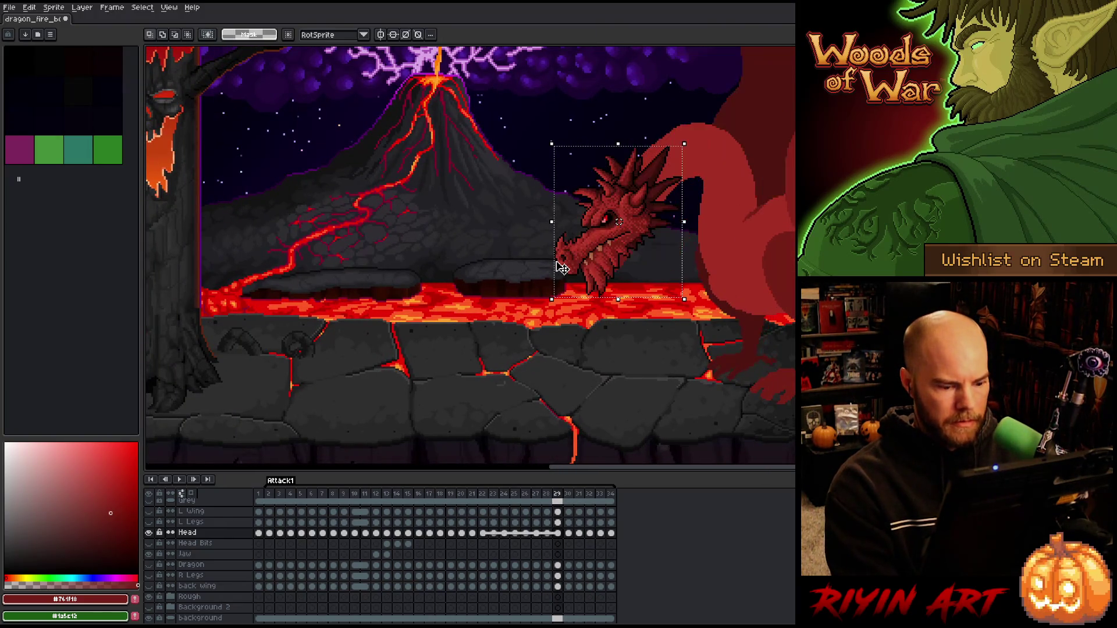
right_click(483, 533)
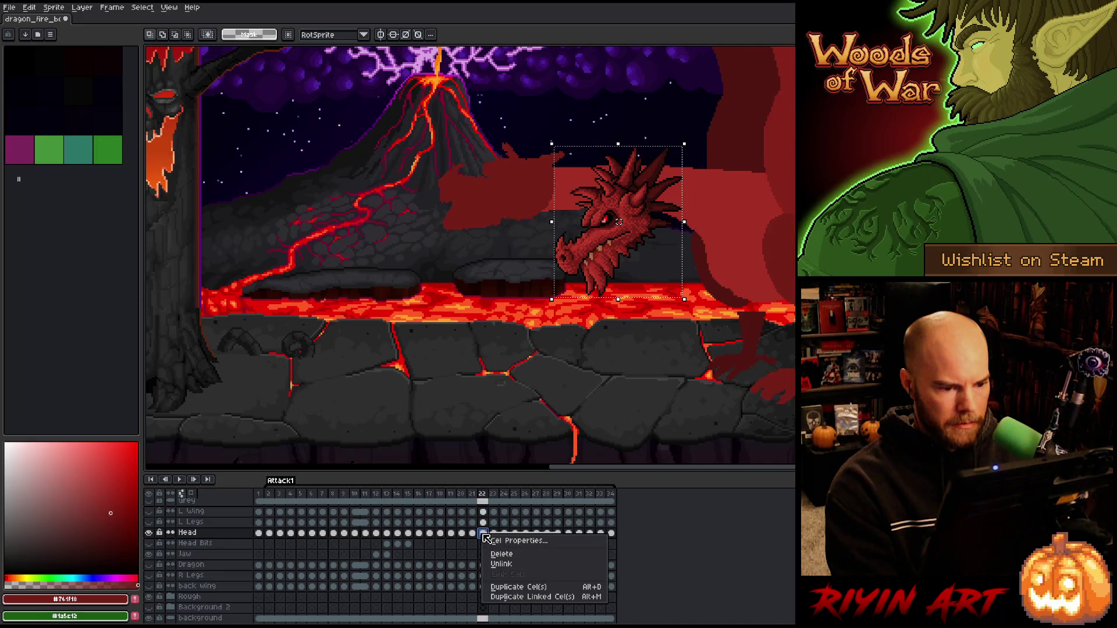
- Compare frames 27–31, then move the dragon head down and left on frame 28
left_click(501, 563)
left_click(549, 535)
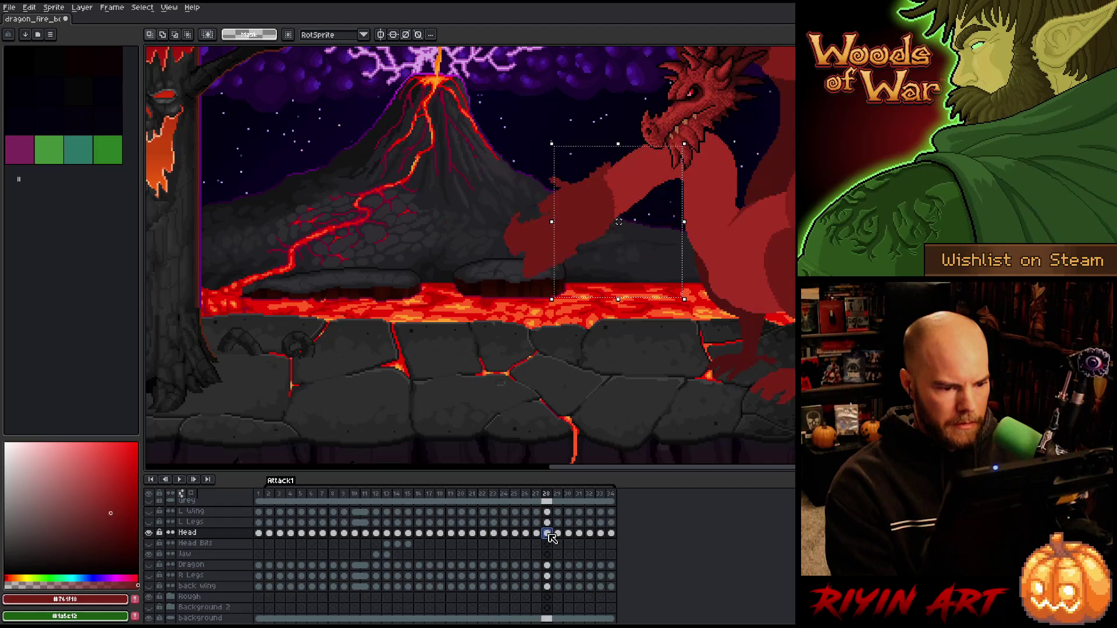
key("Left")
left_click(550, 534)
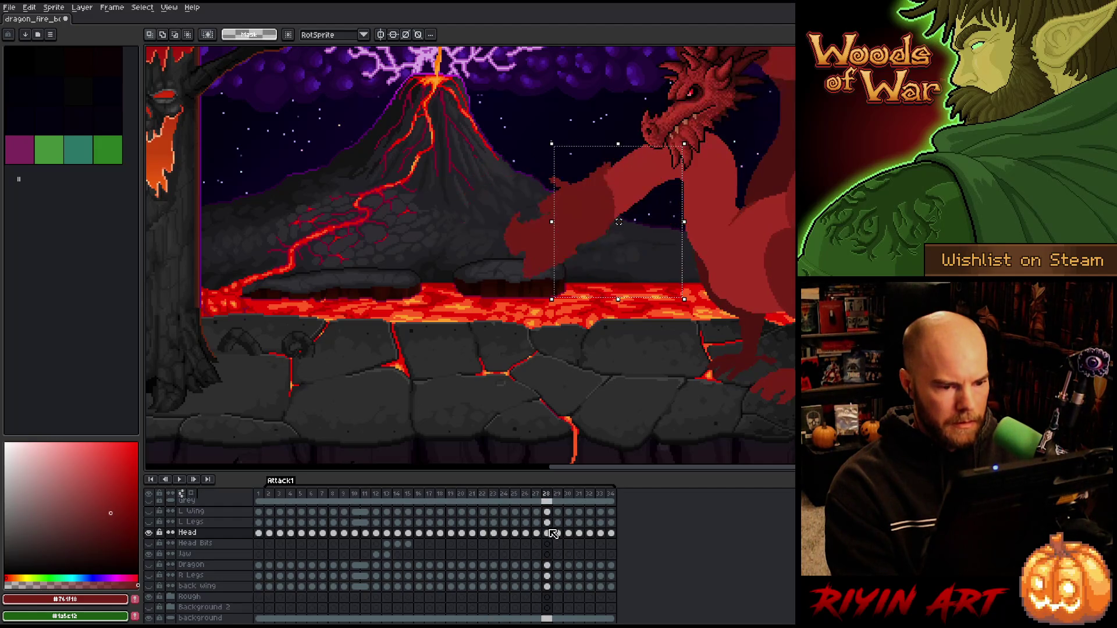
key("Right")
key("Right")
key("Right")
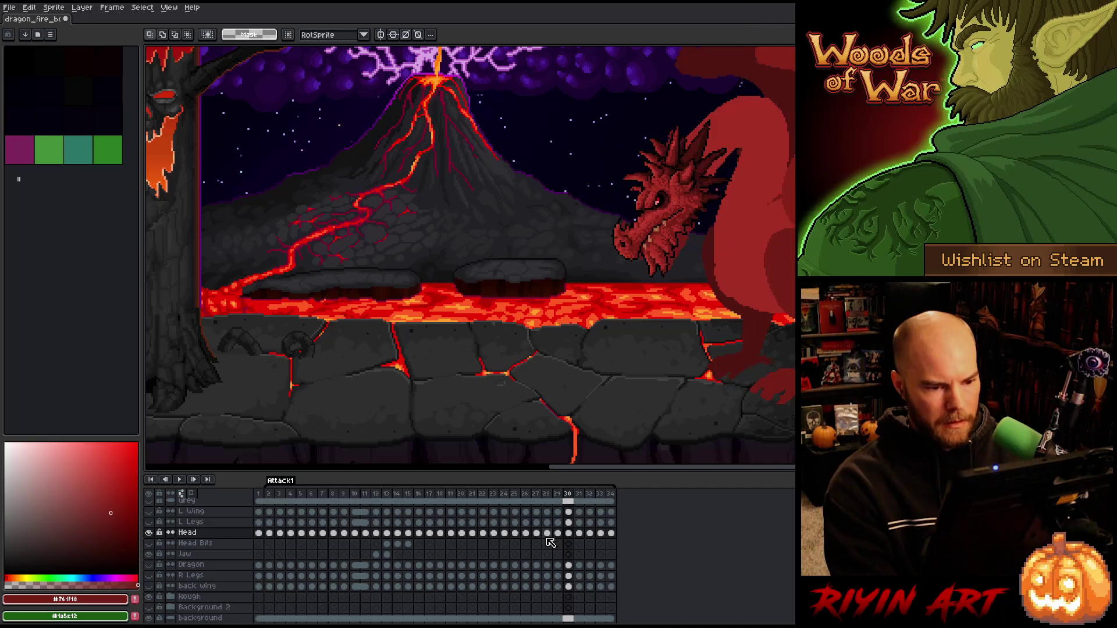
key("Left")
key("Left")
key("Left")
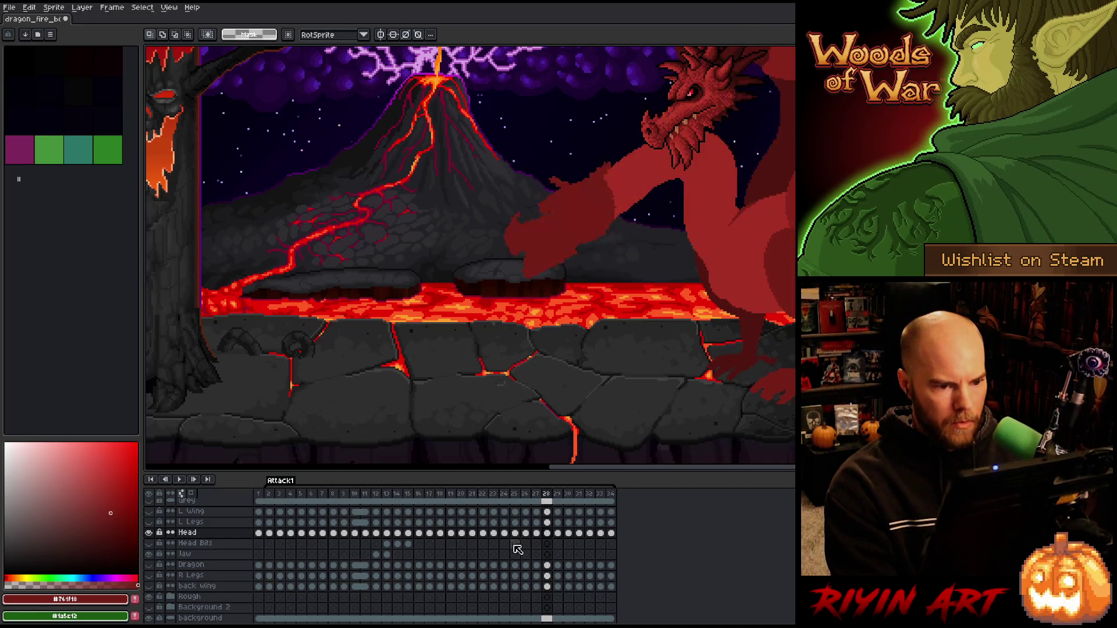
key("v")
left_click_drag(693, 129, 563, 250)
- Rotate the frame 28 head about 15° counter-clockwise, nudge it down-right, and commit
scroll(566, 241, "up", 1)
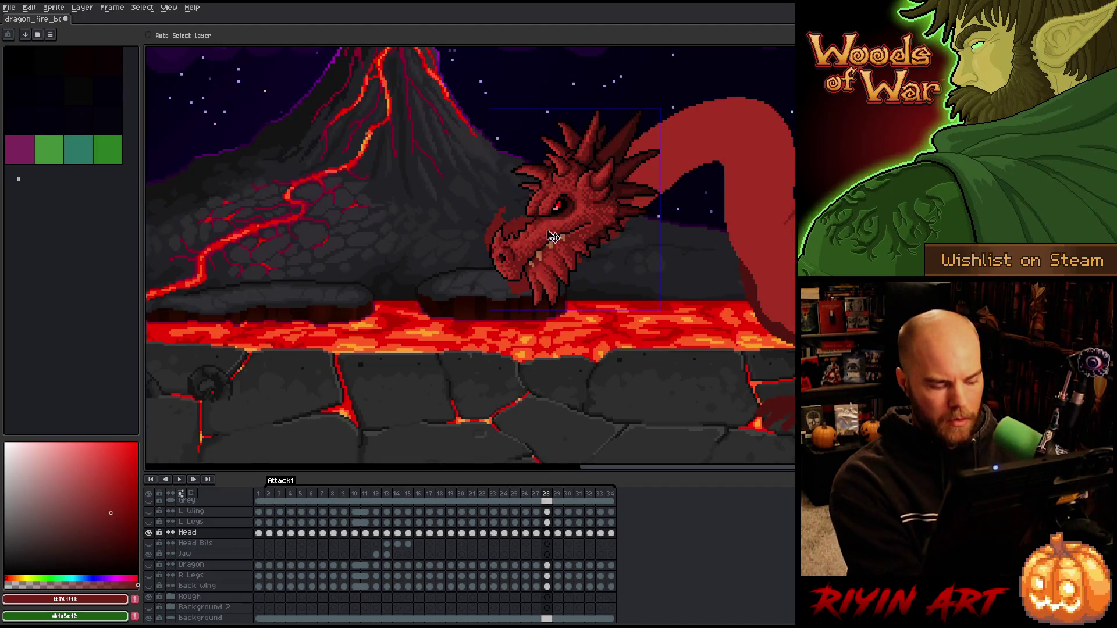
key("ctrl+t")
left_click_drag(482, 97, 509, 70)
left_click_drag(613, 199, 617, 203)
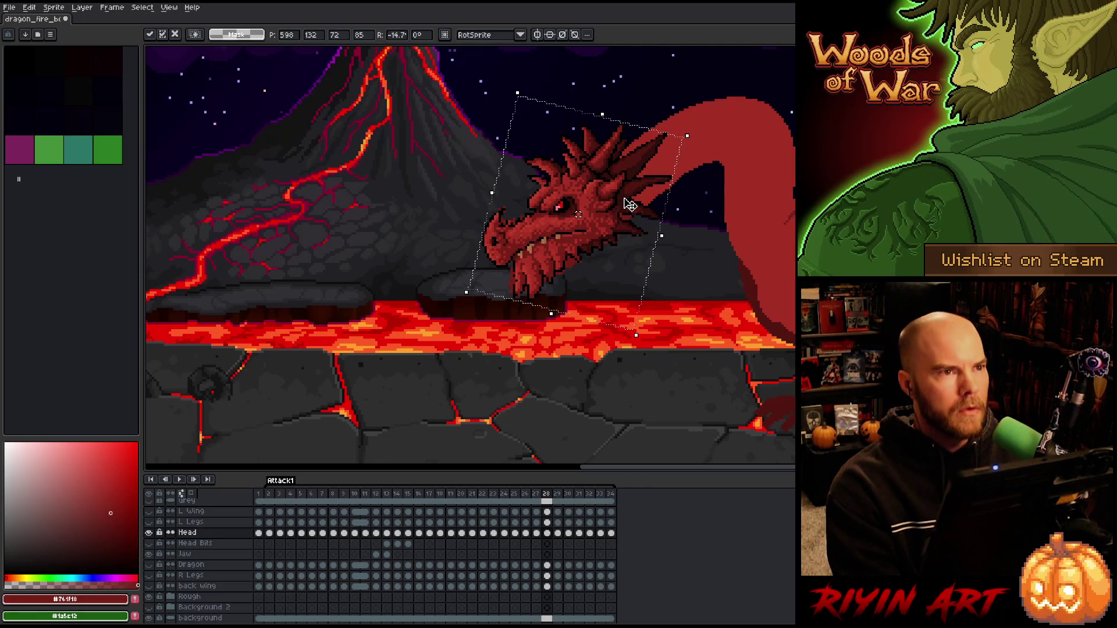
key("comma")
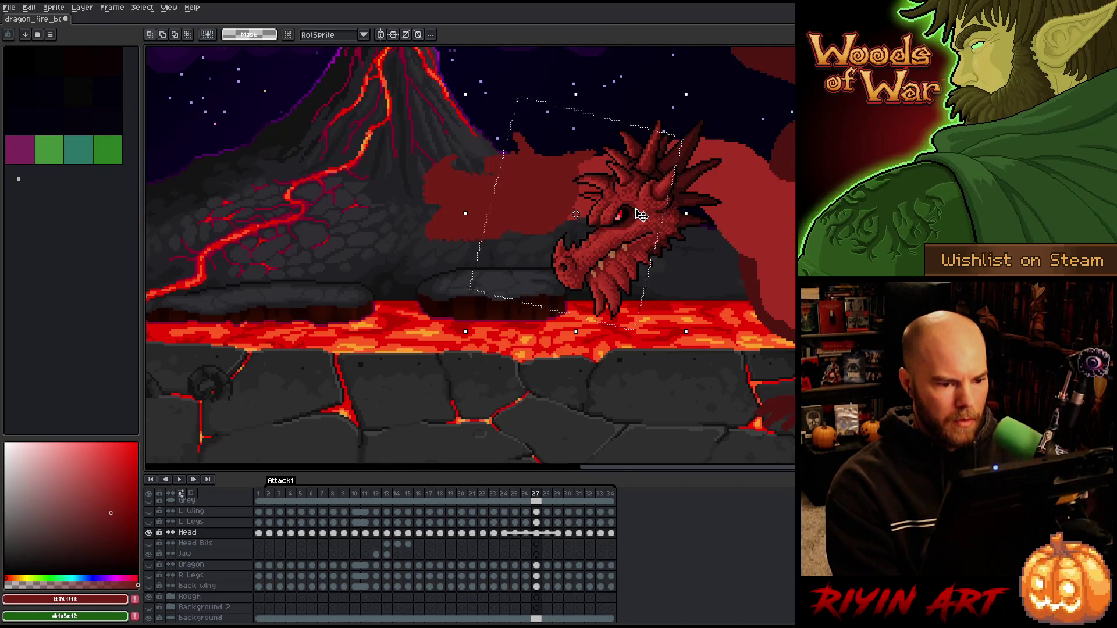
- Try moving the head left on frame 27, then undo it
scroll(640, 215, "up", 2)
left_click_drag(668, 229, 531, 227)
scroll(542, 223, "down", 2)
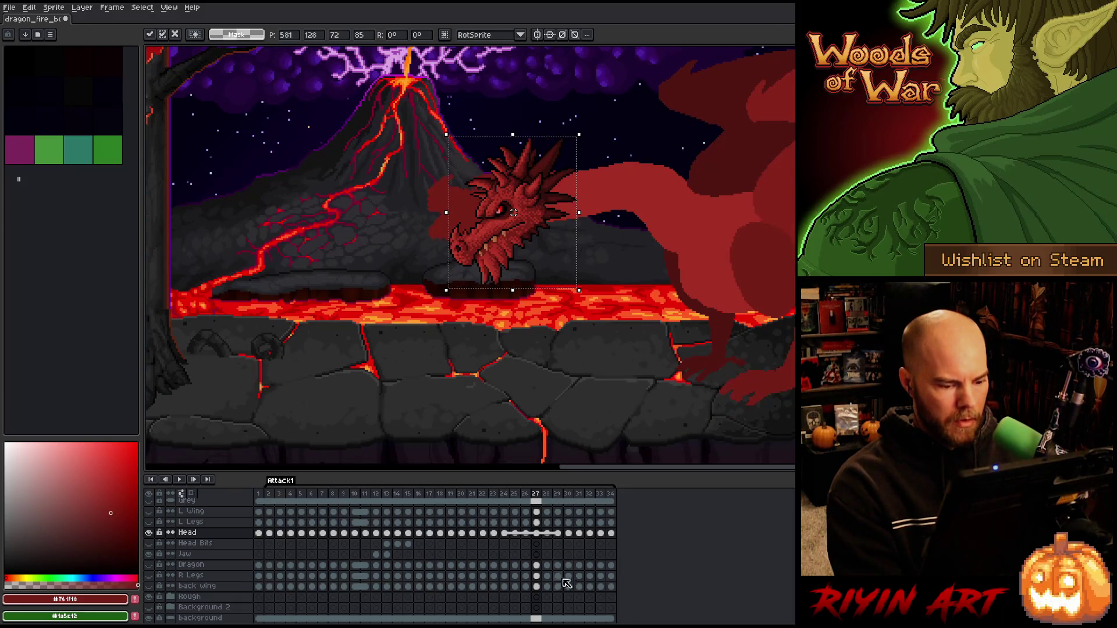
key("ctrl+z")
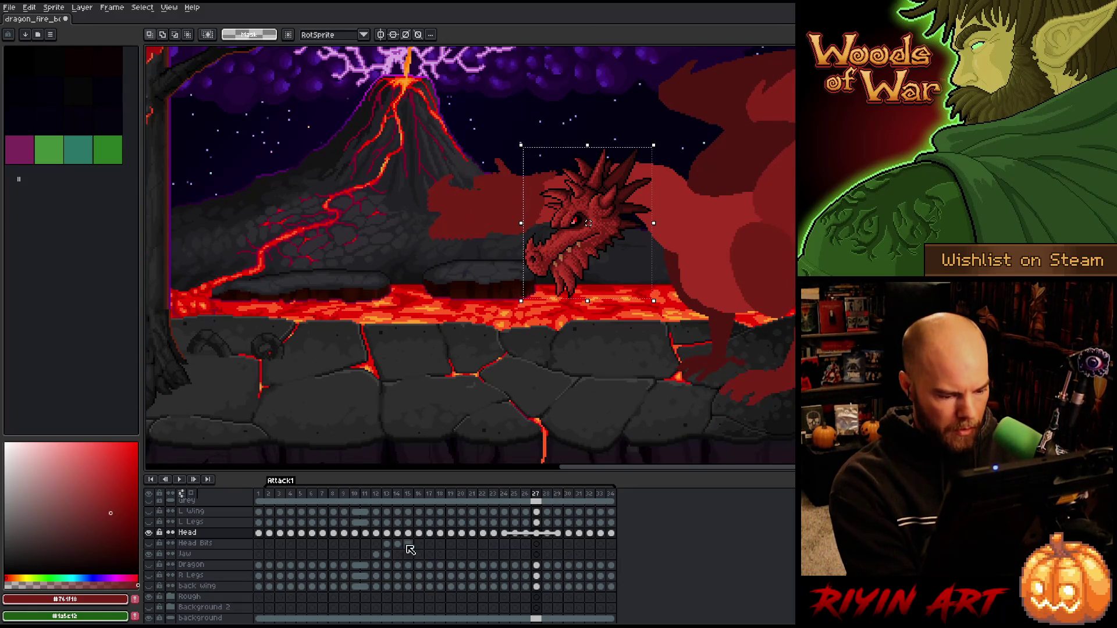
- Select the Head layer's cels across the frames and unlink them, returning to frame 28
left_click(258, 542)
left_click(612, 544)
left_click(611, 533)
right_click(611, 534)
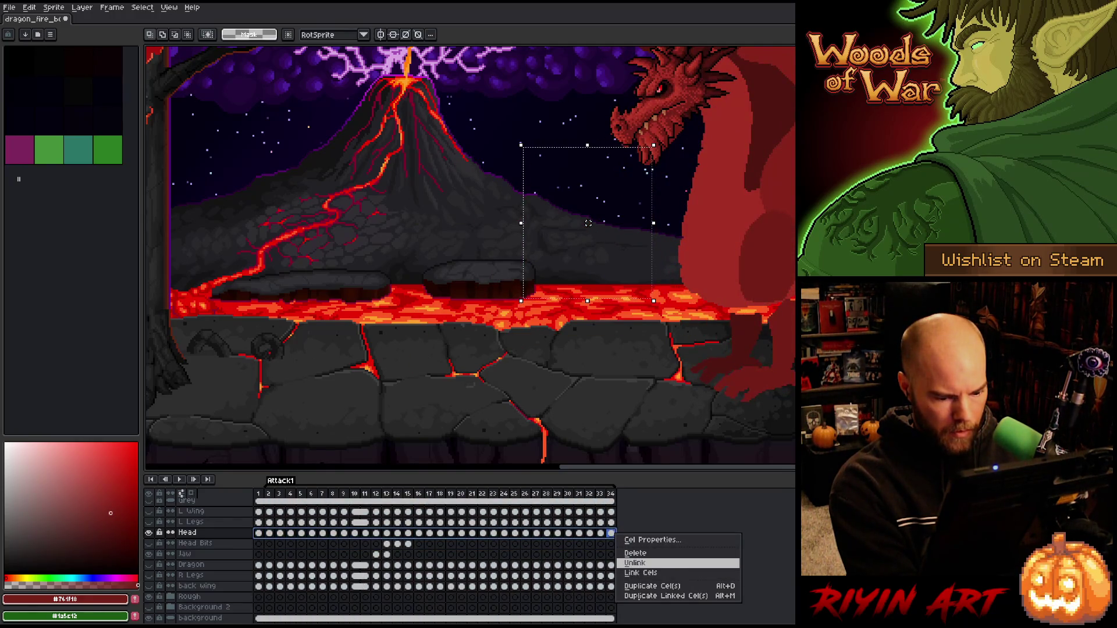
left_click(633, 563)
left_click(515, 533)
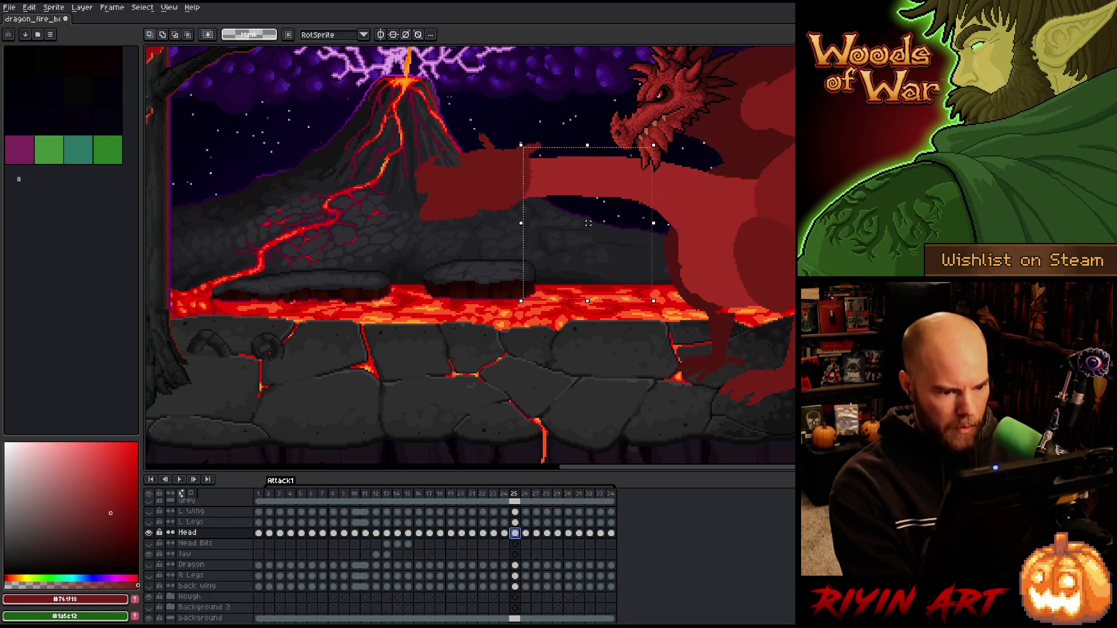
key("Right")
key("Right")
key("Right")
- On frame 27, move the dragon head up and left and rotate it about 38°
key("Left")
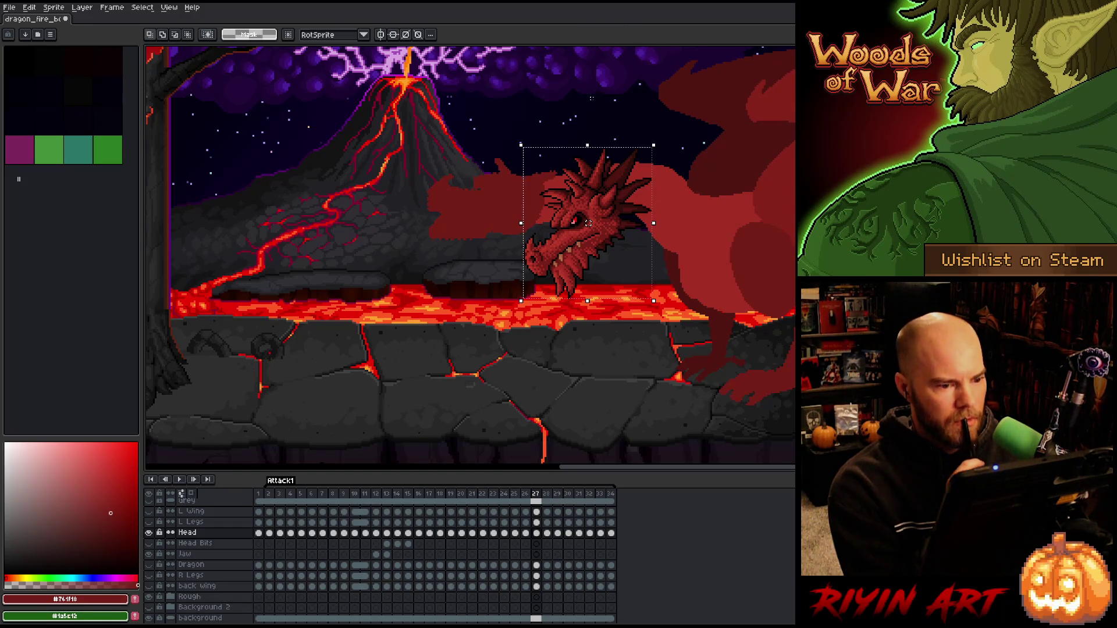
scroll(584, 194, "up", 2)
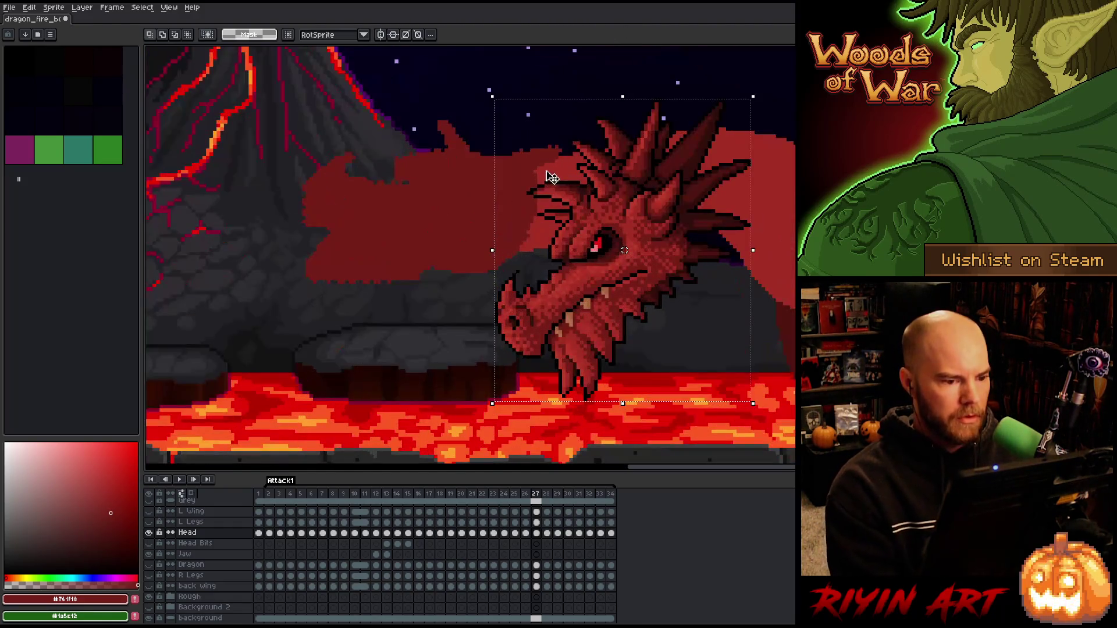
left_click(562, 295)
left_click_drag(562, 295, 431, 273)
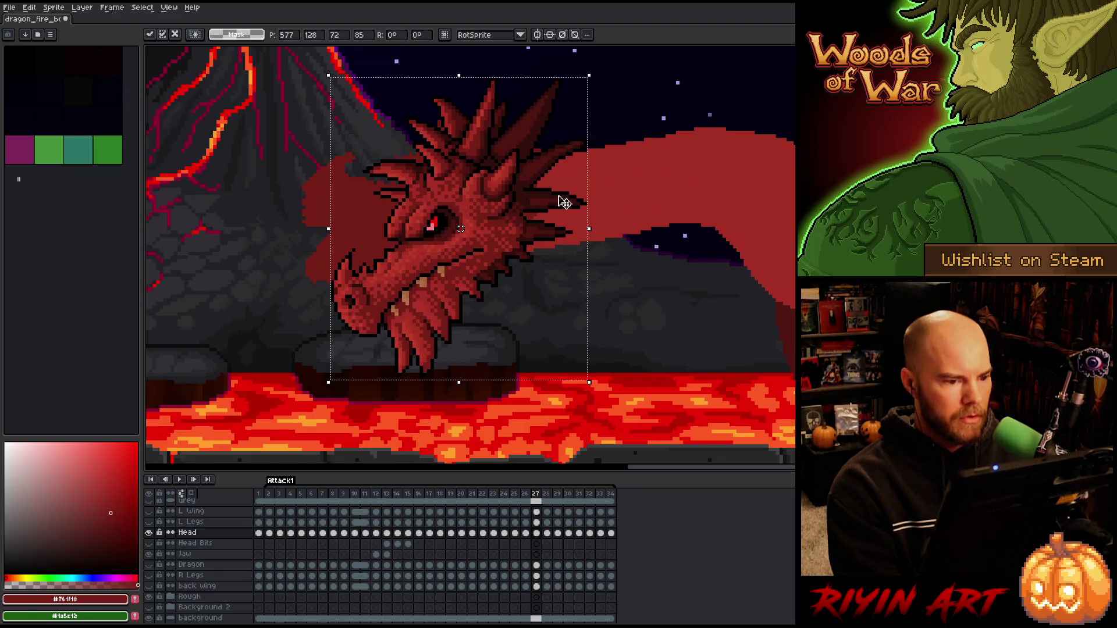
left_click_drag(598, 386, 476, 384)
mouse_move(472, 274)
left_mouse_down()
mouse_move(459, 234)
mouse_move(475, 229)
left_mouse_up()
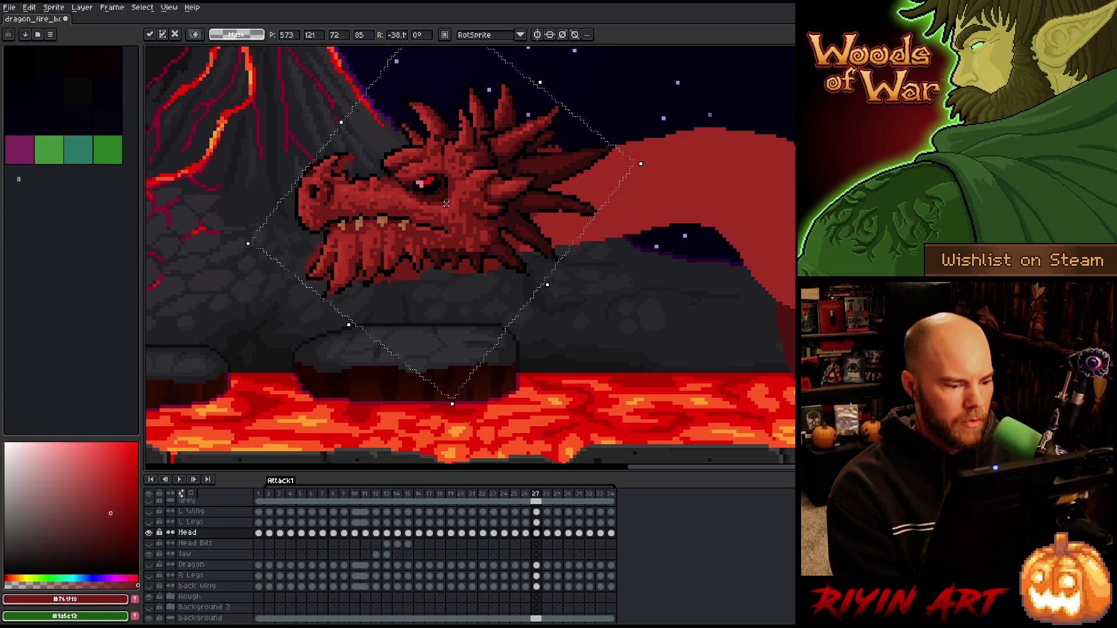
- Fine-tune the frame 27 head to about 40° rotation with small nudges, then commit and recheck
left_click_drag(458, 416, 452, 418)
left_click_drag(485, 211, 486, 212)
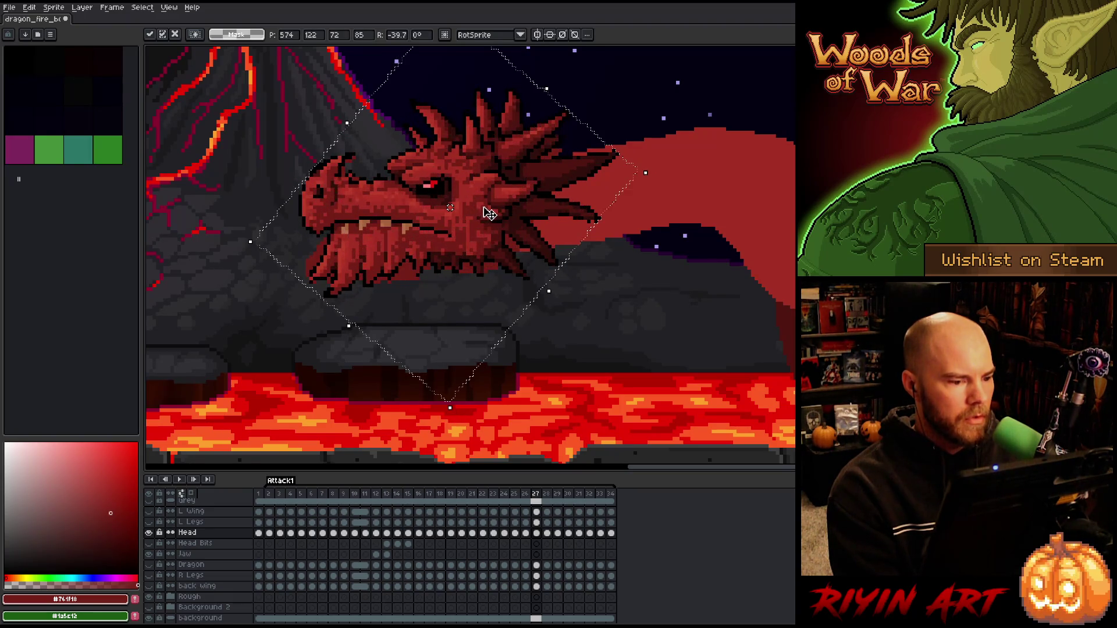
left_click_drag(450, 408, 448, 414)
left_click_drag(469, 220, 472, 220)
scroll(430, 233, "down", 3)
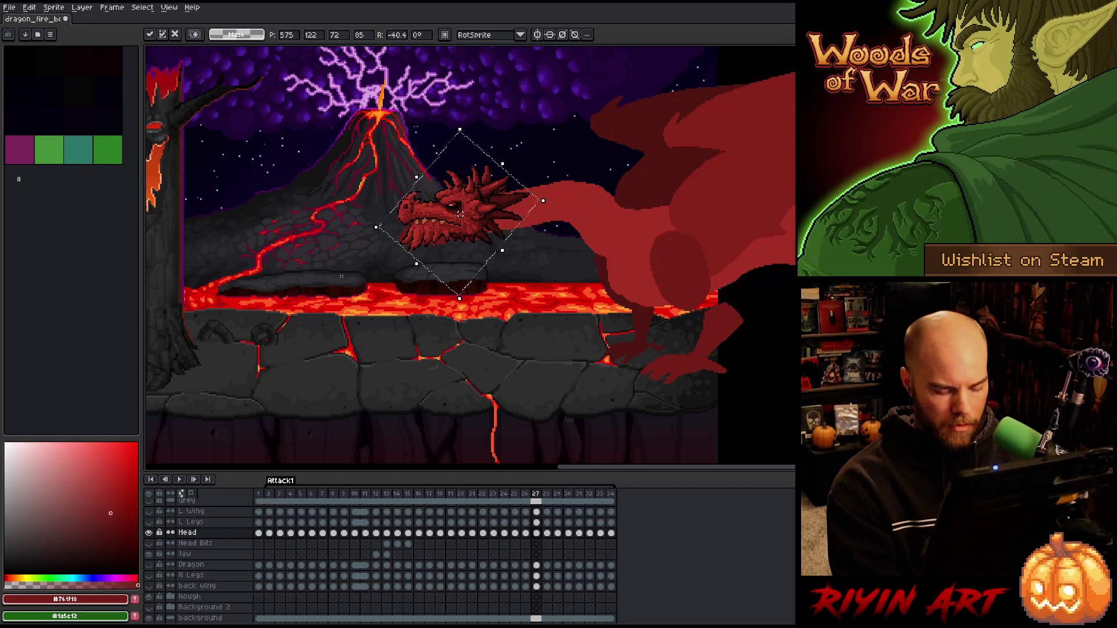
key("comma")
key("period")
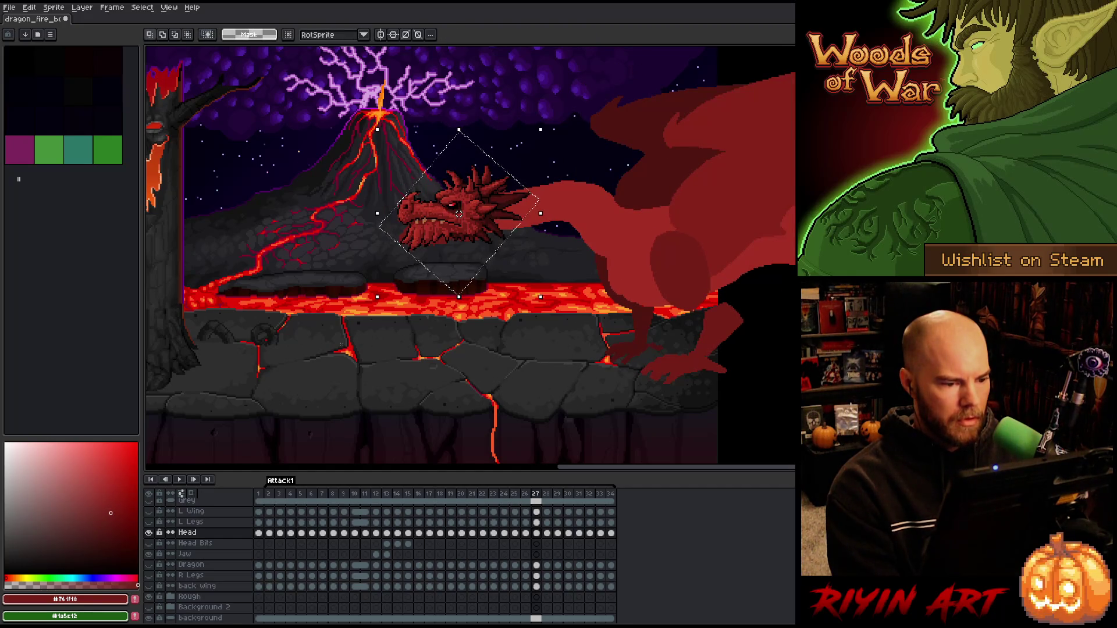
- On frame 26, select the dragon head, move it down-left, and rotate it about 39°
key("comma")
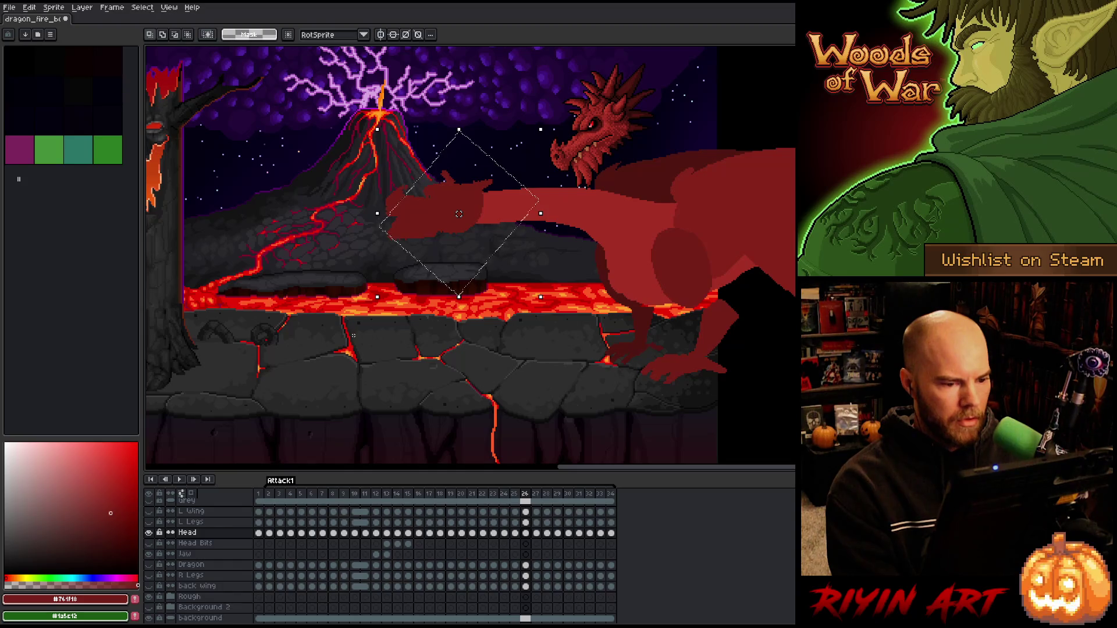
left_click_drag(546, 60, 657, 191)
left_click(563, 176)
left_click_drag(563, 177, 444, 228)
mouse_move(504, 138)
left_mouse_down()
mouse_move(524, 169)
mouse_move(521, 202)
left_mouse_up()
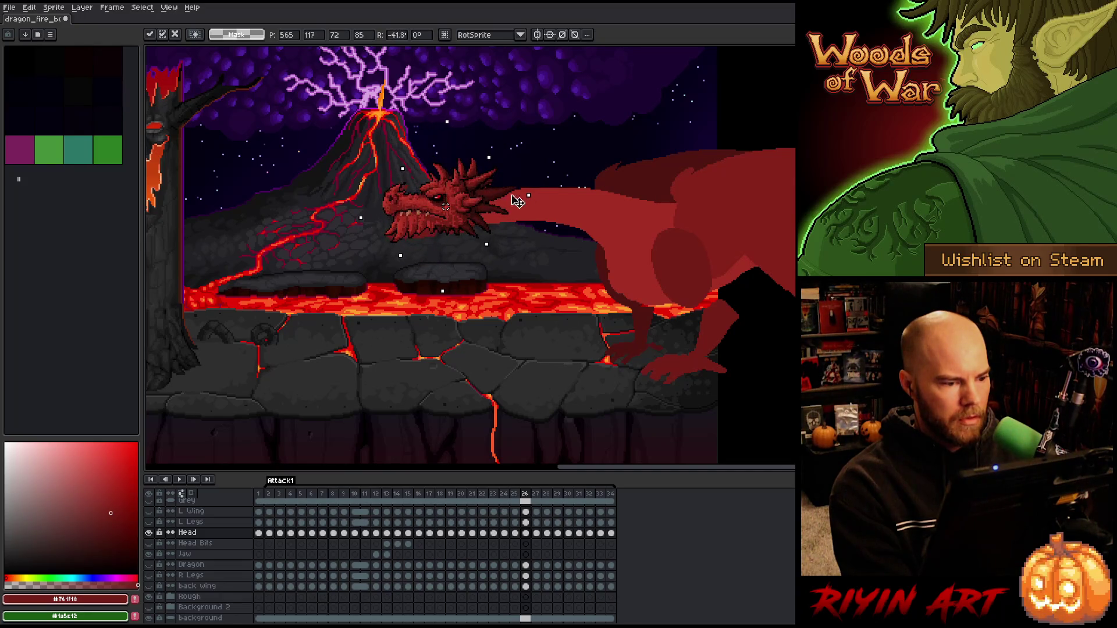
- Refine the frame 26 head rotation to about 42°, commit it, and clear the selection
scroll(436, 200, "up", 3)
left_click_drag(437, 199, 463, 234)
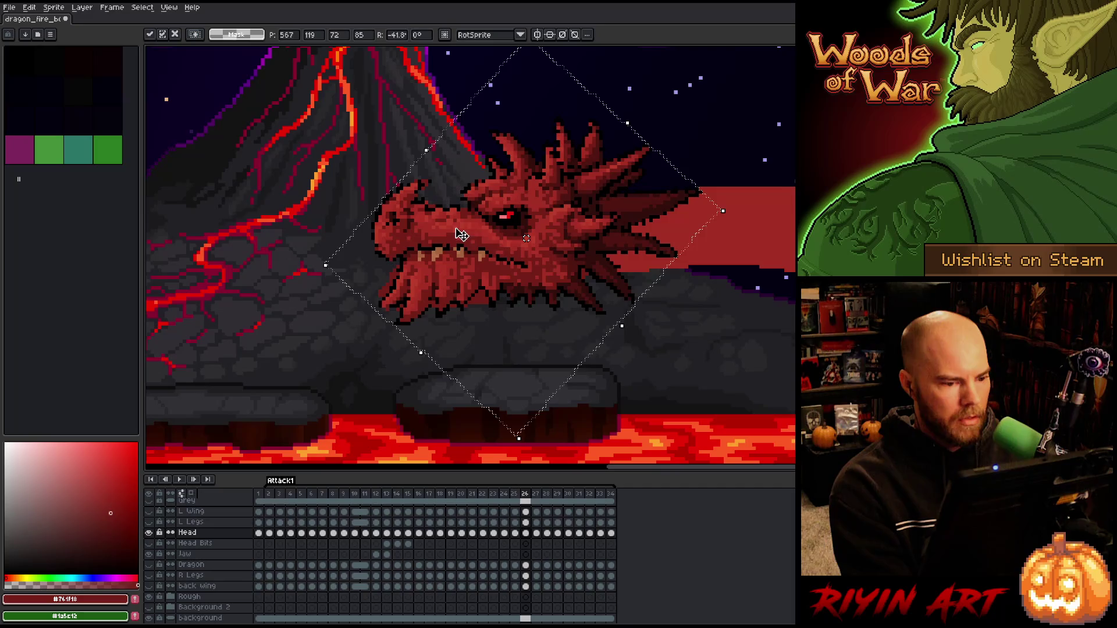
left_click_drag(728, 208, 727, 209)
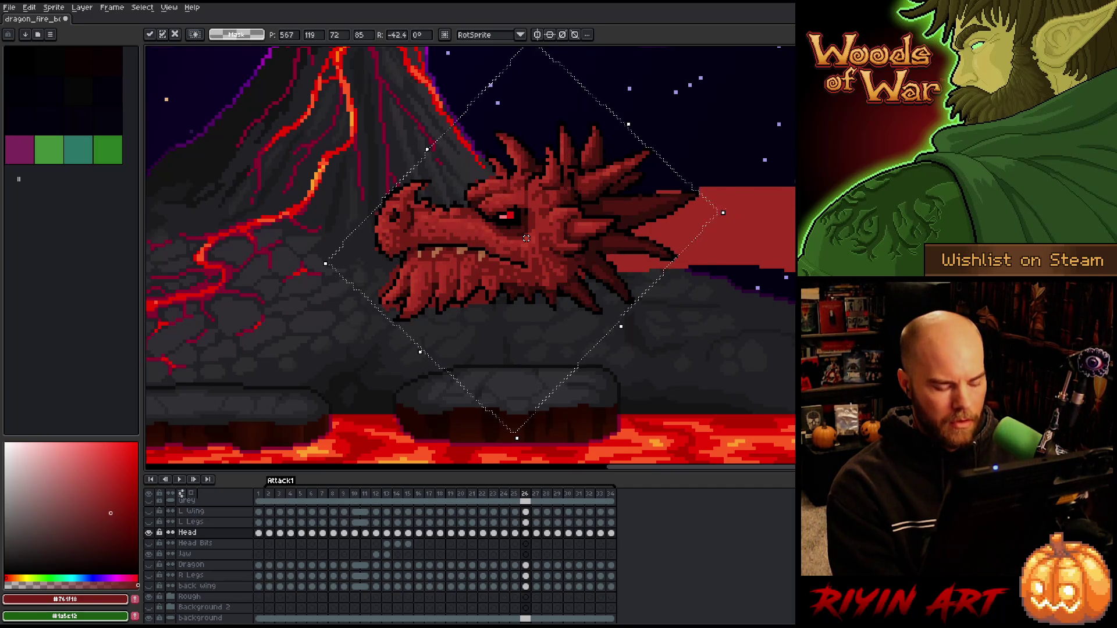
key("Return")
scroll(522, 238, "down", 3)
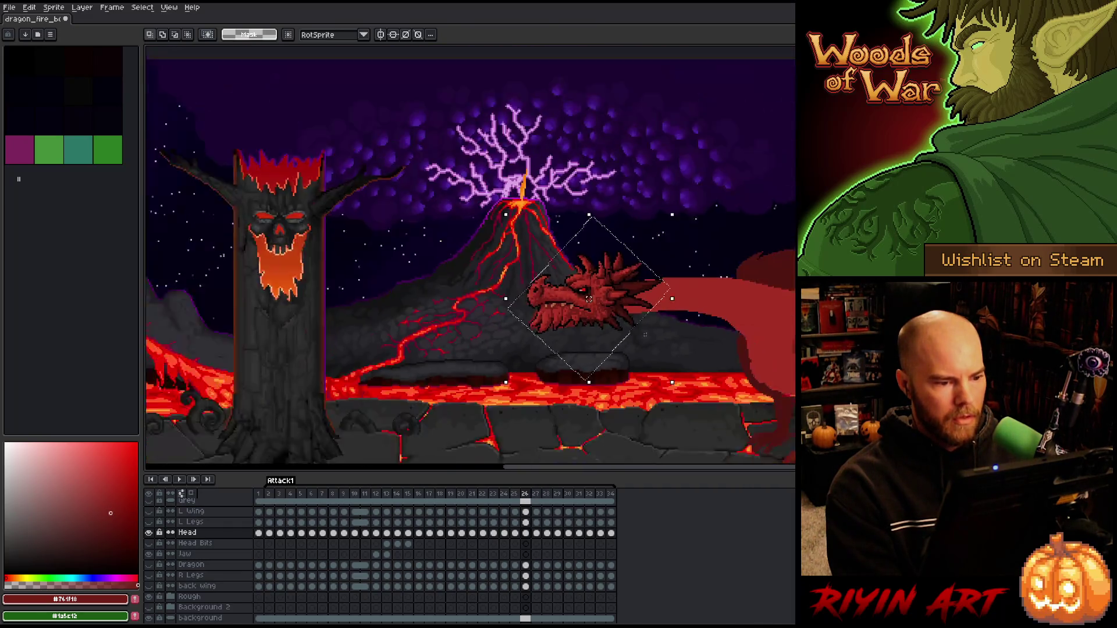
key("Left")
key("Right")
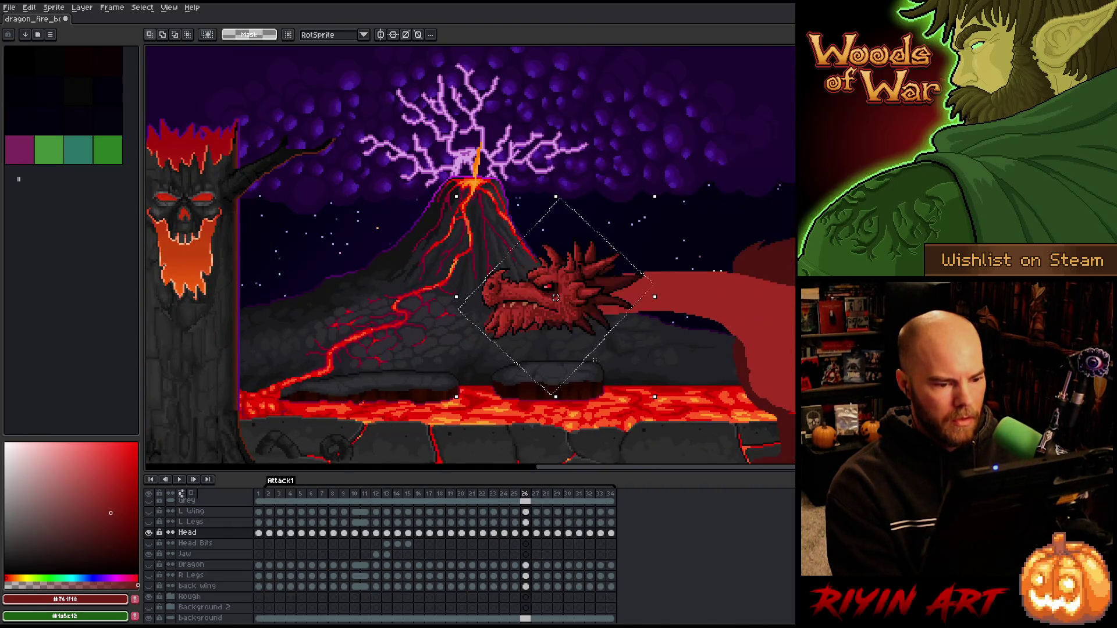
key("ctrl+d")
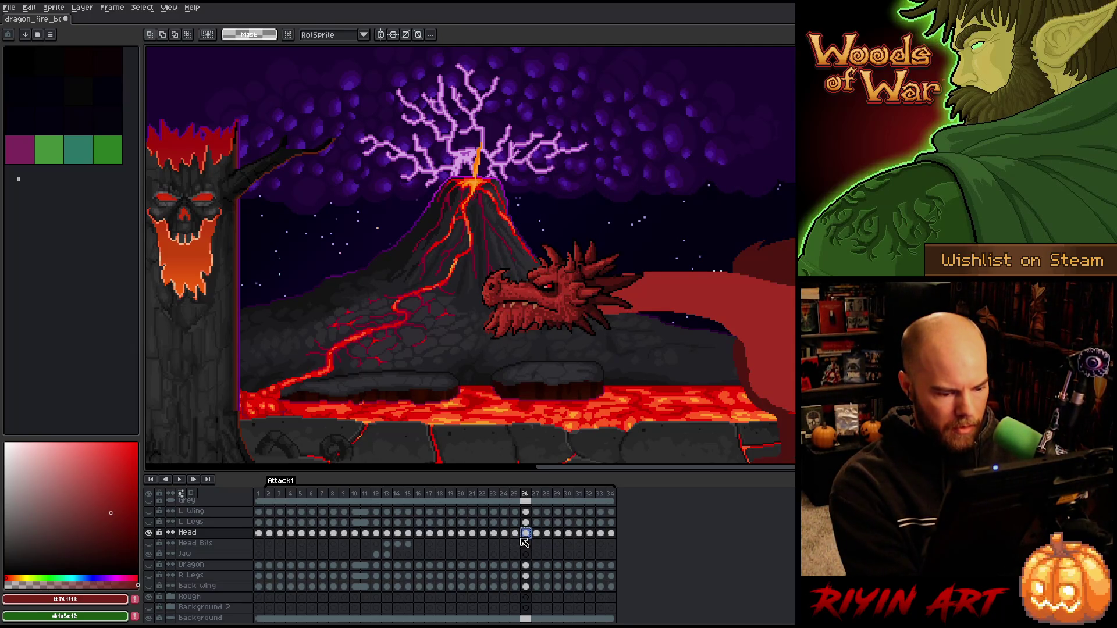
- Raise the dragon head about 20 pixels on frame 25 and nudge it slightly left
key("Left")
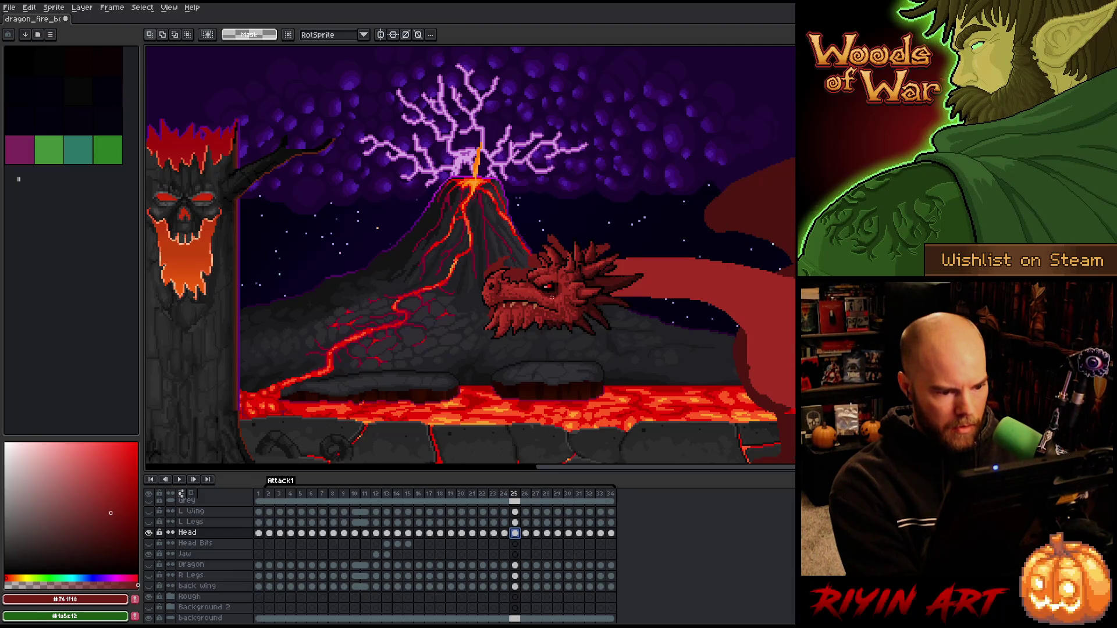
key("v")
left_click_drag(555, 300, 557, 286)
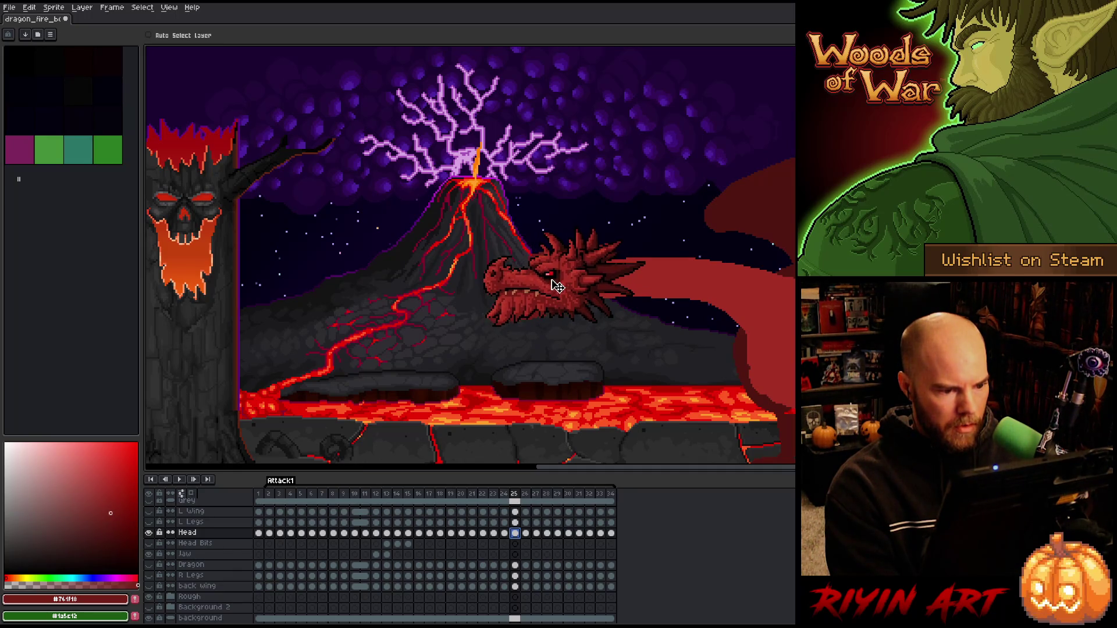
key("ctrl+z")
key("ctrl+z")
key("ctrl+z")
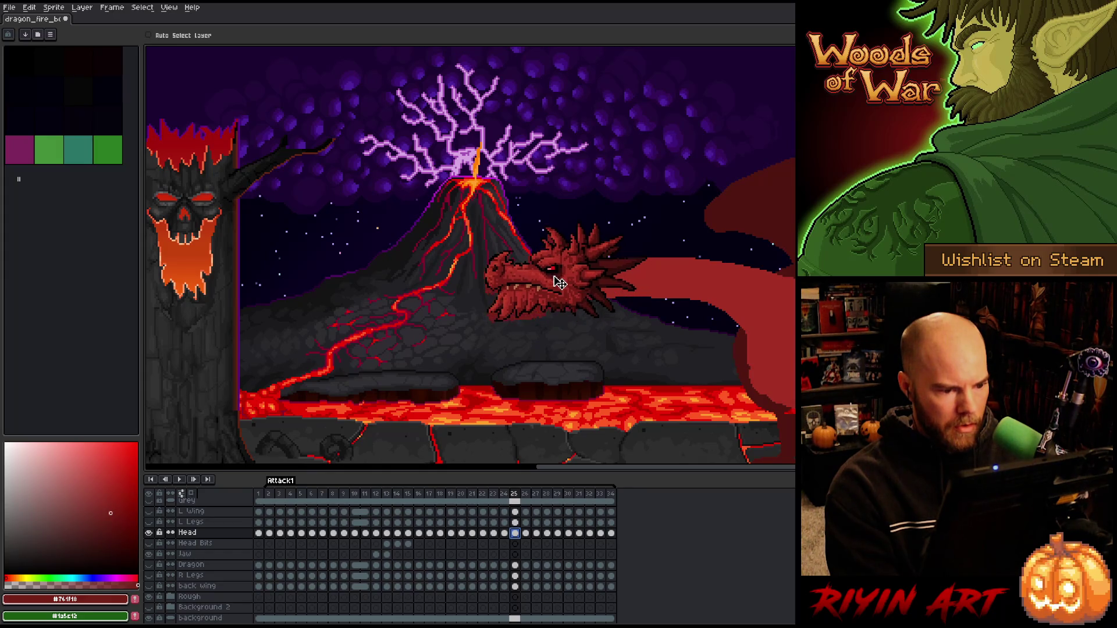
left_click_drag(557, 285, 557, 285)
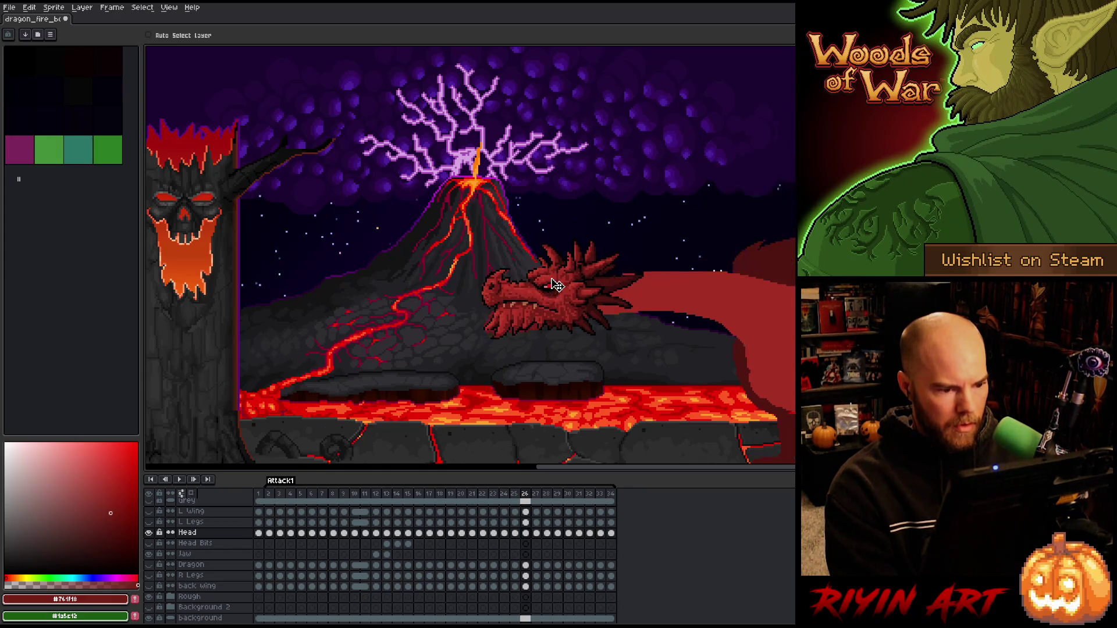
- Flip between frames 24 and 25 to preview the head motion
left_click(509, 534)
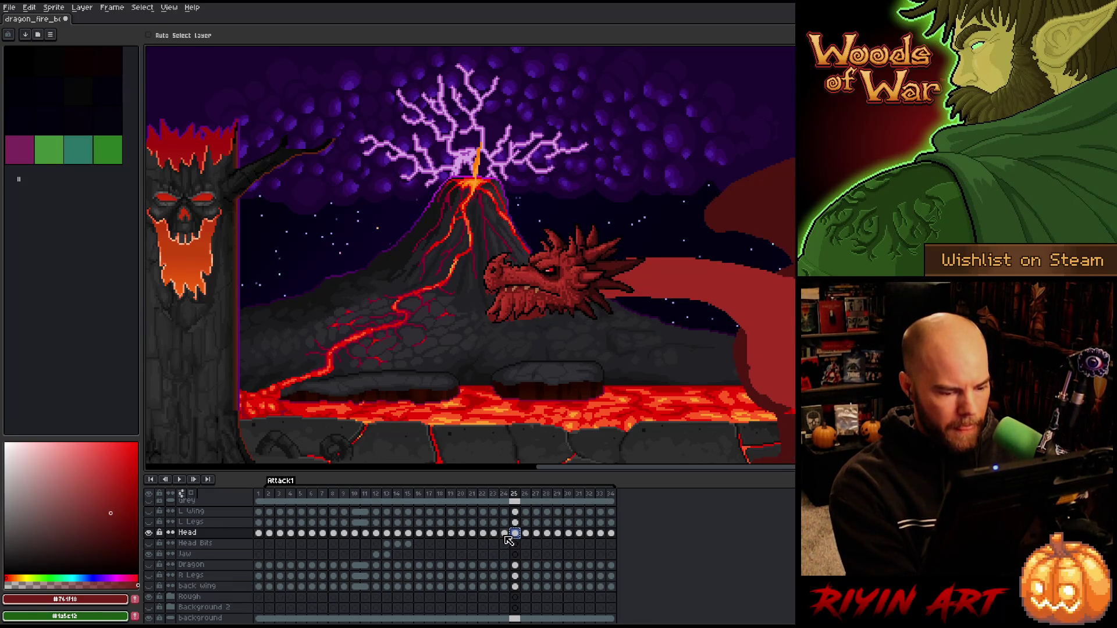
left_click(504, 533)
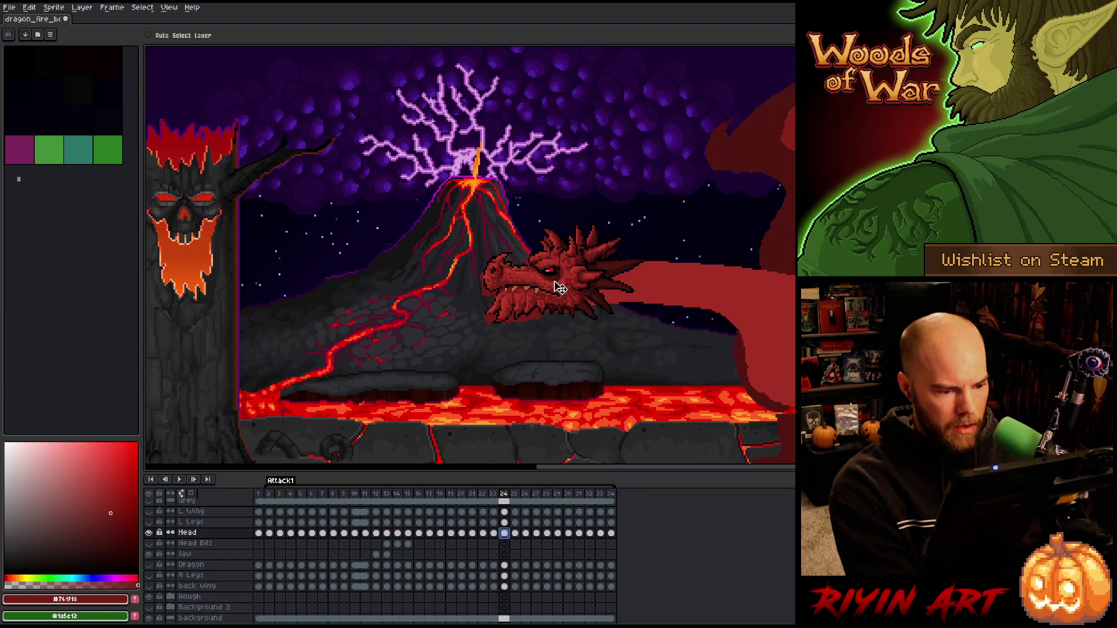
key("Right")
key("Left")
key("Left")
key("Right")
key("Right")
key("Left")
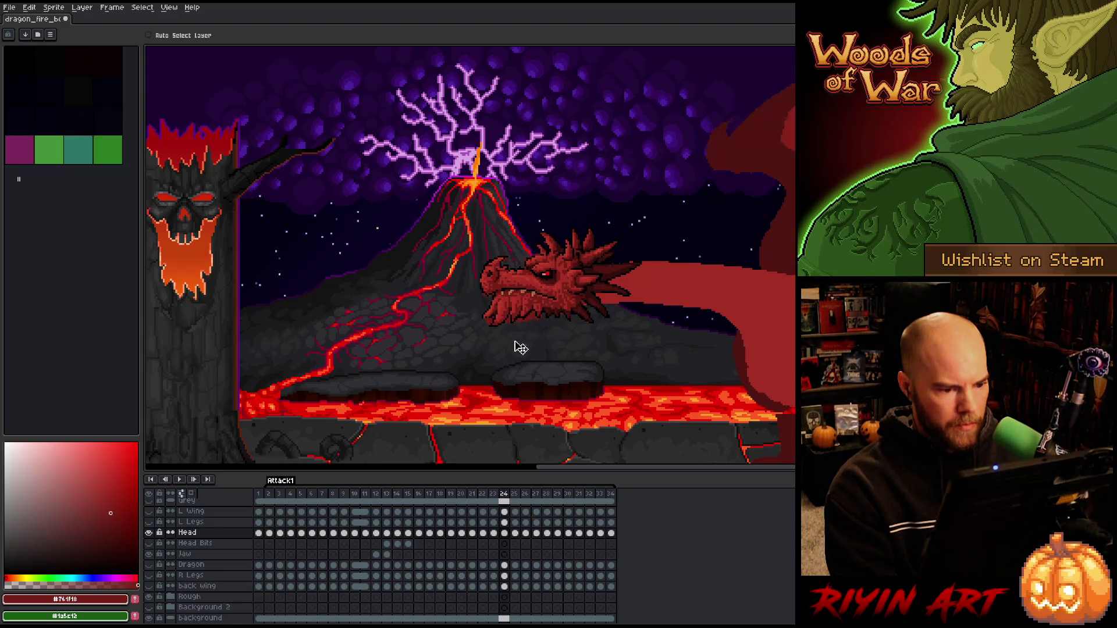
- Lower the dragon head on frame 23 toward the scene centre and check it against neighbouring frames
left_click(494, 534)
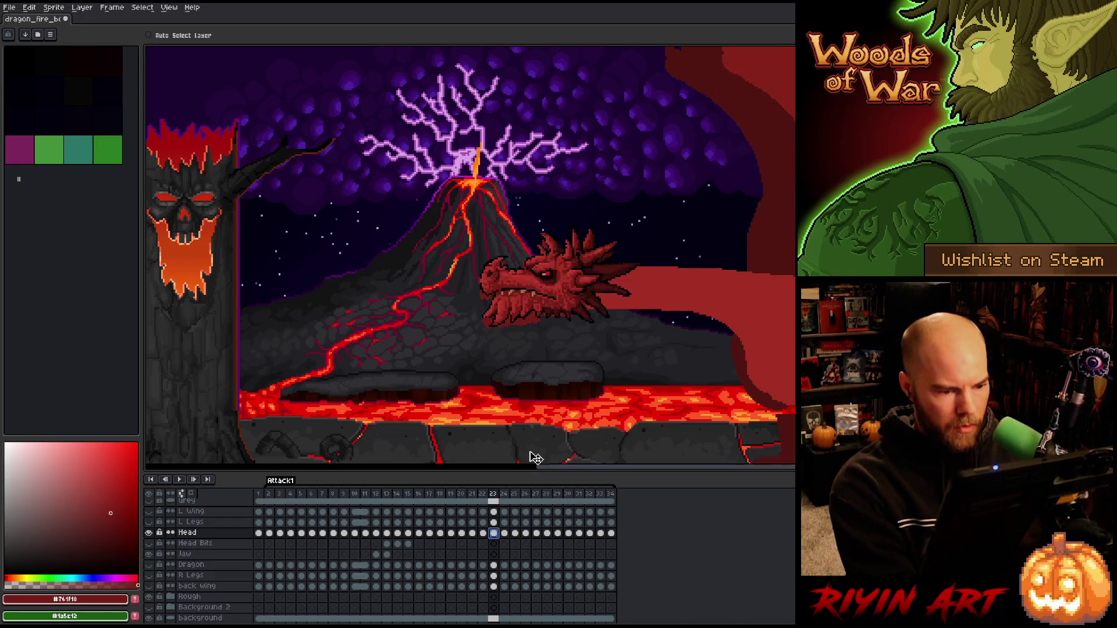
left_click_drag(563, 290, 560, 294)
key("Down")
key("comma")
key("period")
key("comma")
key("period")
- On frame 22, shift the dragon head left and down, then nudge it up-right
left_click(493, 534)
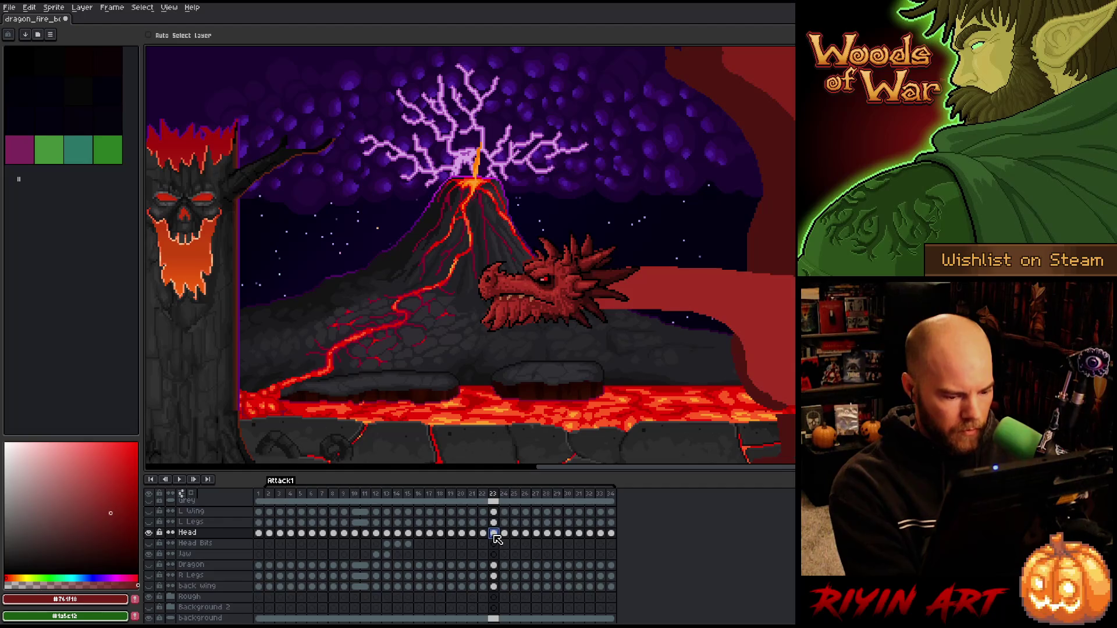
left_click(483, 534)
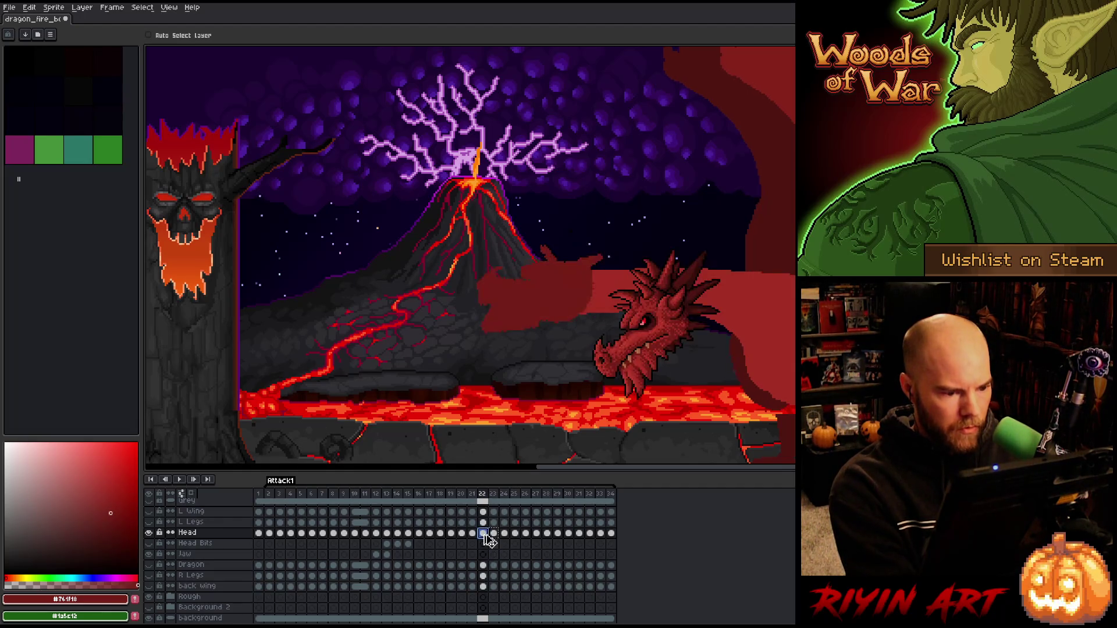
left_click_drag(549, 310, 547, 305)
key("Escape")
left_click_drag(542, 300, 544, 297)
- Toggle between frames 22 and 23 to compare the new head poses
key("Right")
key("Left")
key("Right")
key("Left")
key("Right")
key("Left")
key("Right")
key("Left")
key("Right")
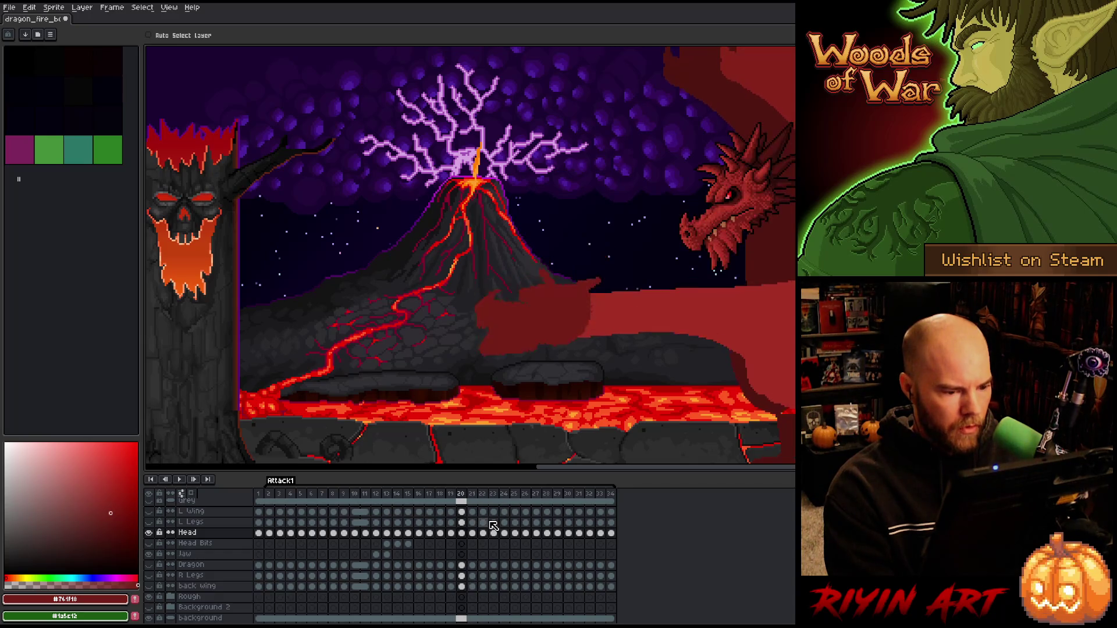
key("Left")
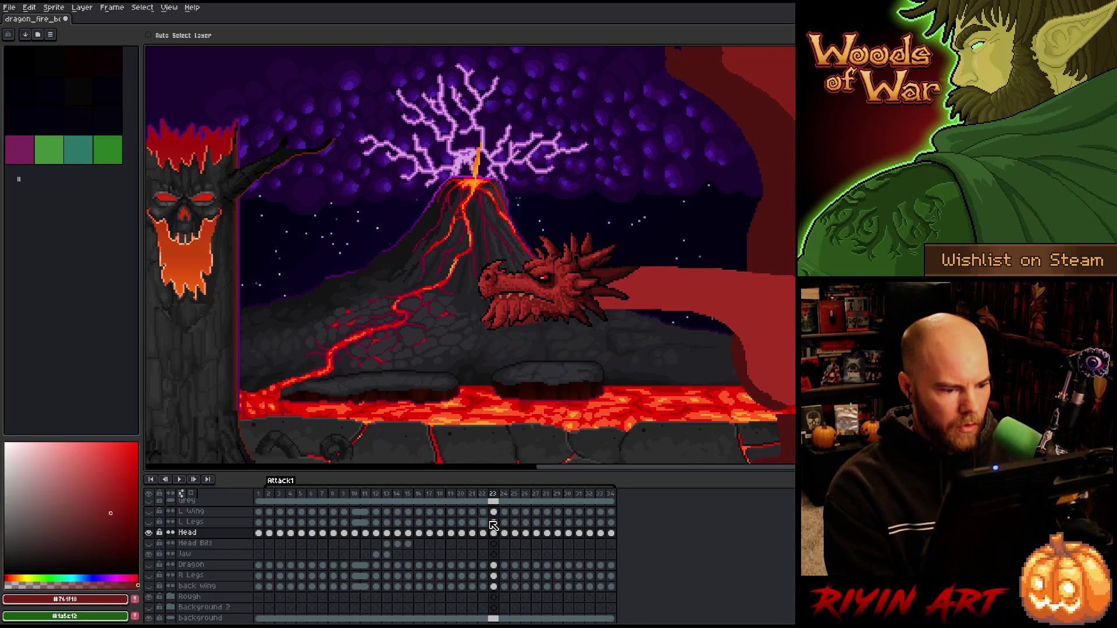
key("Left")
scroll(320, 553, "up", 1)
scroll(320, 552, "up", 3)
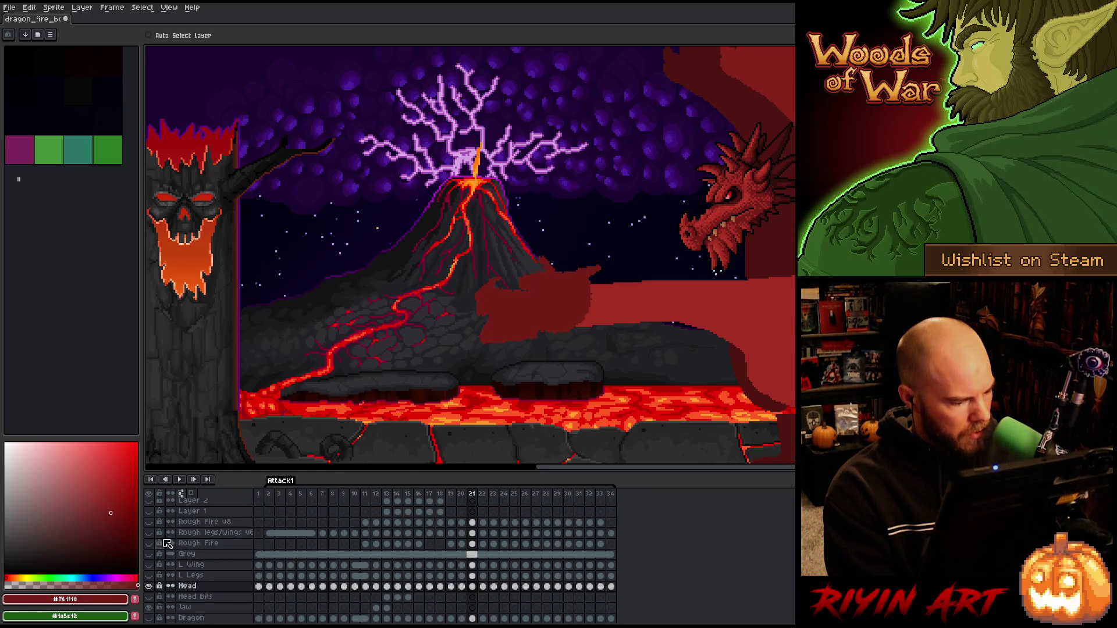
- Show the Rough Fire layer and preview the fire blast across frames 27 and 28
left_click(150, 543)
key("Right")
key("Right")
key("Right")
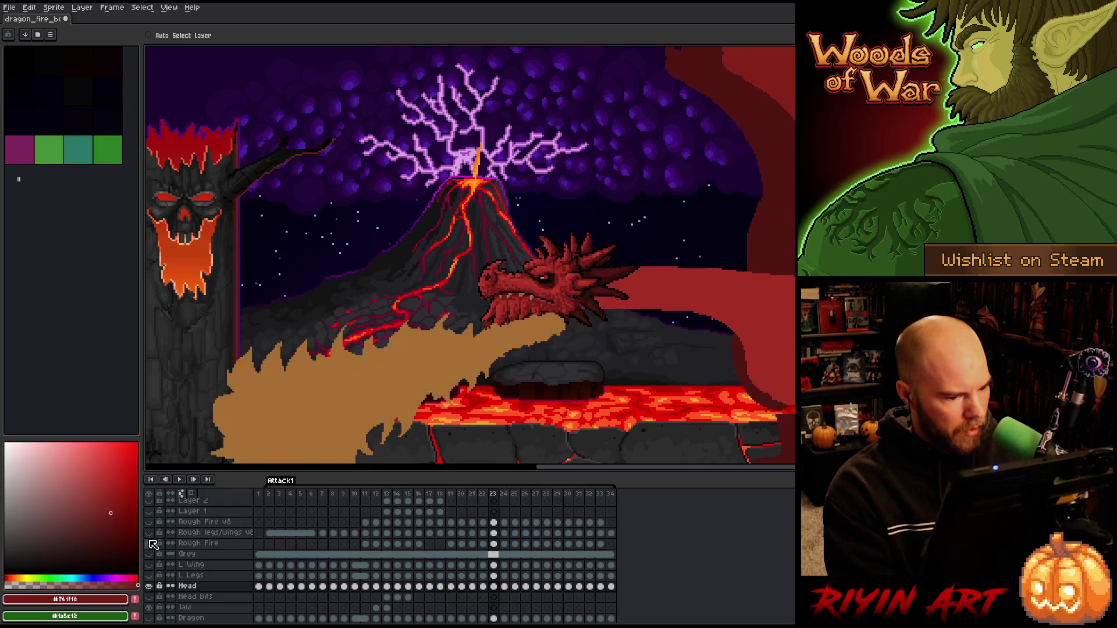
key("Right")
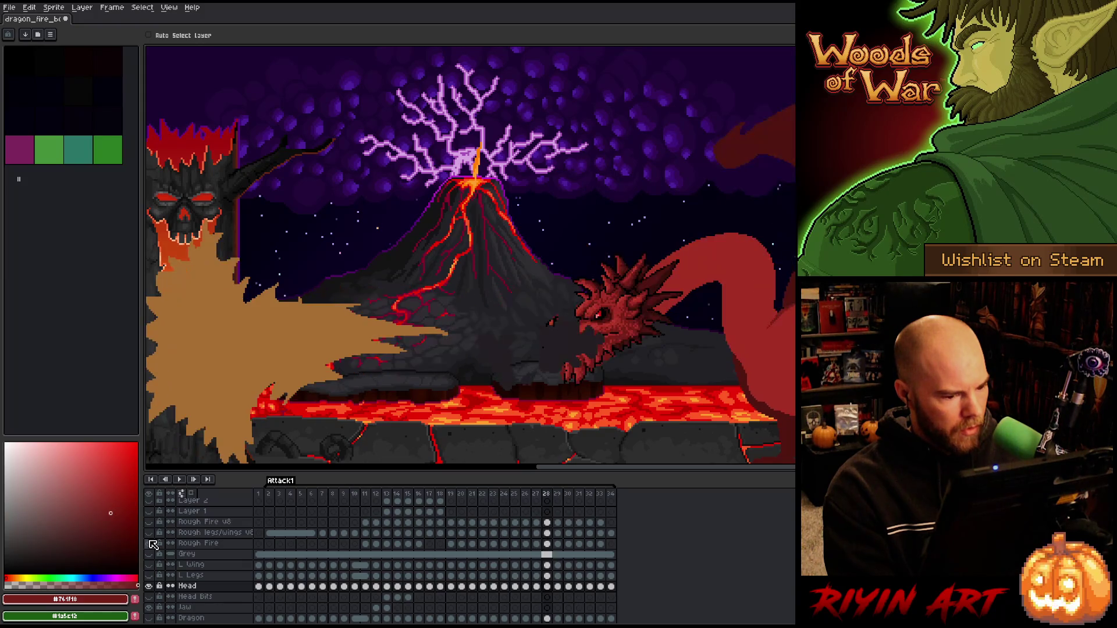
key("Left")
scroll(535, 582, "down", 3)
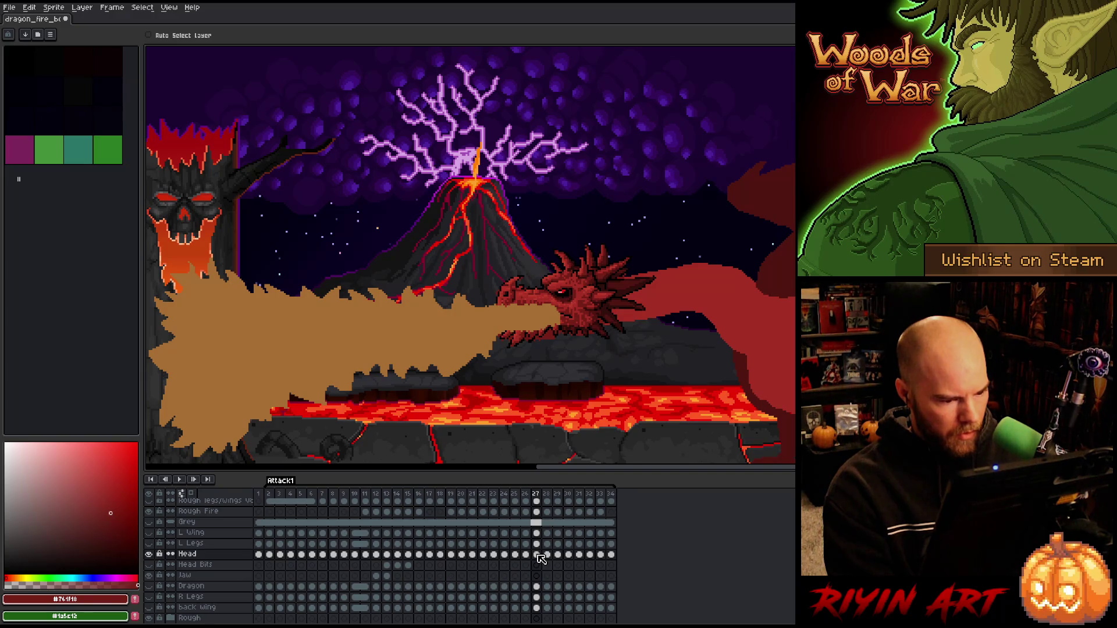
key("Right")
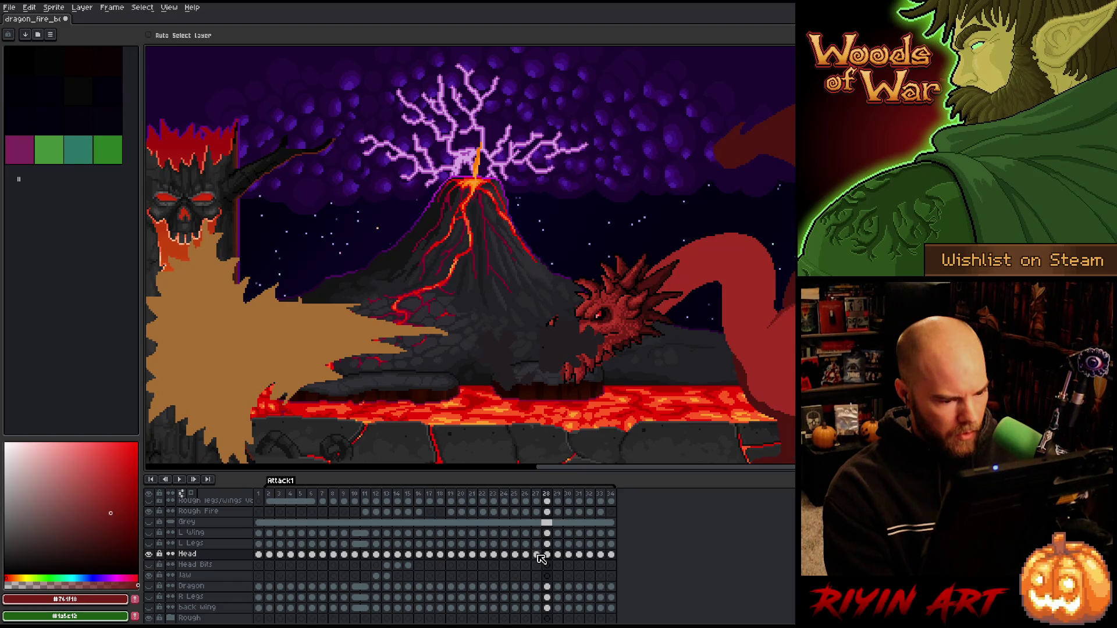
key("Left")
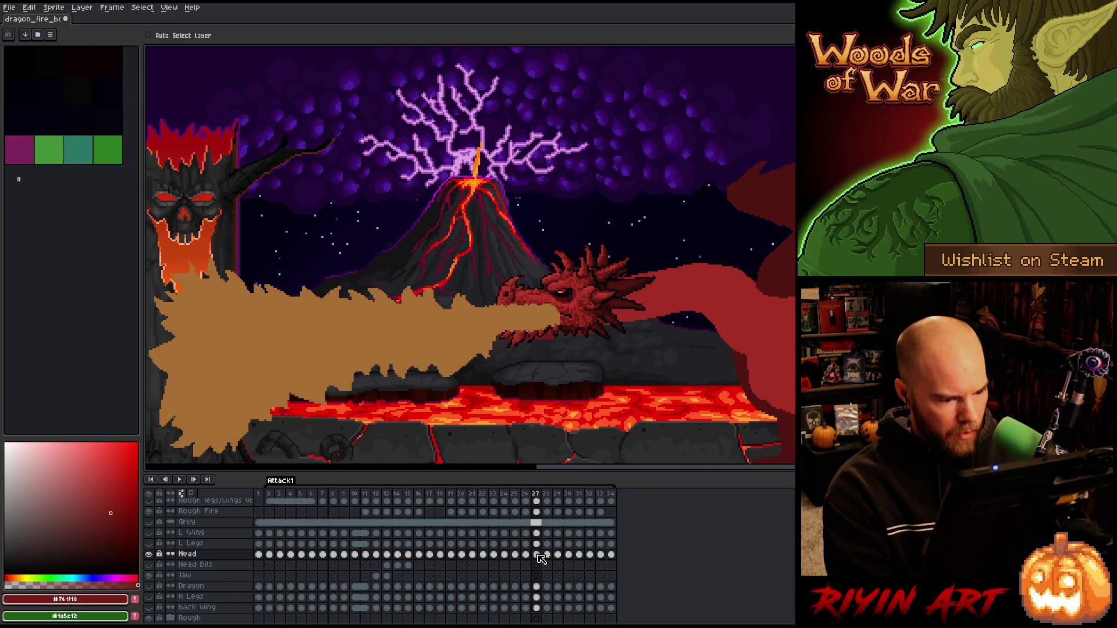
key("Right")
key("Left")
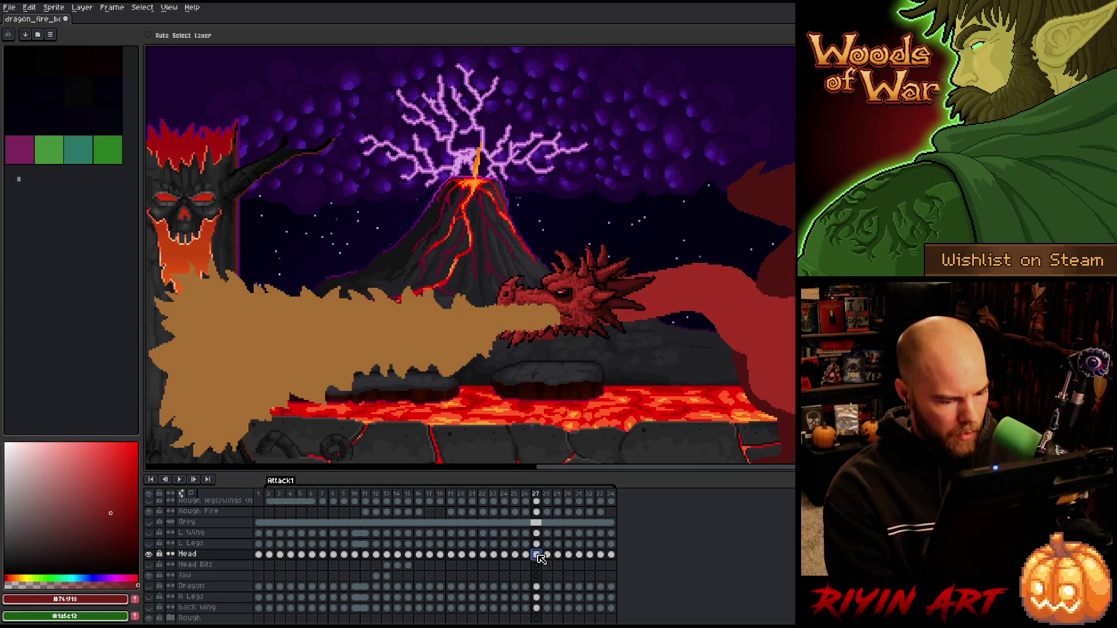
- Select the Head cels for frames 14–27 and delete them, then go to frame 9
left_click_drag(541, 558, 489, 558)
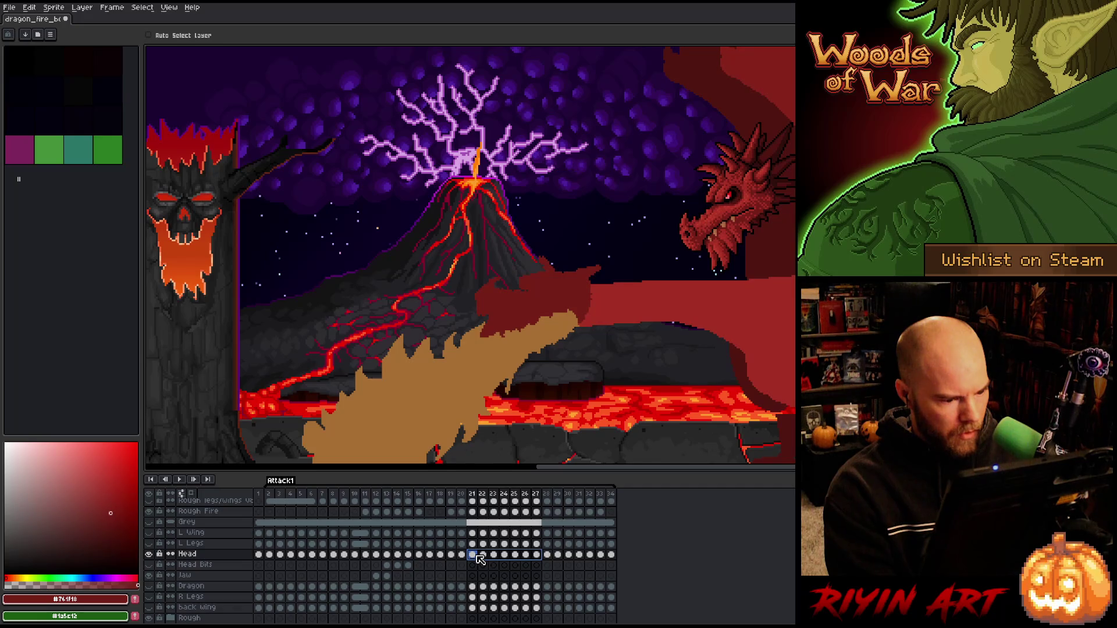
left_click_drag(472, 559, 398, 559)
key("Delete")
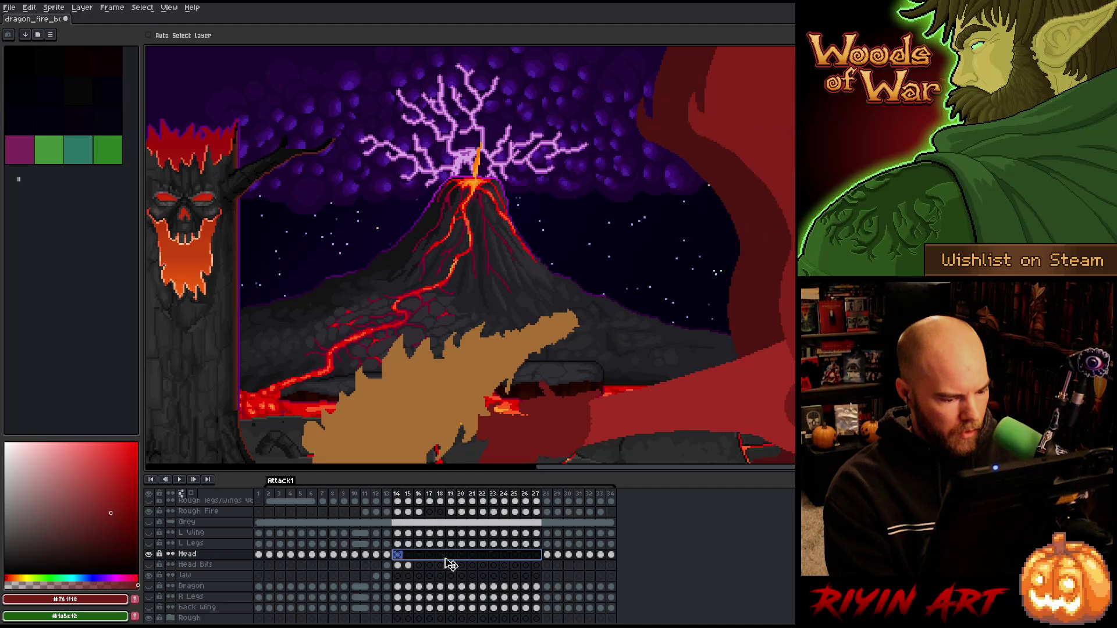
left_click(343, 494)
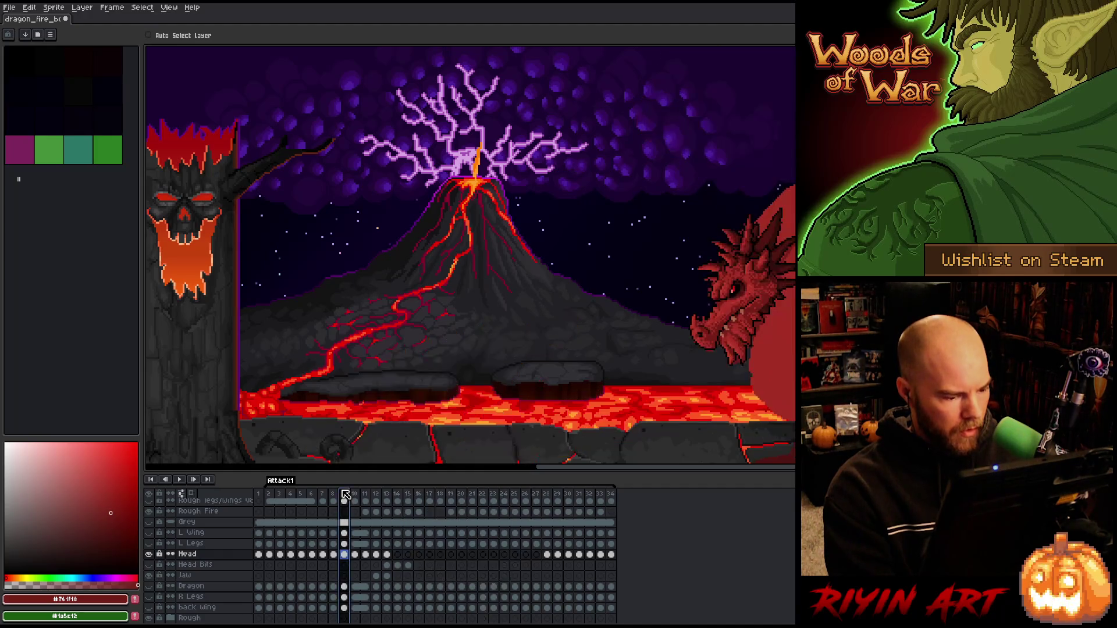
- Play back the attack animation, then replay it from frame 4 to review the motion
scroll(199, 535, "up", 1)
scroll(199, 535, "up", 3)
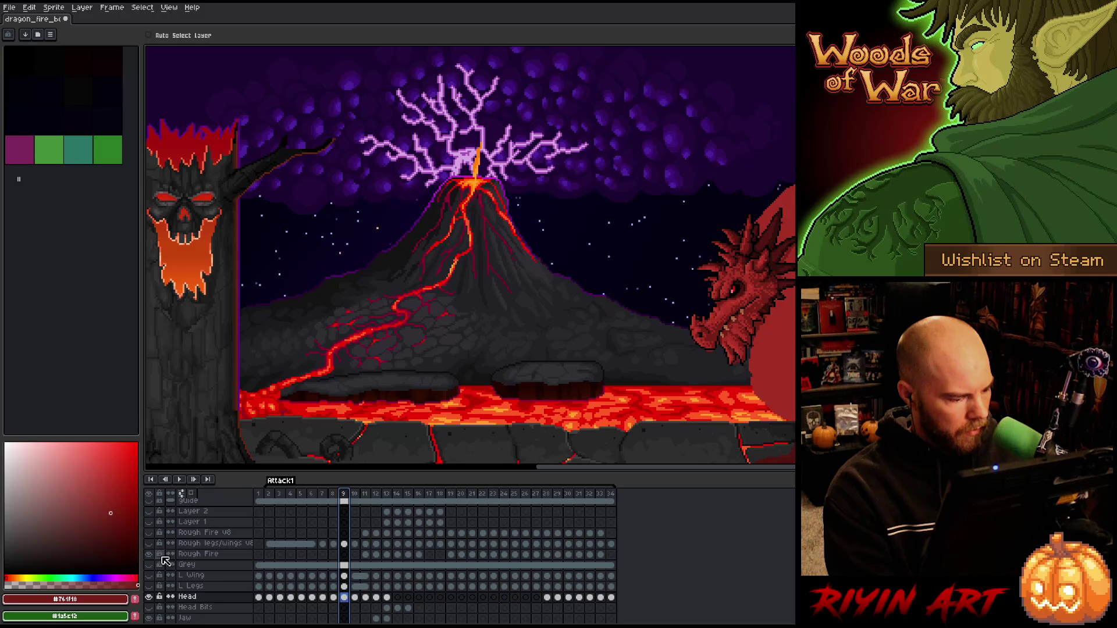
scroll(473, 368, "down", 2)
scroll(512, 397, "up", 2)
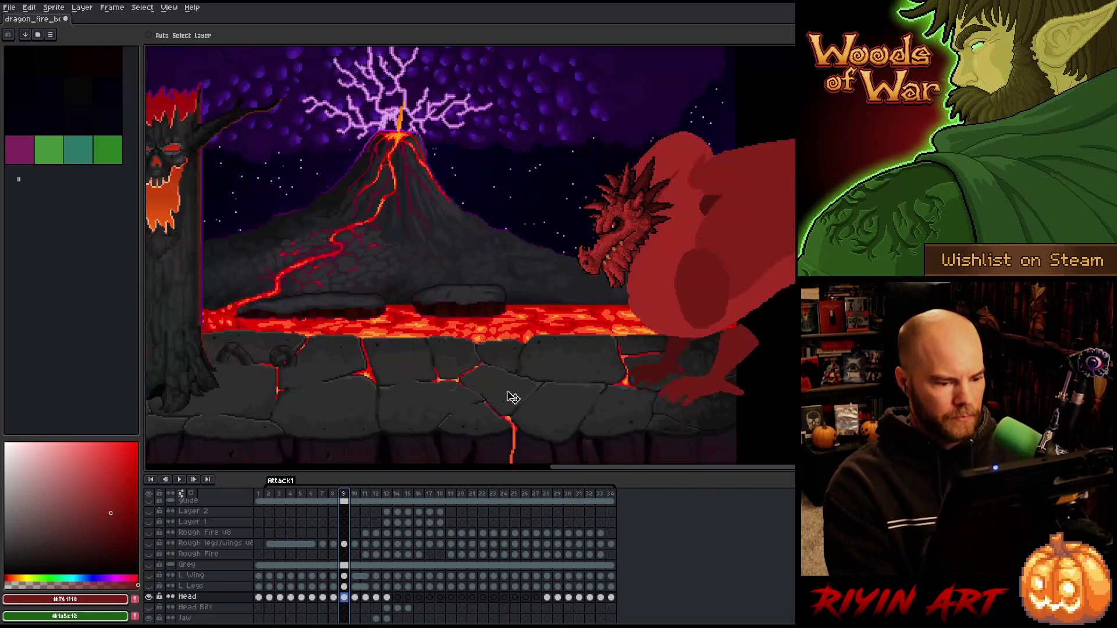
key("Return")
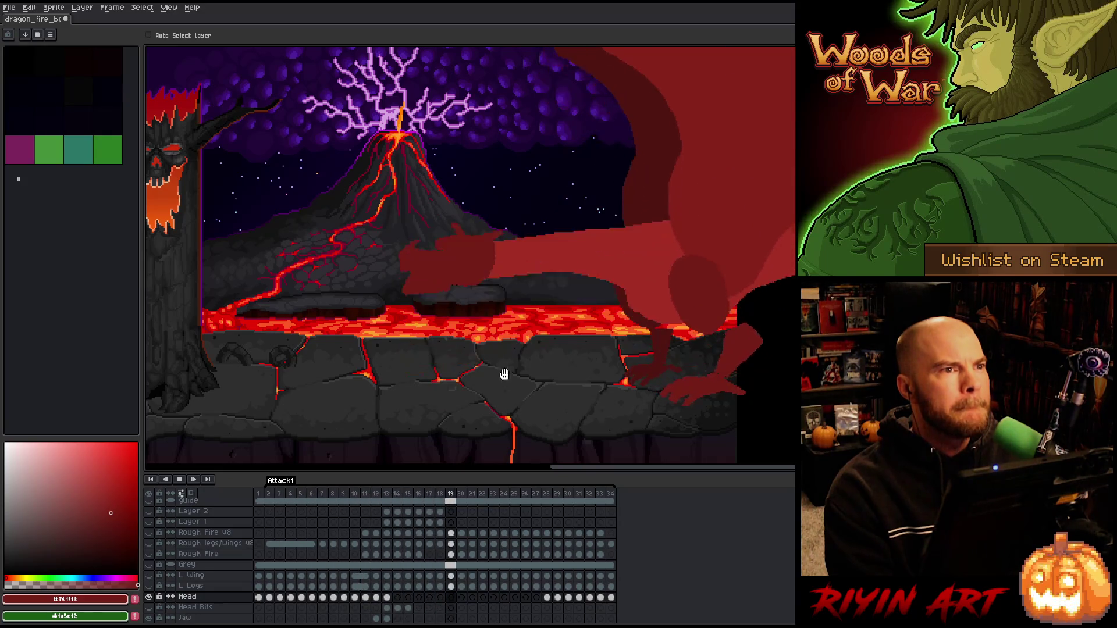
scroll(501, 361, "down", 3)
scroll(540, 337, "up", 1)
scroll(540, 337, "up", 1)
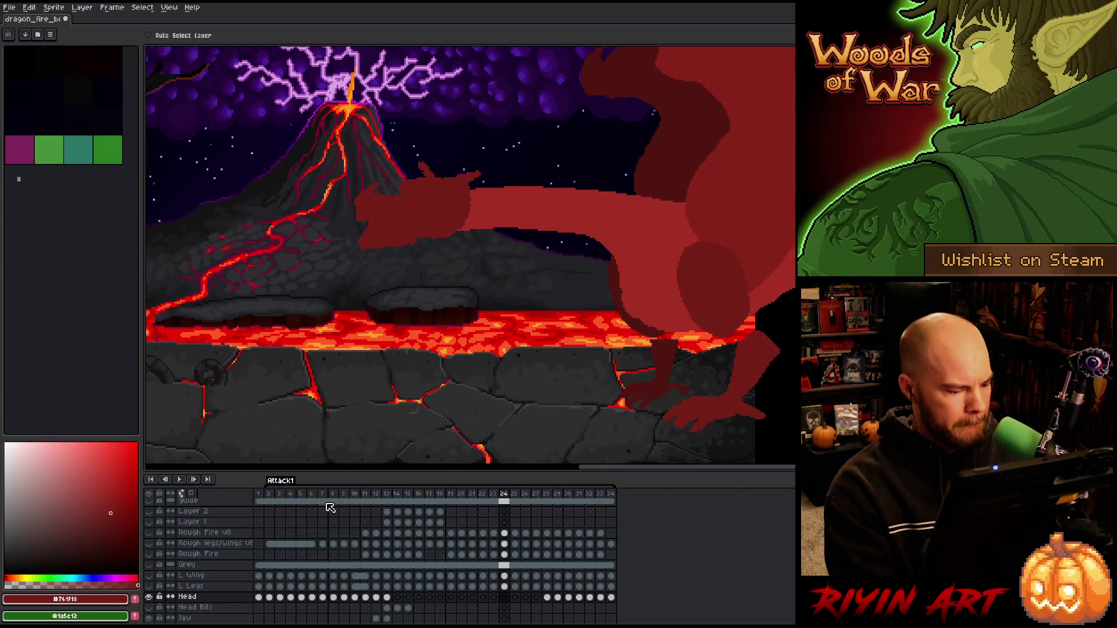
left_click(291, 494)
key("Return")
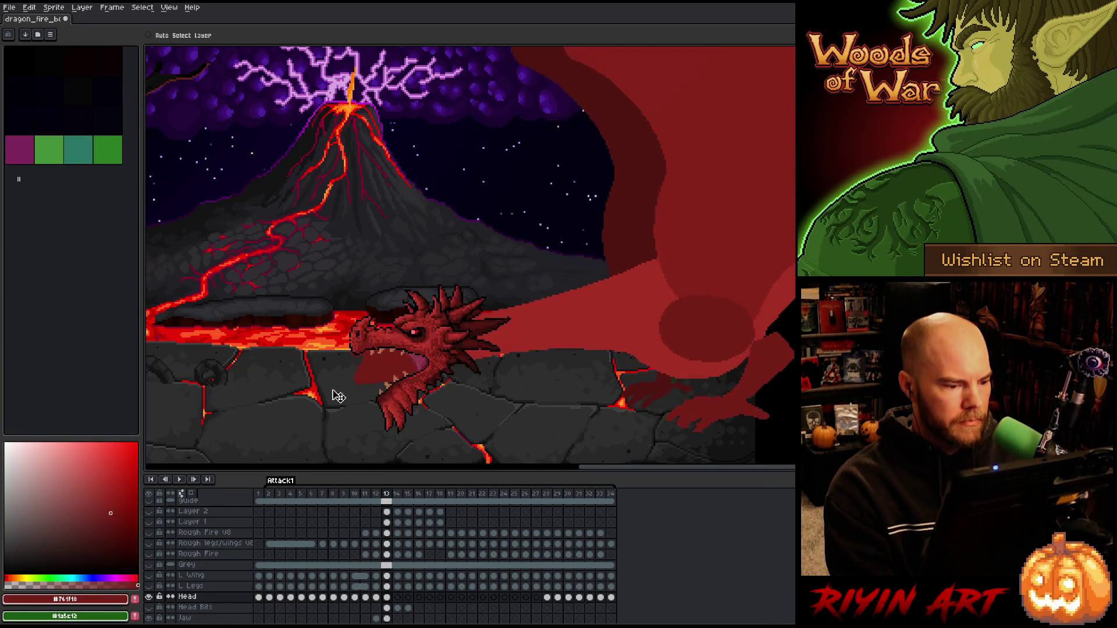
scroll(398, 319, "up", 1)
left_click_drag(299, 391, 401, 319)
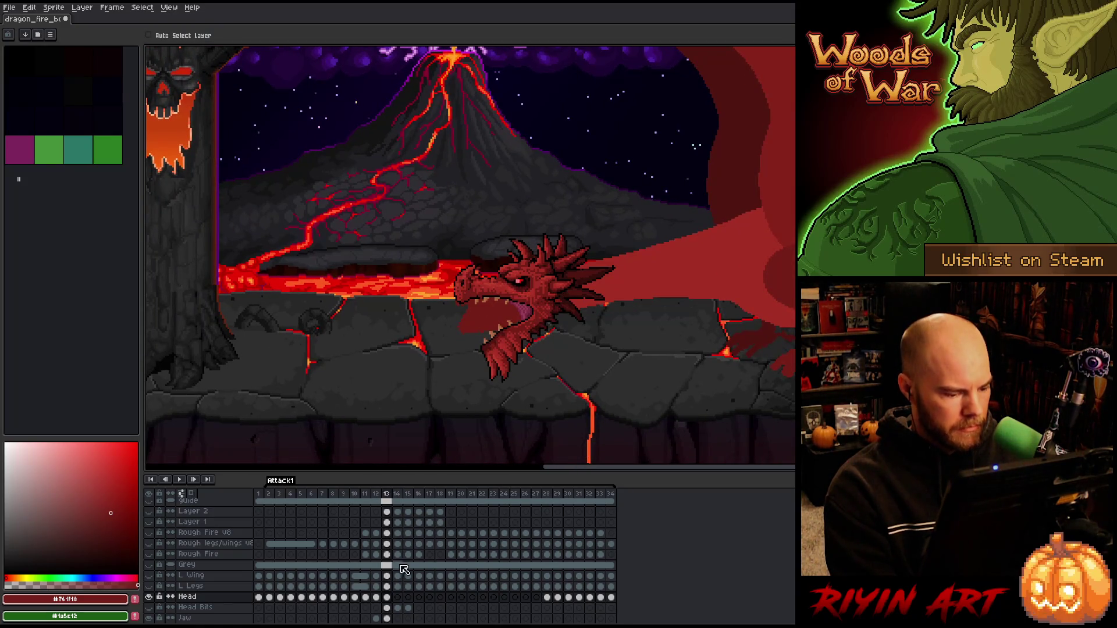
scroll(393, 595, "down", 2)
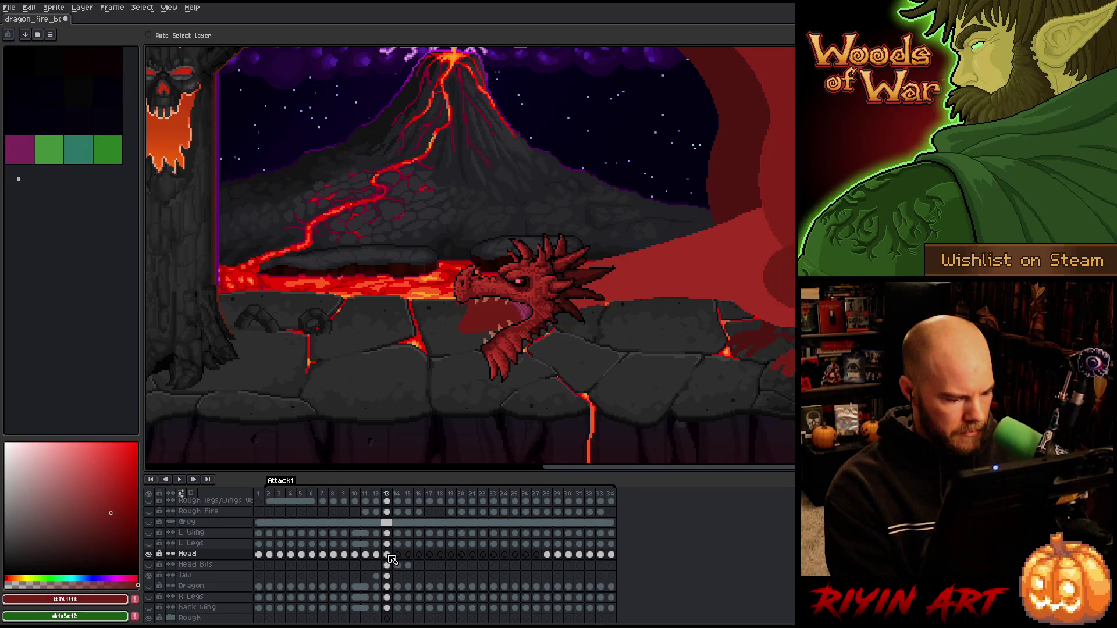
- Select the dragon head for transforming on the frame 14 Head cel
left_click(408, 565)
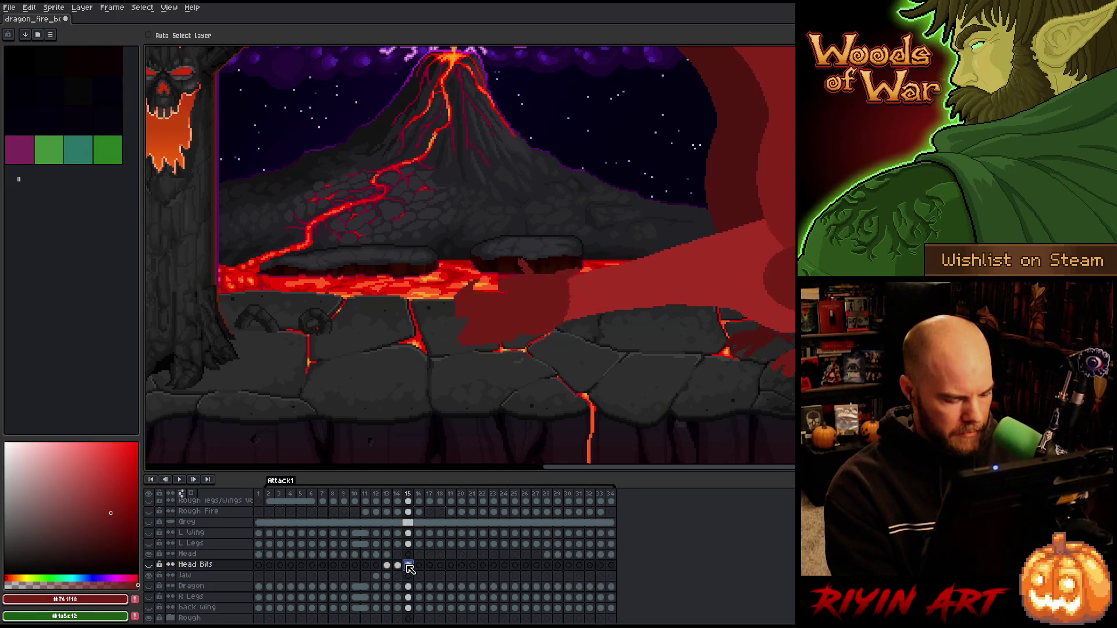
left_click(398, 554)
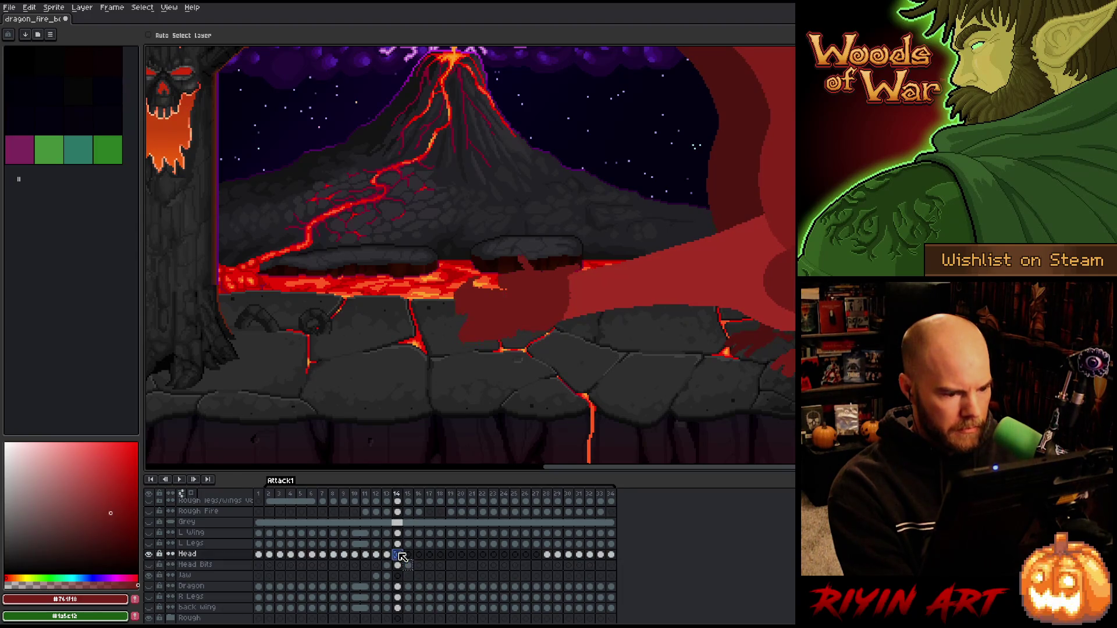
left_click(387, 555)
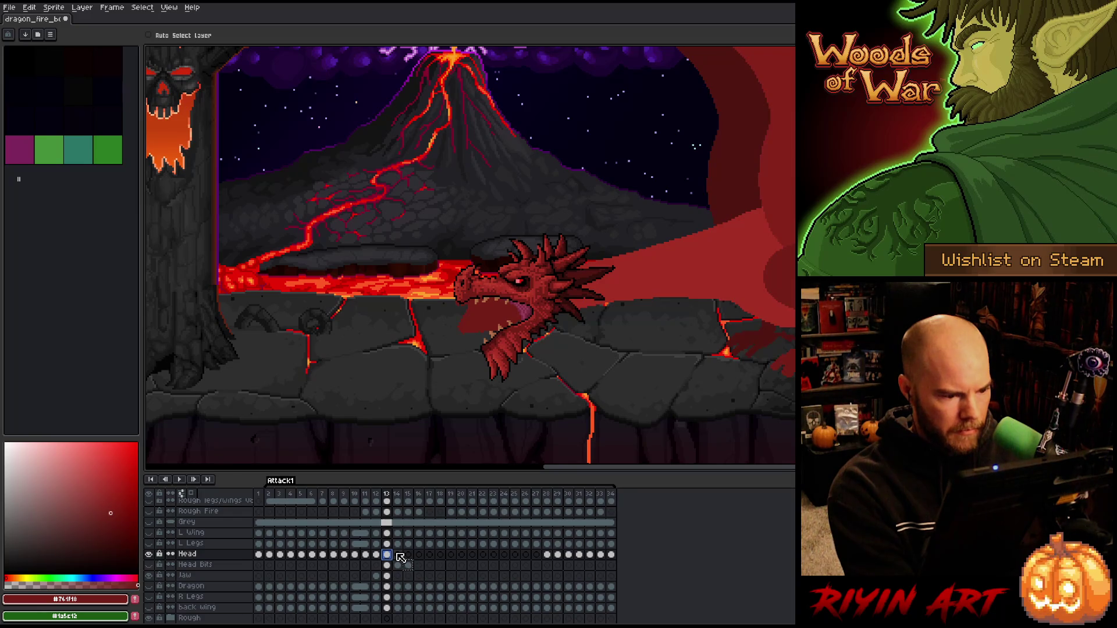
left_click(398, 555)
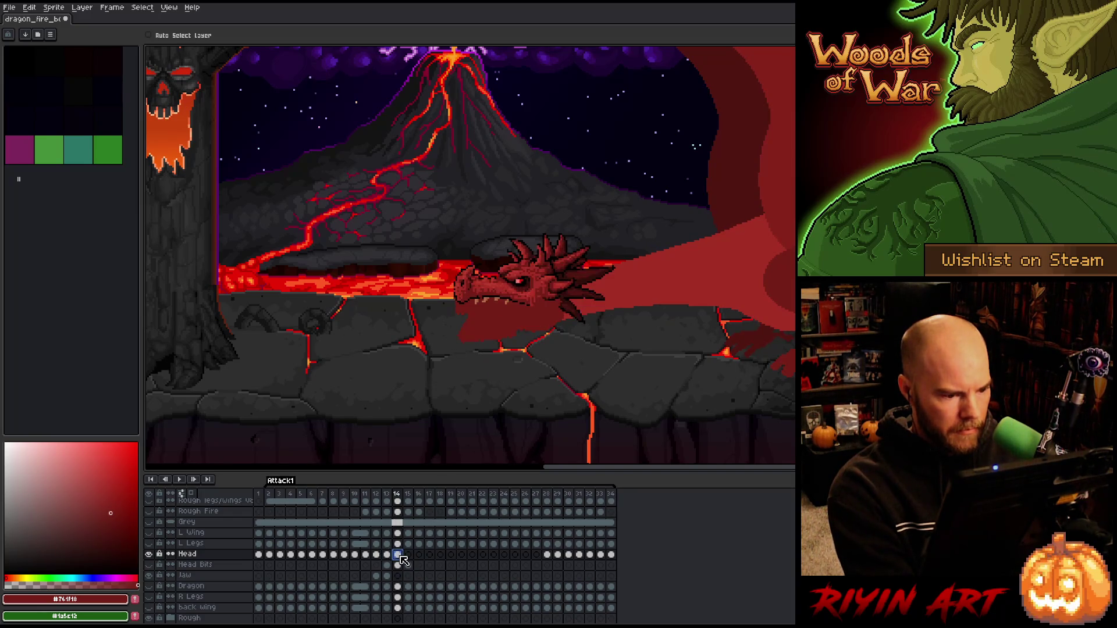
key("ctrl+t")
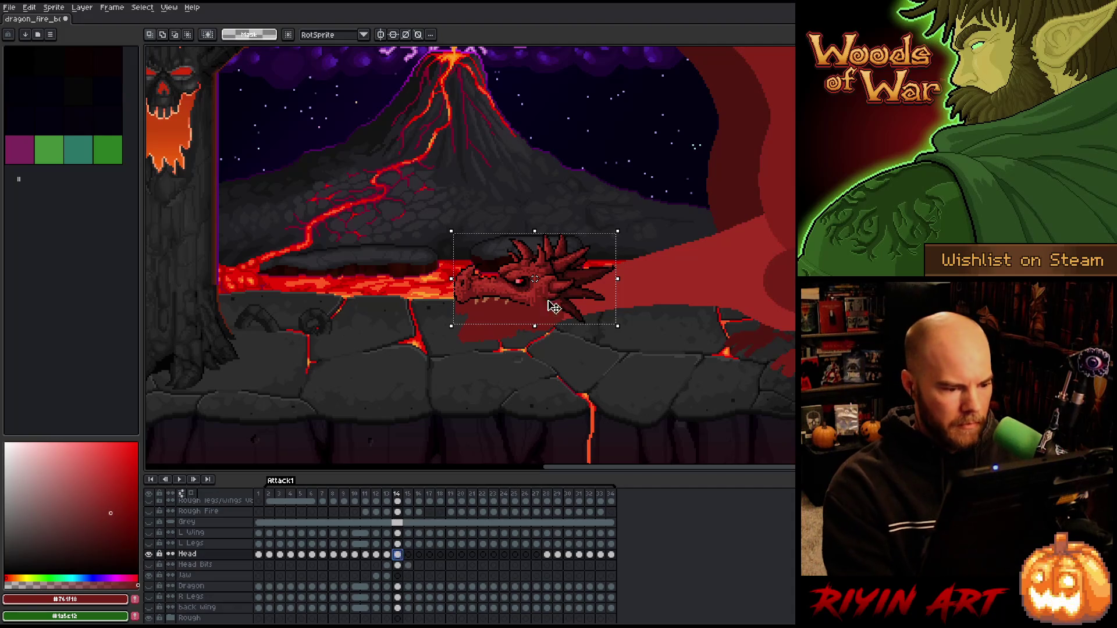
- Compare the head between frames 13 and 14, then drop the head selection
scroll(541, 271, "up", 1)
key("period")
scroll(491, 303, "up", 1)
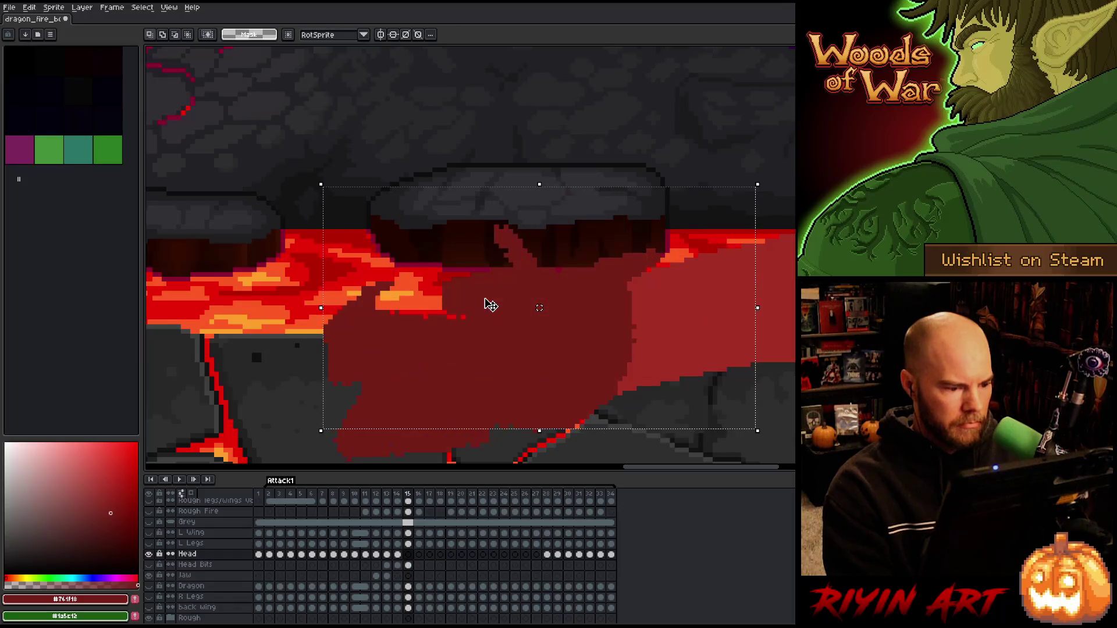
key("comma")
key("comma")
key("period")
key("comma")
scroll(490, 304, "down", 2)
key("period")
scroll(428, 314, "up", 1)
key("ctrl+d")
- Paste the dragon head into frame 15 and nudge it down a few pixels
left_click(408, 555)
key("ctrl+v")
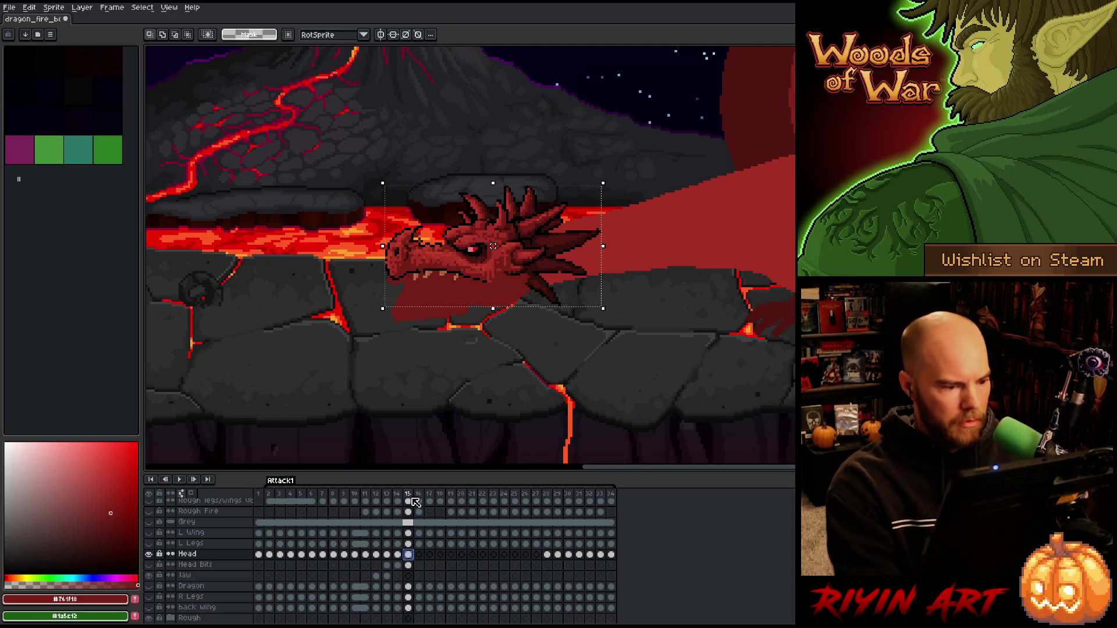
key("Down")
key("Down")
key("Down")
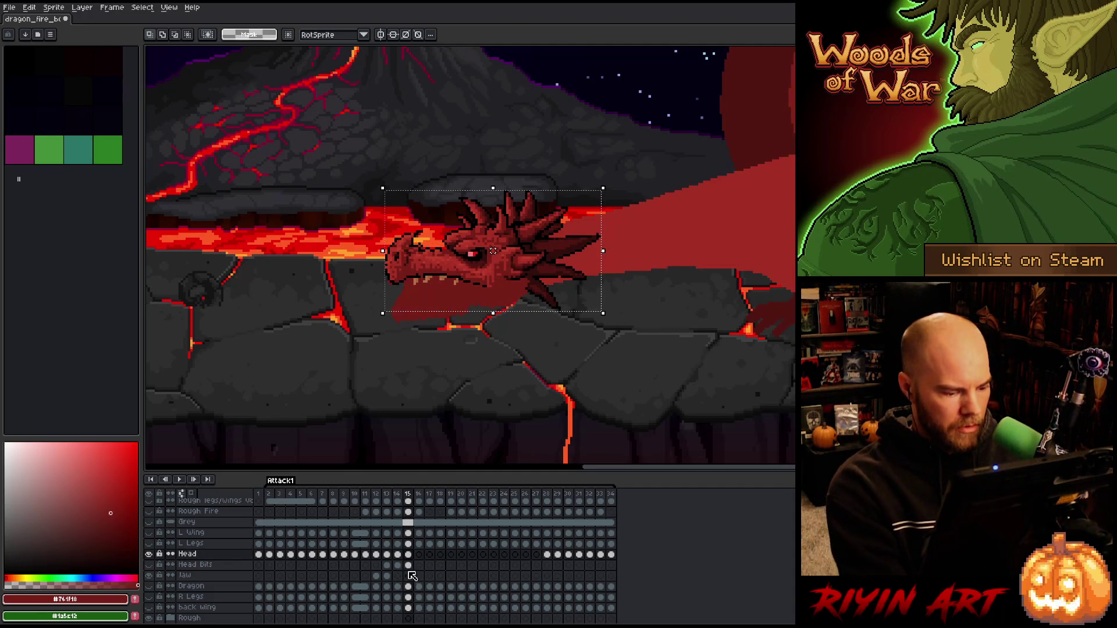
key("ctrl+d")
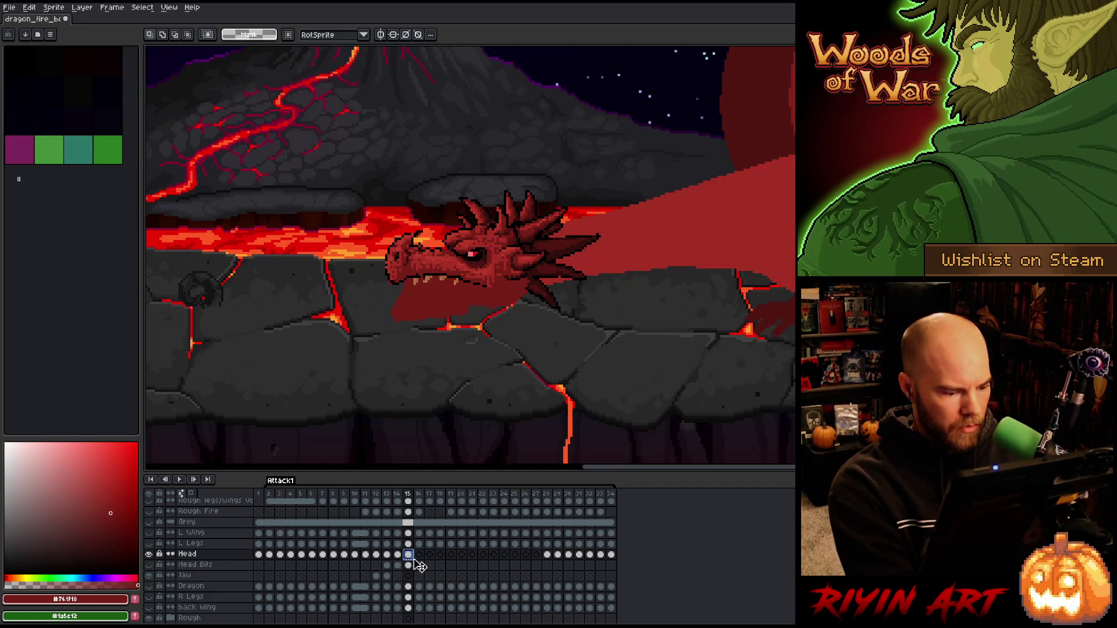
- Raise the dragon head slightly in frame 16 and higher above the lava in frame 17
left_click(418, 555)
key("ctrl+shift+d")
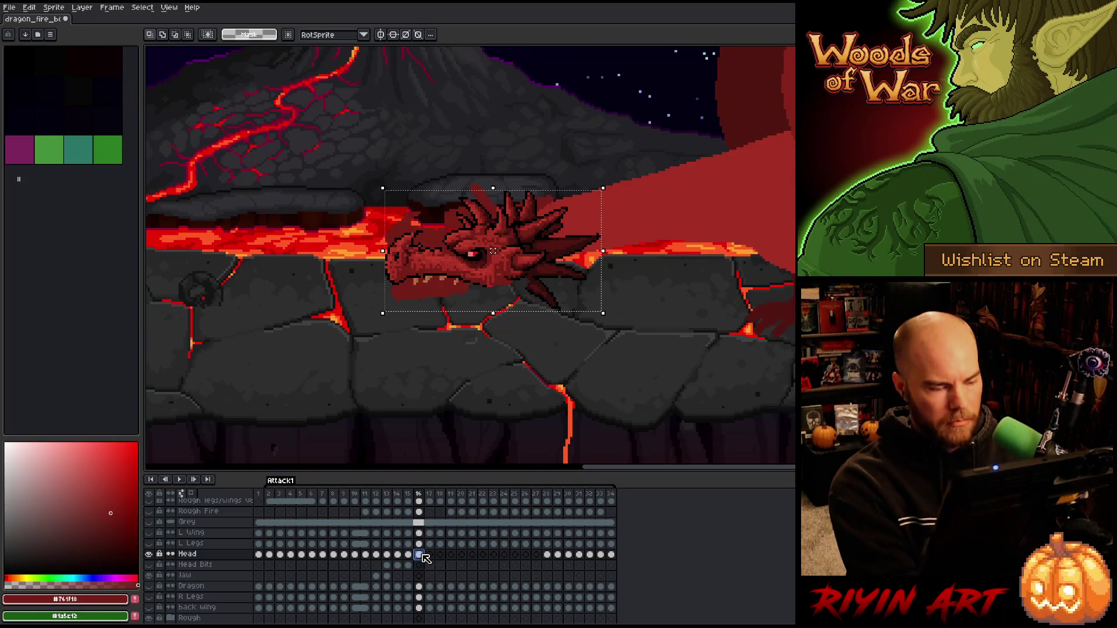
key("Up")
key("Up")
key("Up")
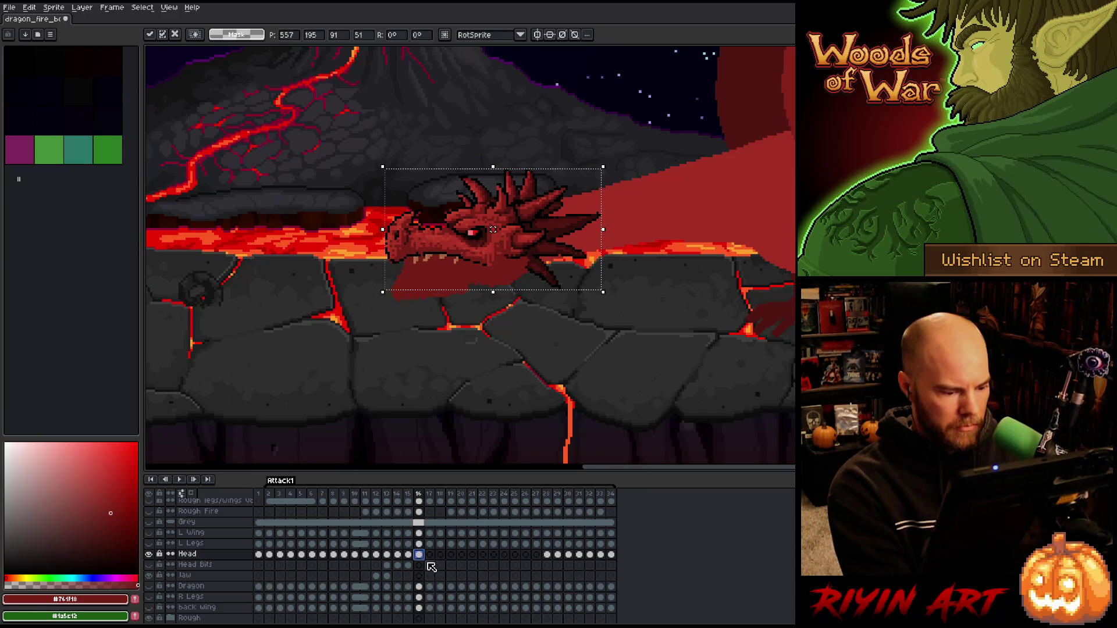
key("Return")
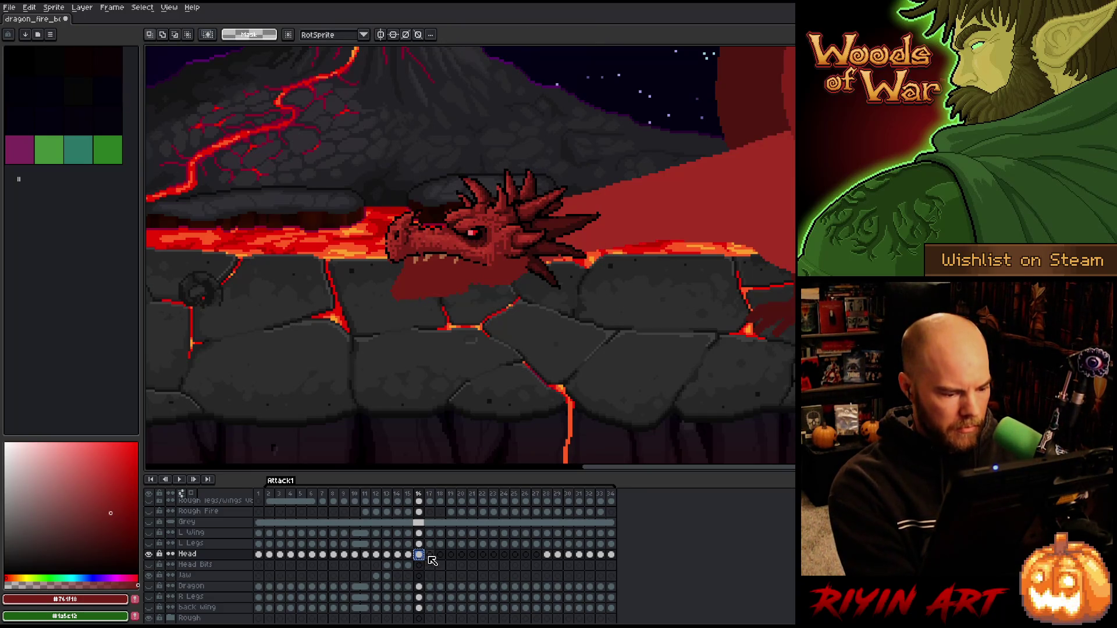
left_click(431, 555)
key("ctrl+shift+d")
mouse_move(492, 229)
left_mouse_down()
mouse_move(493, 153)
mouse_move(490, 199)
left_mouse_up()
key("Return")
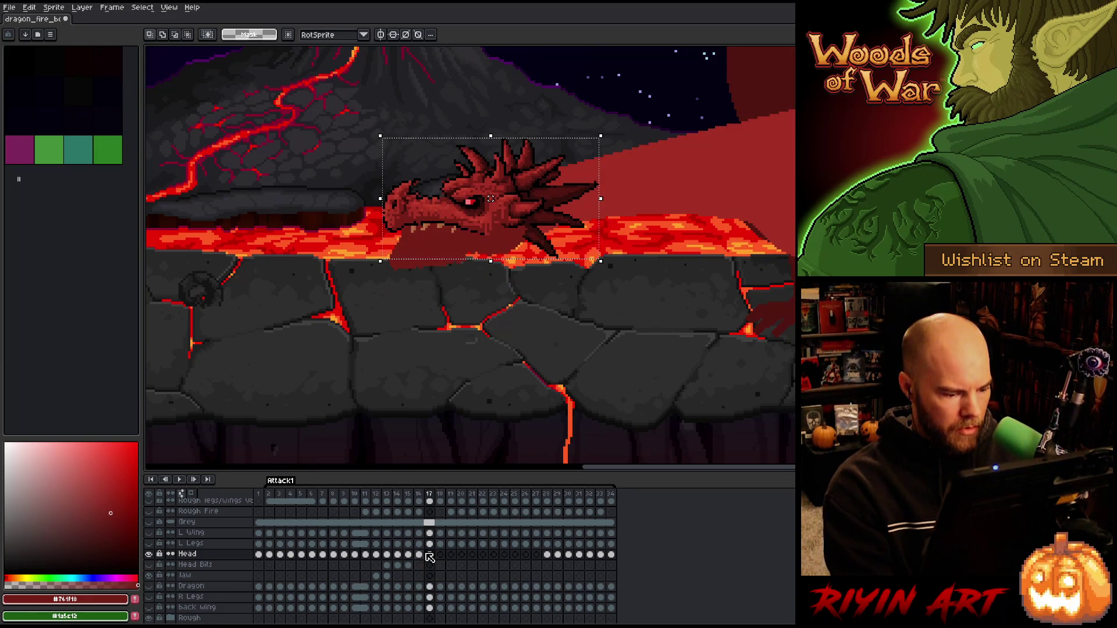
key("ctrl+d")
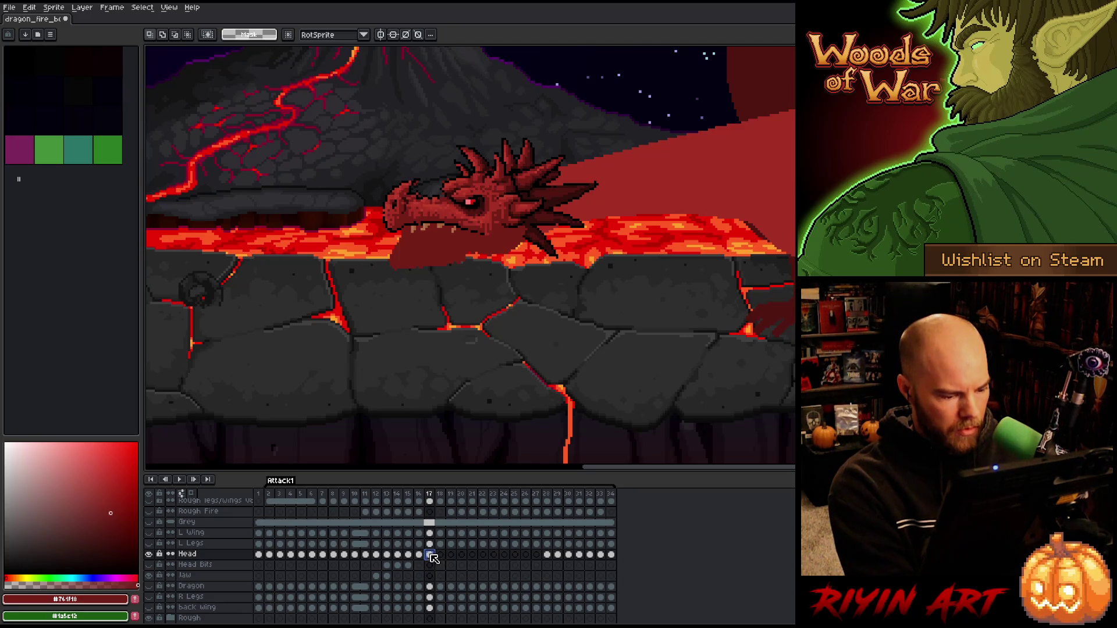
- Lift the dragon head well above the lava in frame 18
left_click(440, 555)
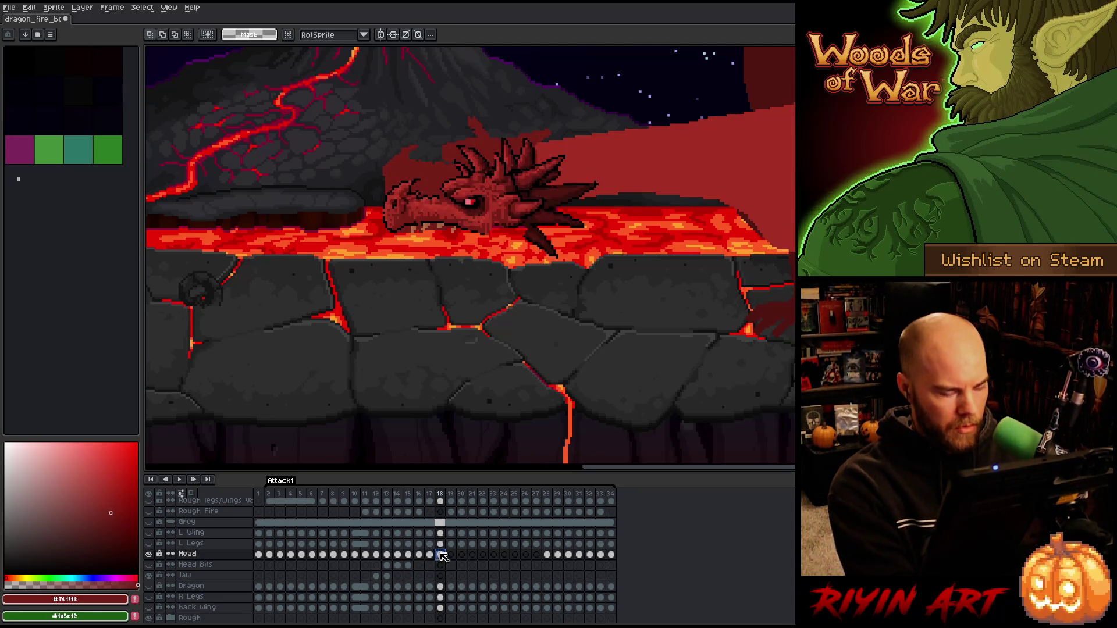
key("ctrl+shift+d")
left_click_drag(491, 201, 490, 163)
key("Return")
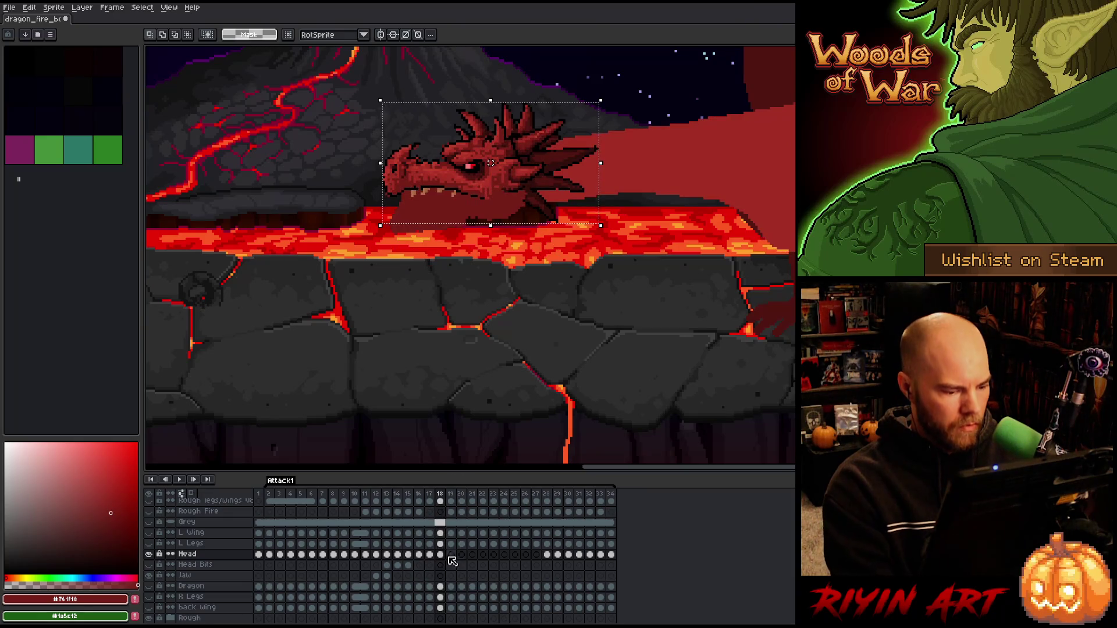
key("ctrl+d")
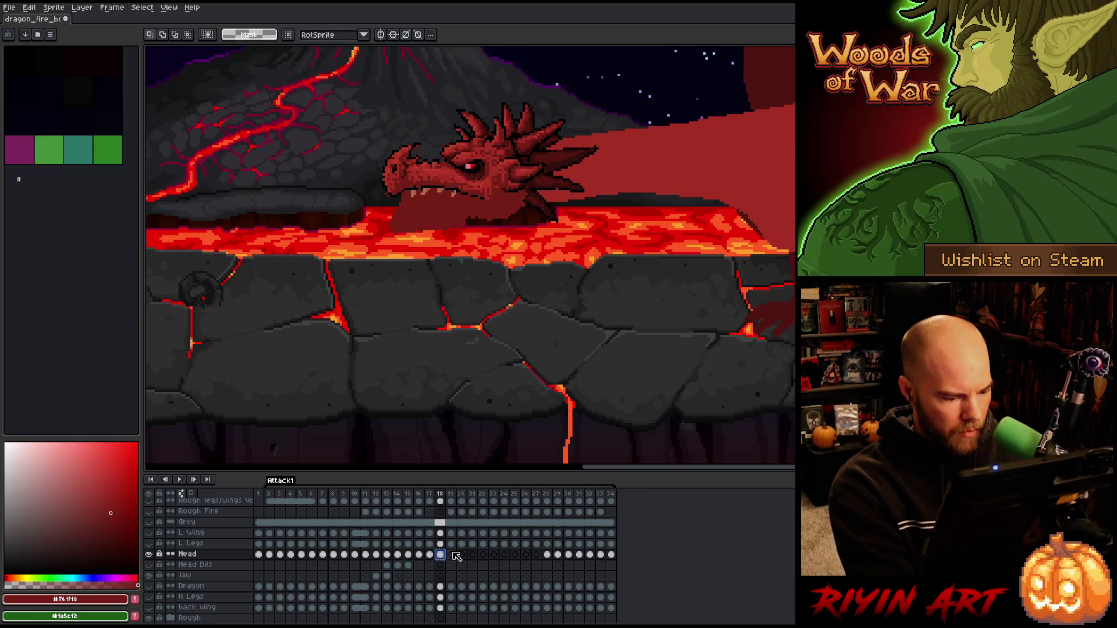
left_click(453, 554)
key("ctrl+shift+d")
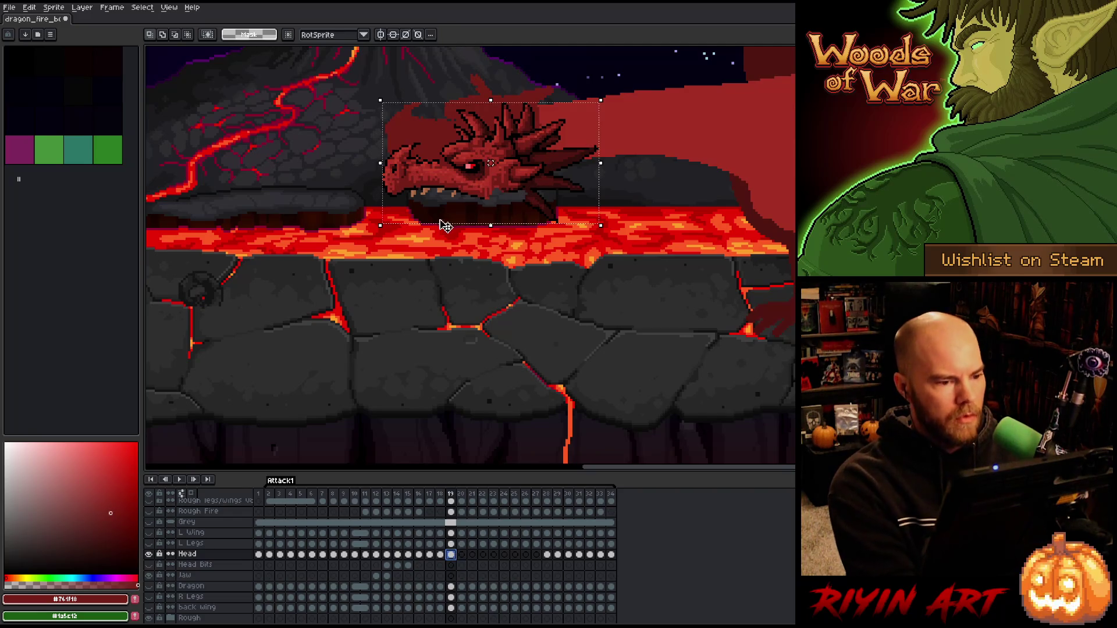
- Raise the dragon head higher in frame 19 and nudge it slightly up and right
scroll(488, 149, "up", 2)
left_click_drag(491, 175, 491, 137)
key("Up")
key("Up")
key("Right")
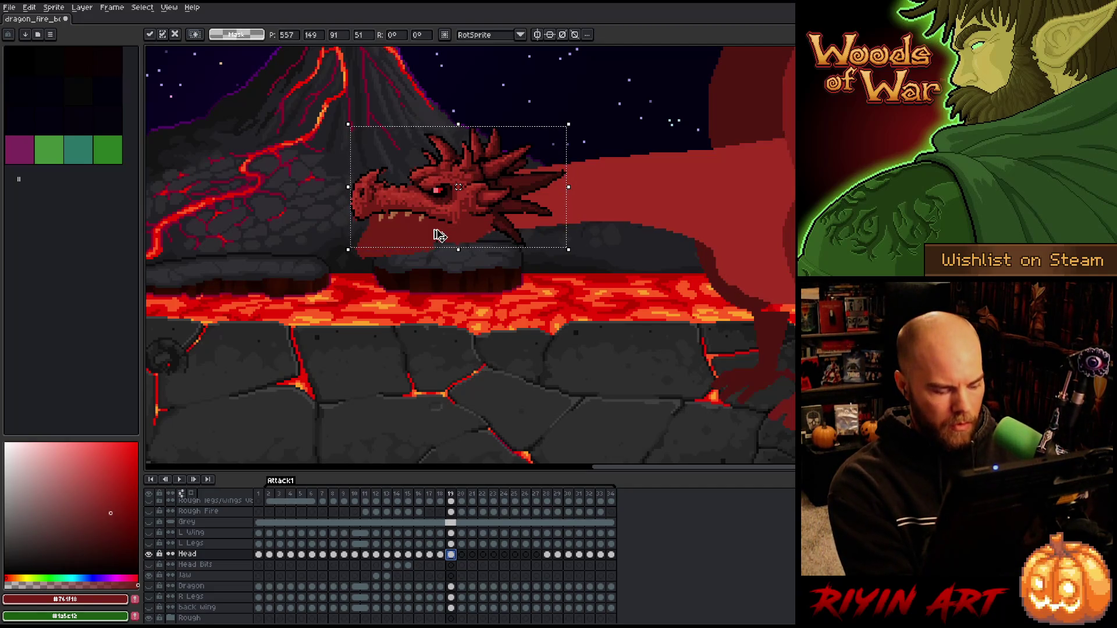
key("ctrl+d")
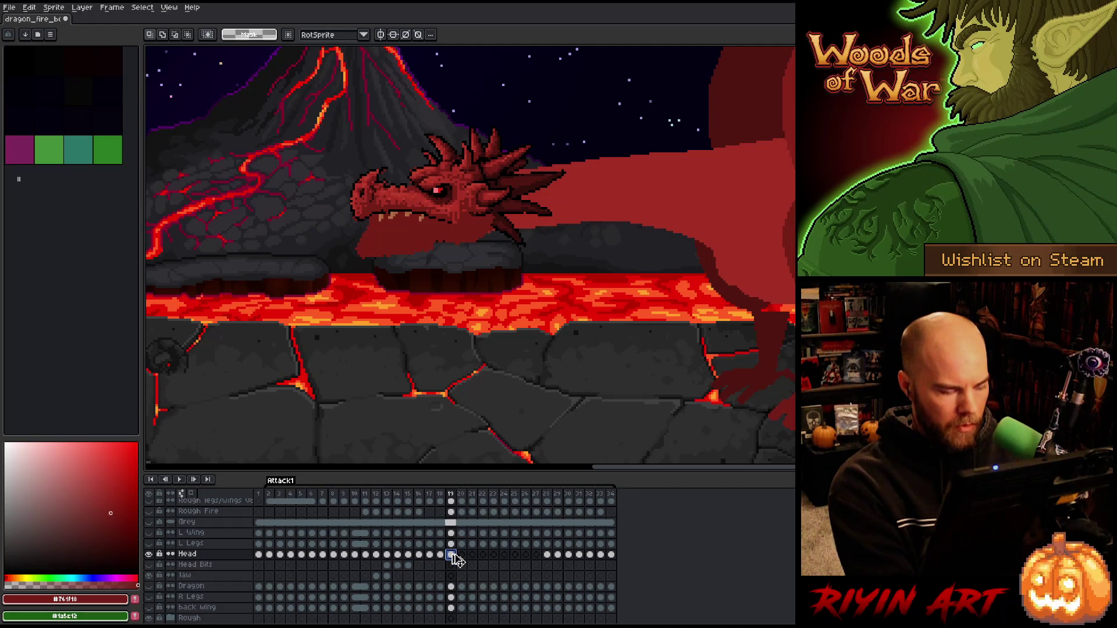
- Lift the reselected dragon head progressively higher in frames 20 and 21
left_click(463, 554)
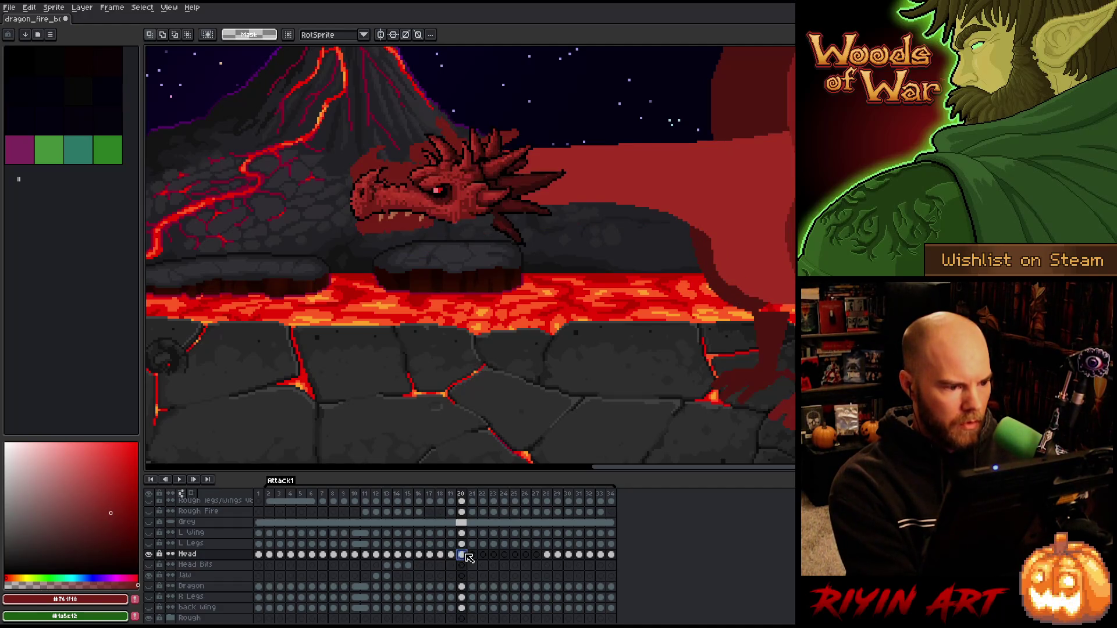
key("ctrl+shift+d")
left_click_drag(458, 188, 458, 164)
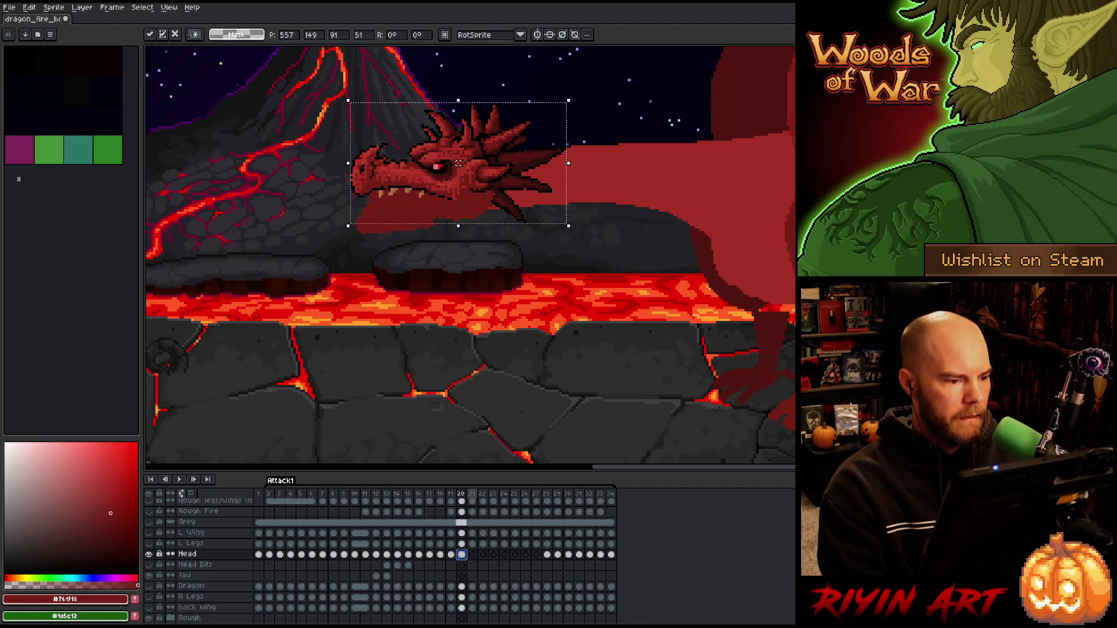
key("ctrl+d")
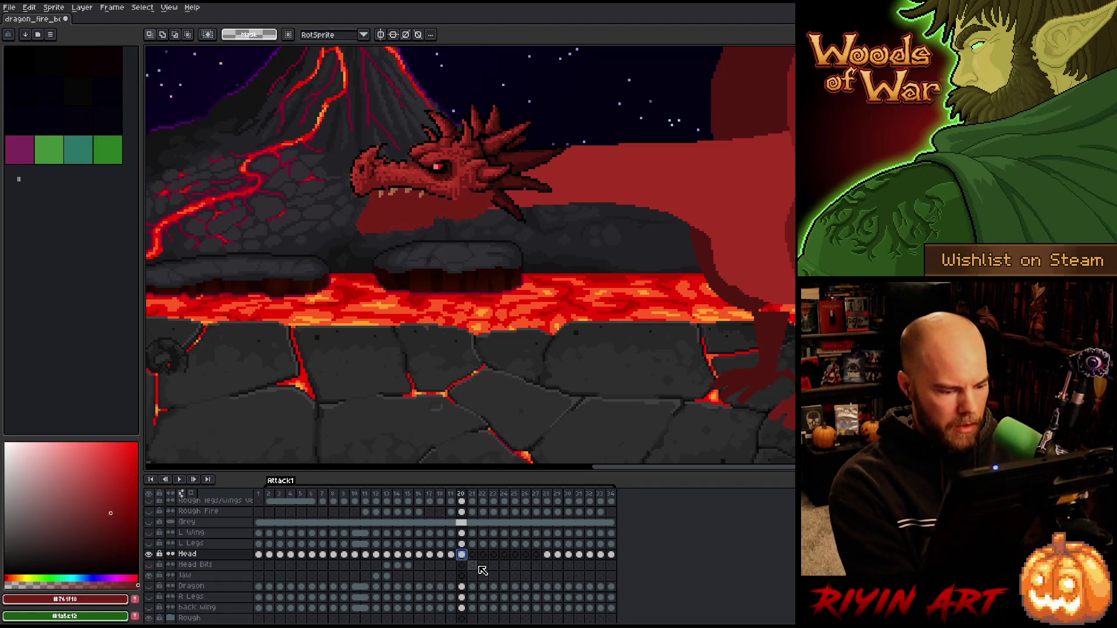
left_click(473, 555)
key("ctrl+shift+d")
left_click_drag(459, 164, 458, 146)
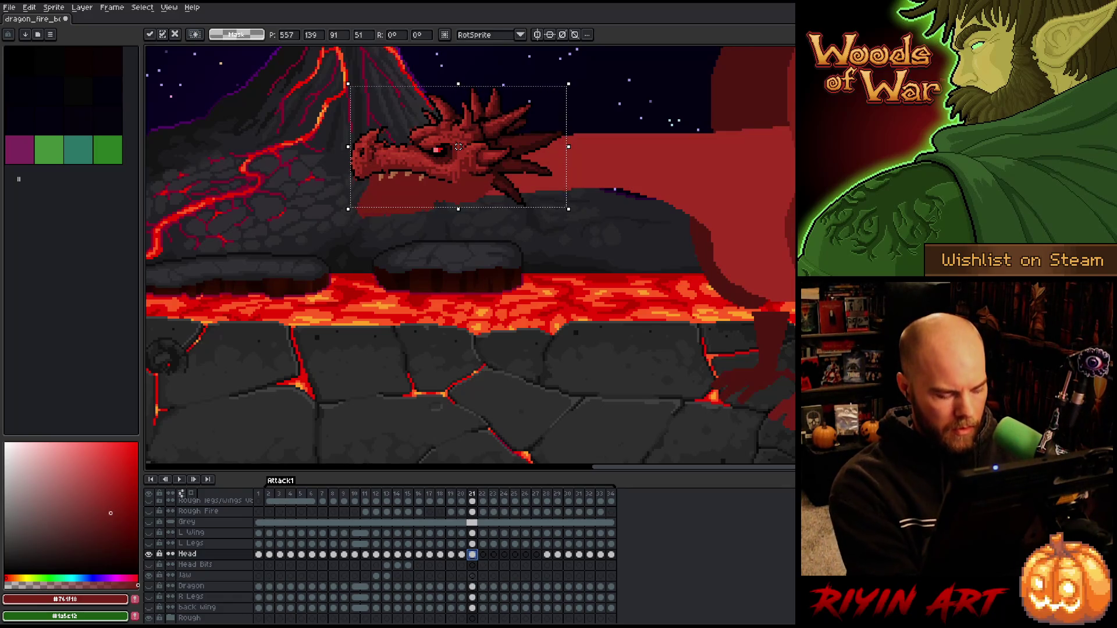
key("ctrl+d")
- Paste the dragon head into frames 22 and 23, moving it higher in frame 22
left_click(483, 554)
key("ctrl+v")
left_click_drag(458, 147, 458, 133)
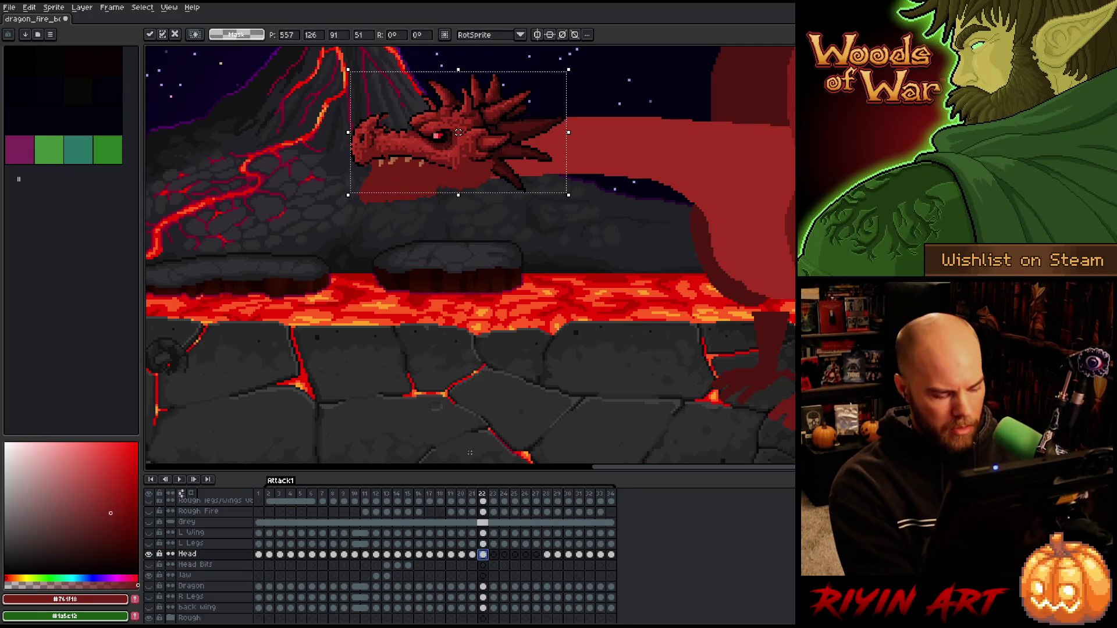
key("ctrl+d")
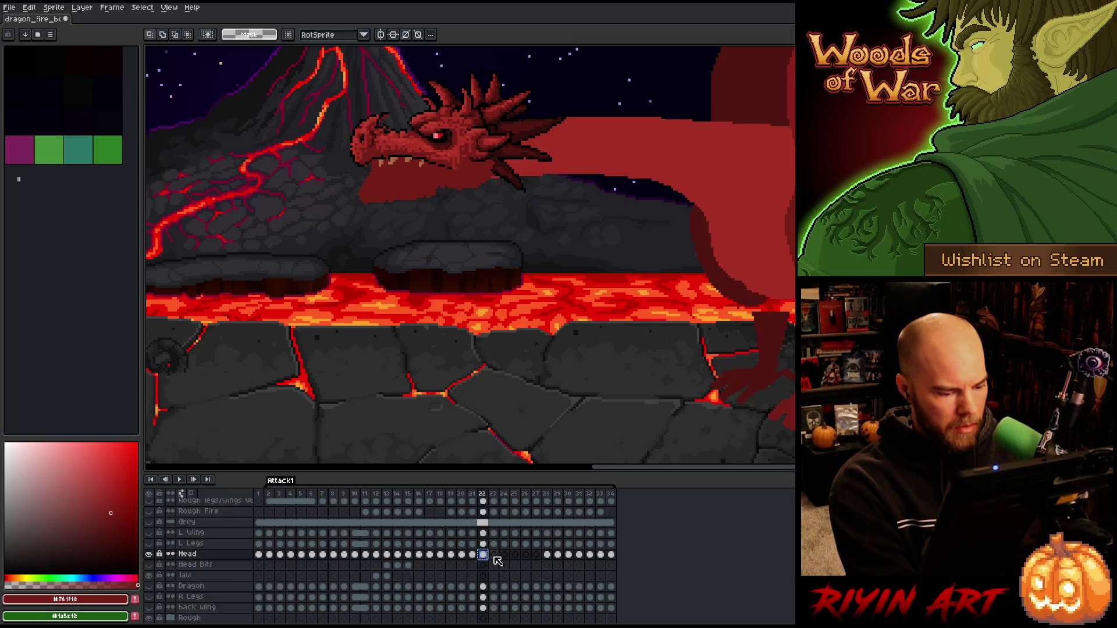
left_click(494, 555)
key("ctrl+v")
key("ctrl+v")
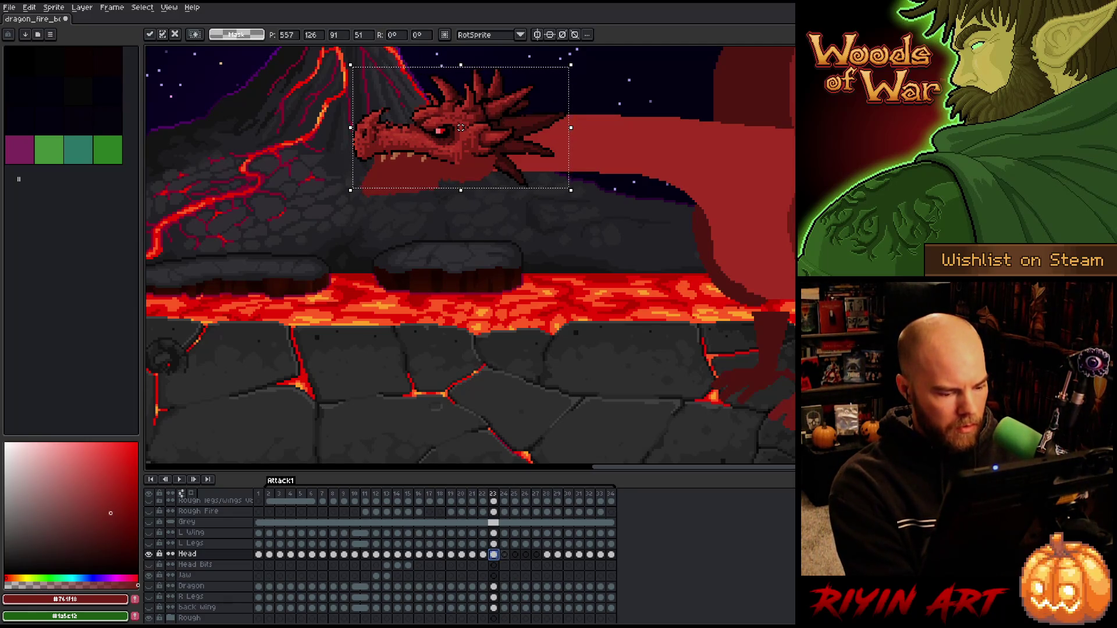
key("Return")
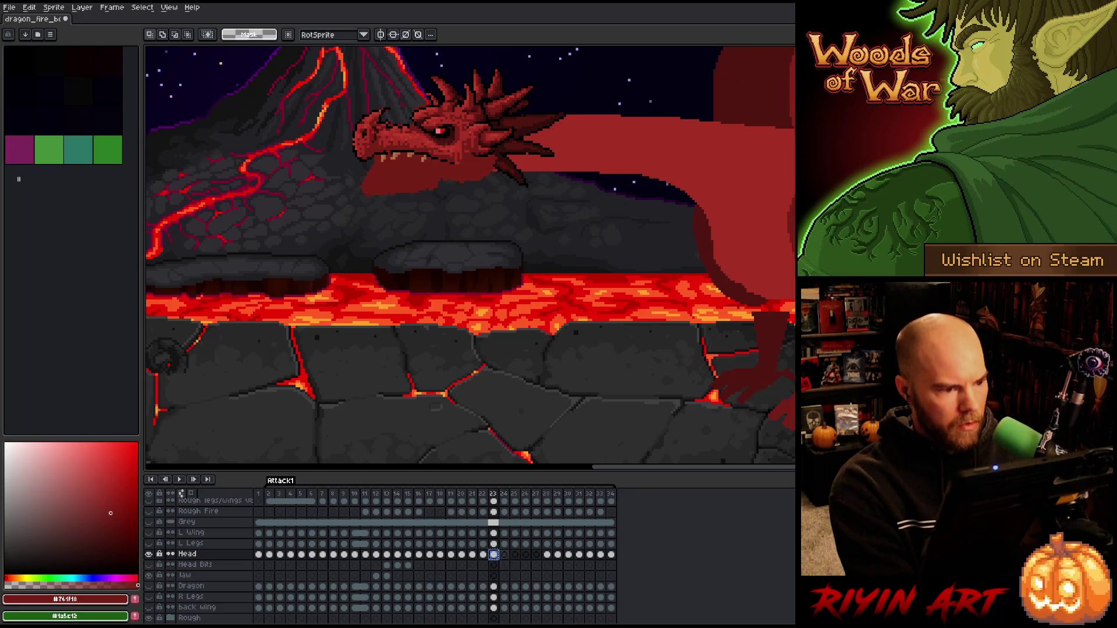
- Nudge the dragon head slightly up and right in frame 24
left_click(505, 555)
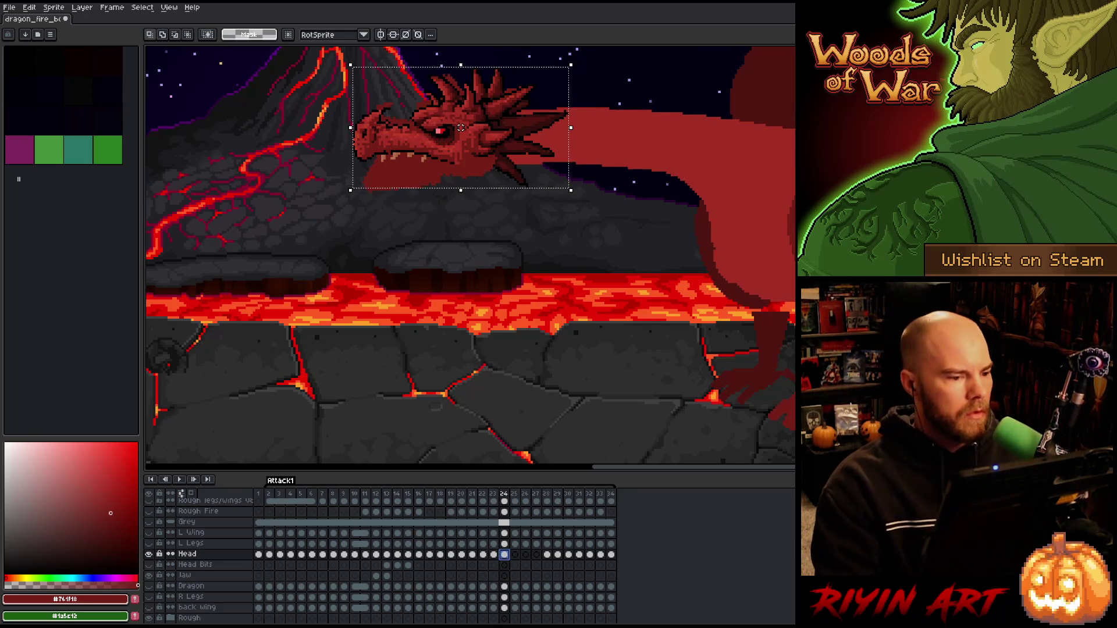
key("Up")
key("Up")
key("Right")
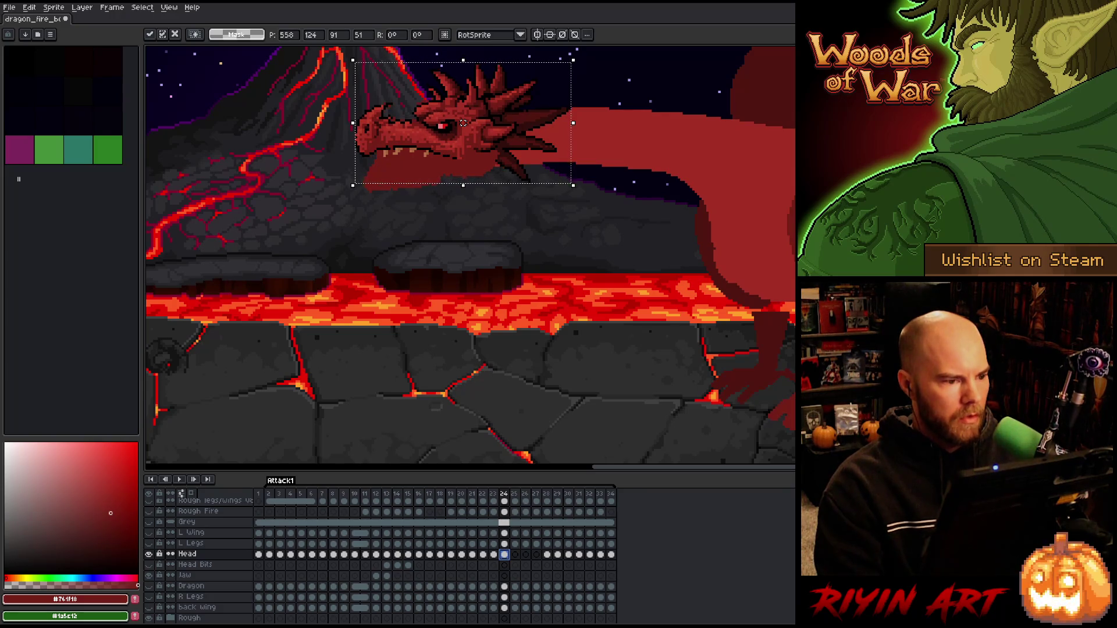
key("Return")
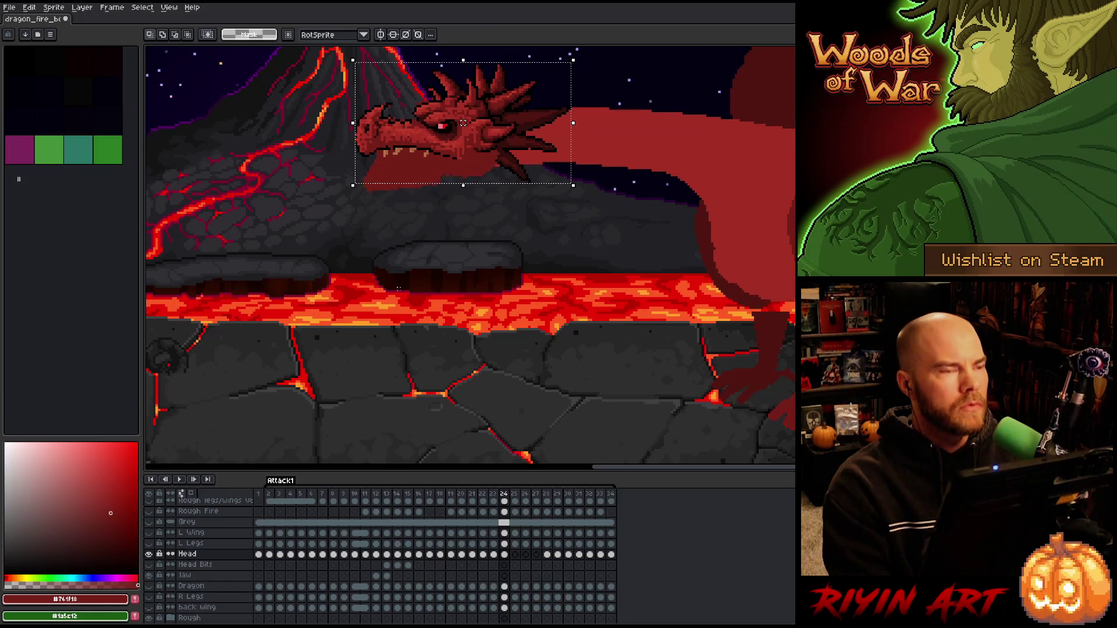
left_click(516, 554)
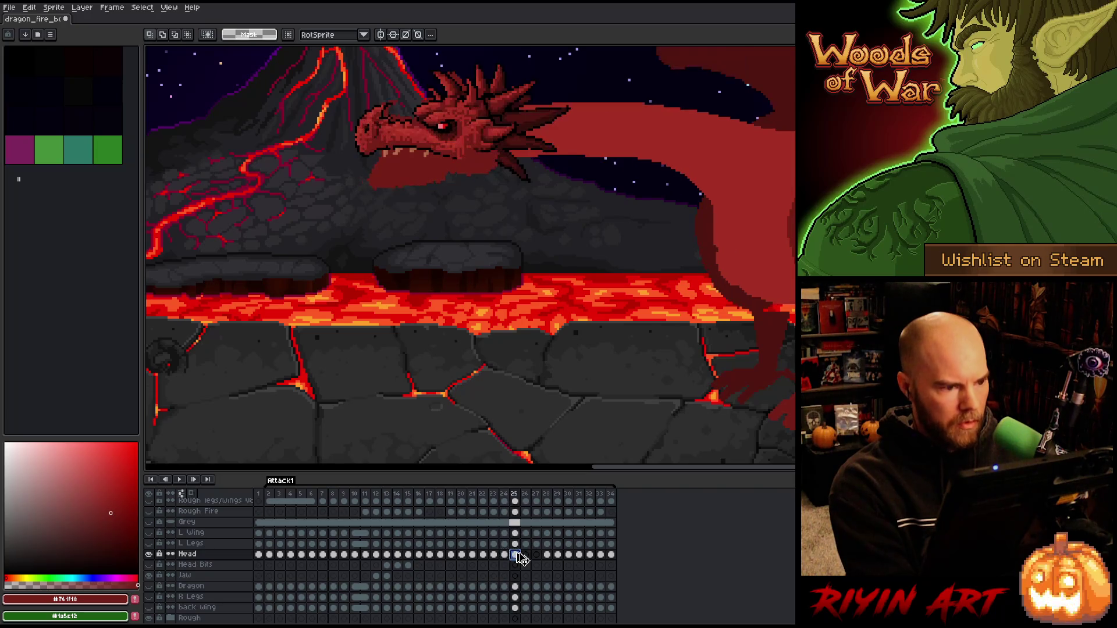
- Nudge the head up and right in frame 25 and compare it with frame 24
key("Up")
key("Right")
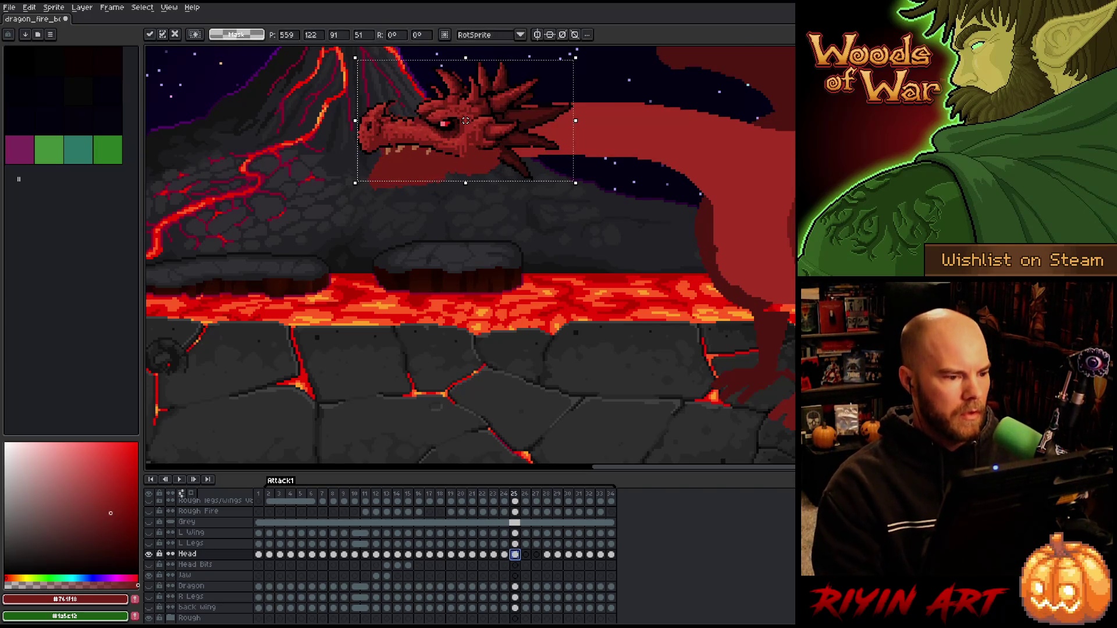
key("comma")
key("period")
key("comma")
key("period")
key("comma")
key("period")
key("comma")
key("period")
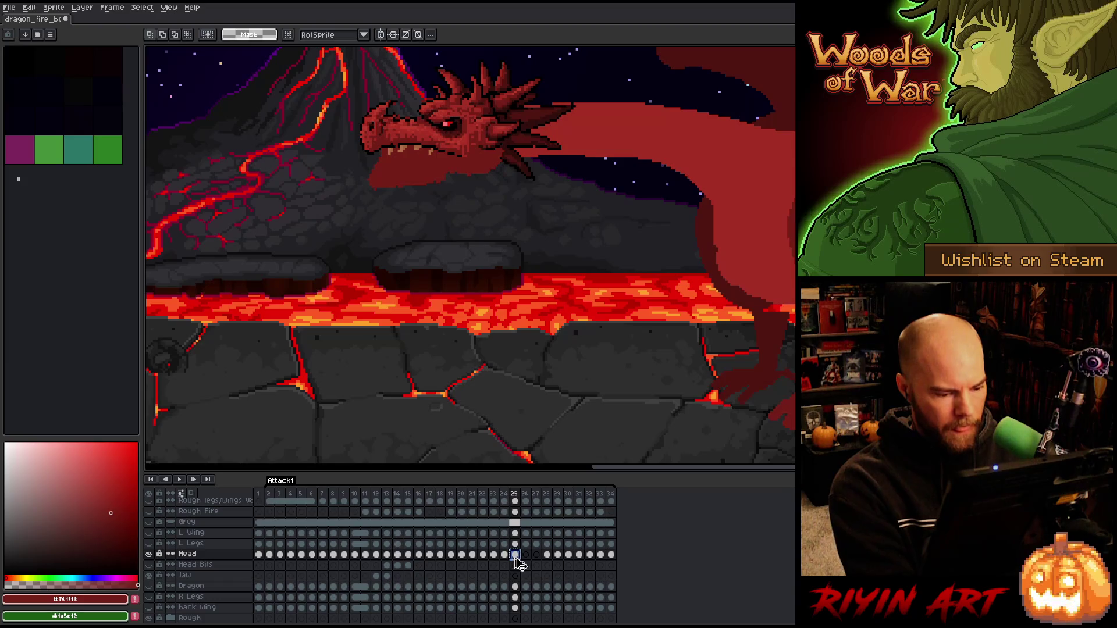
- Shift the dragon head right and lower it a few pixels in frame 26
left_click(526, 554)
key("ctrl+t")
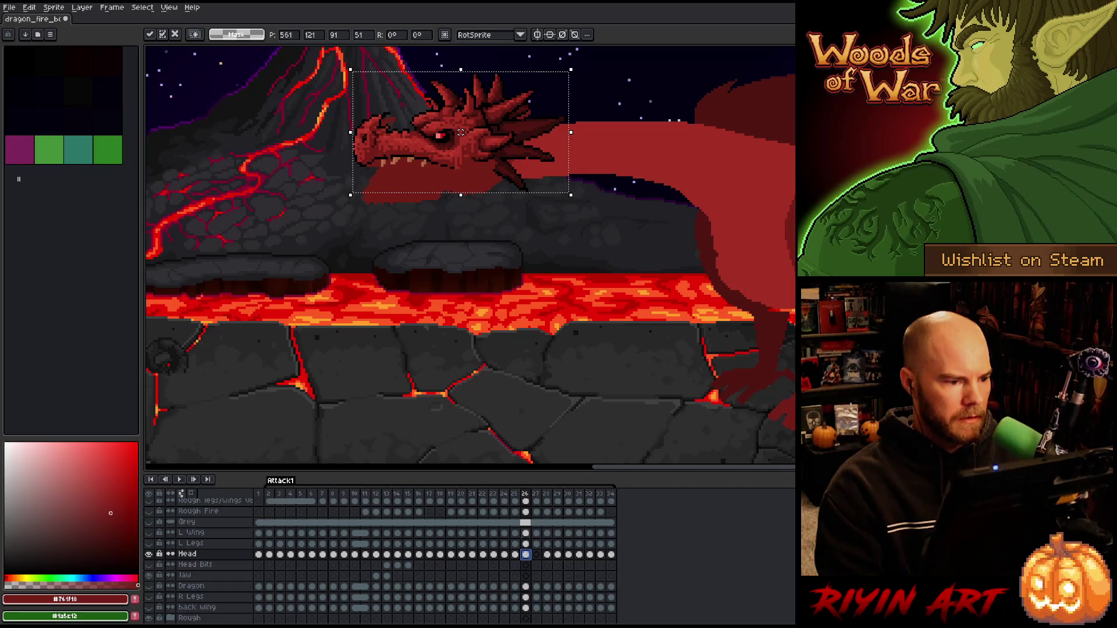
left_click_drag(460, 132, 467, 134)
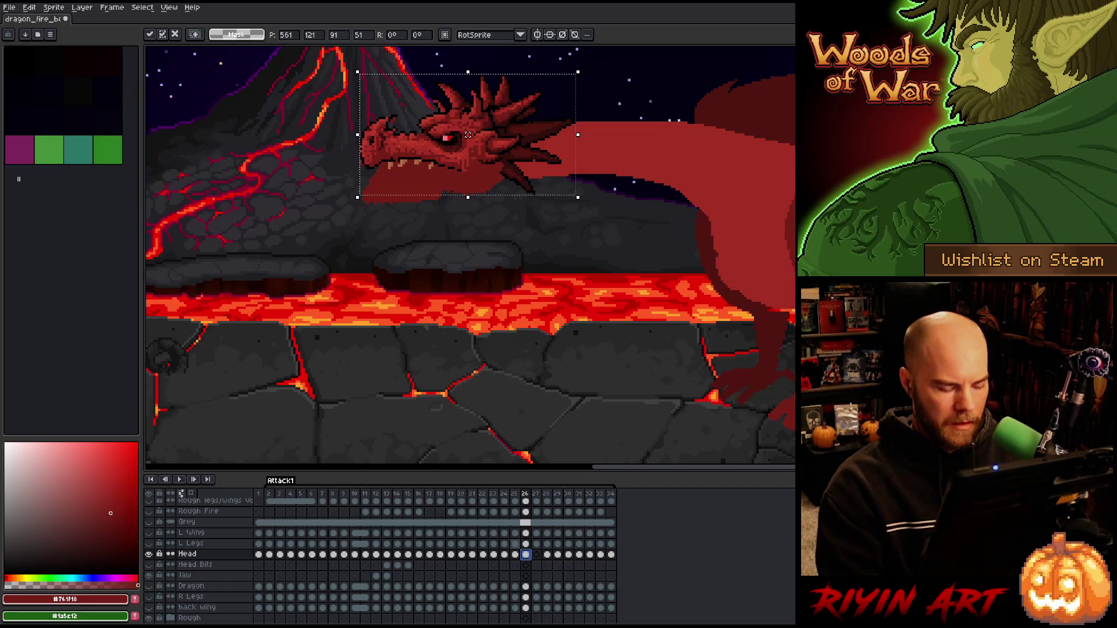
key("Return")
left_click_drag(468, 134, 468, 136)
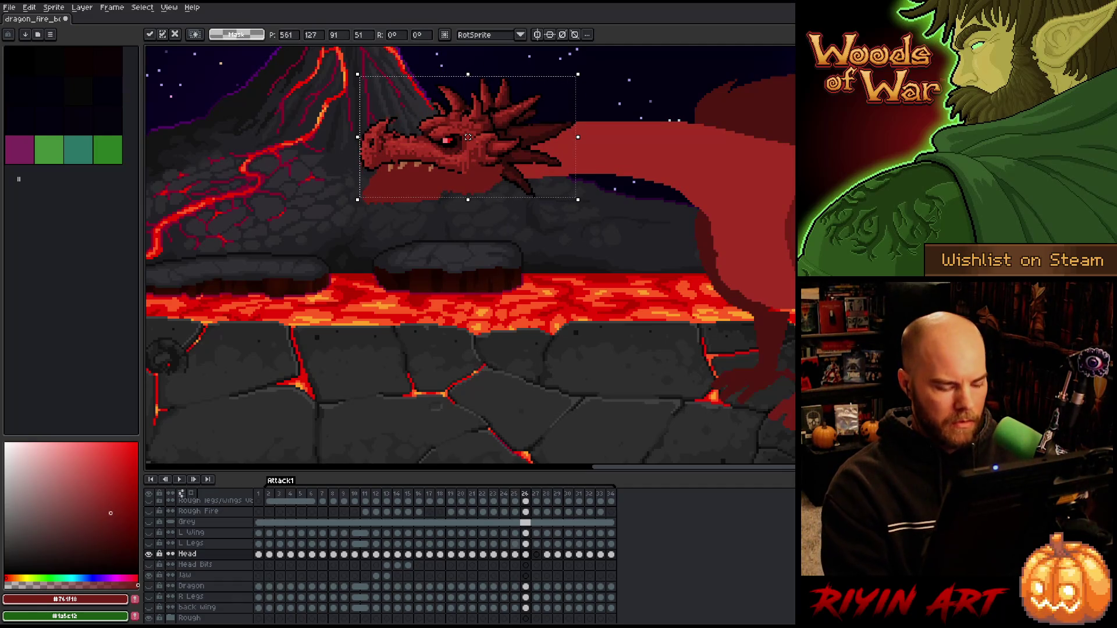
key("Left")
key("Left")
key("Right")
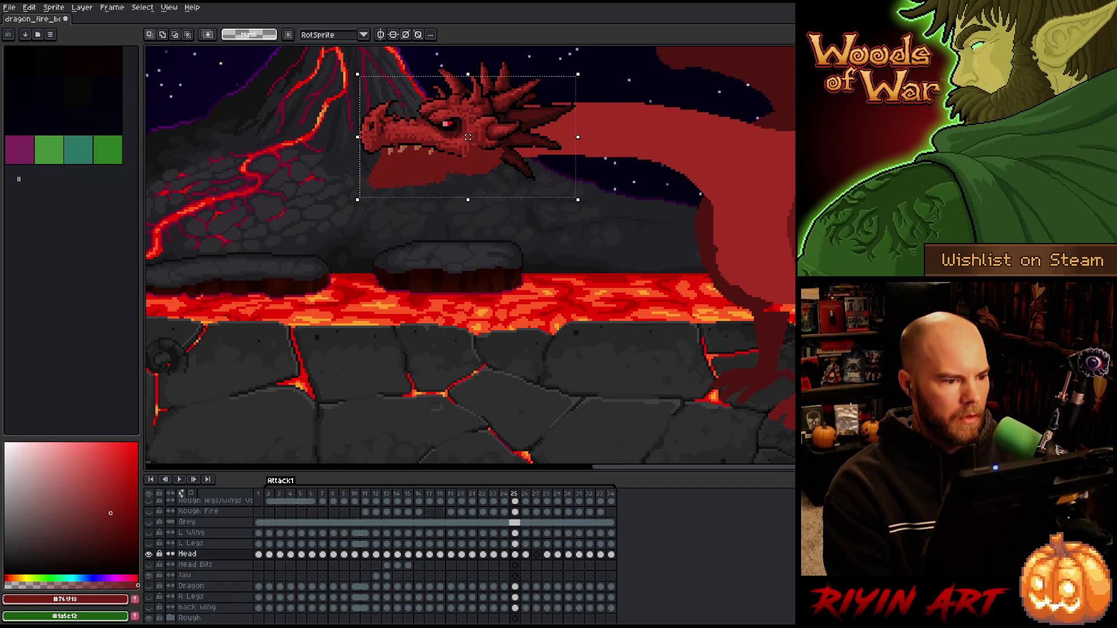
key("Right")
left_click_drag(467, 137, 468, 139)
key("Left")
key("Right")
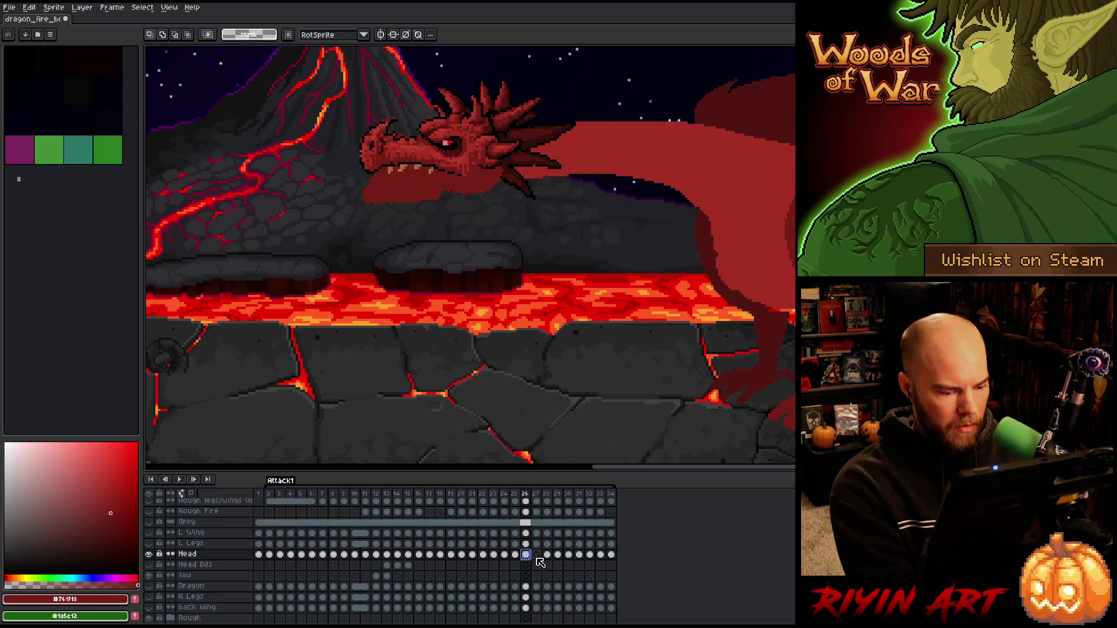
- Move the dragon head slightly right and down in frame 27, then deselect it
left_click(537, 554)
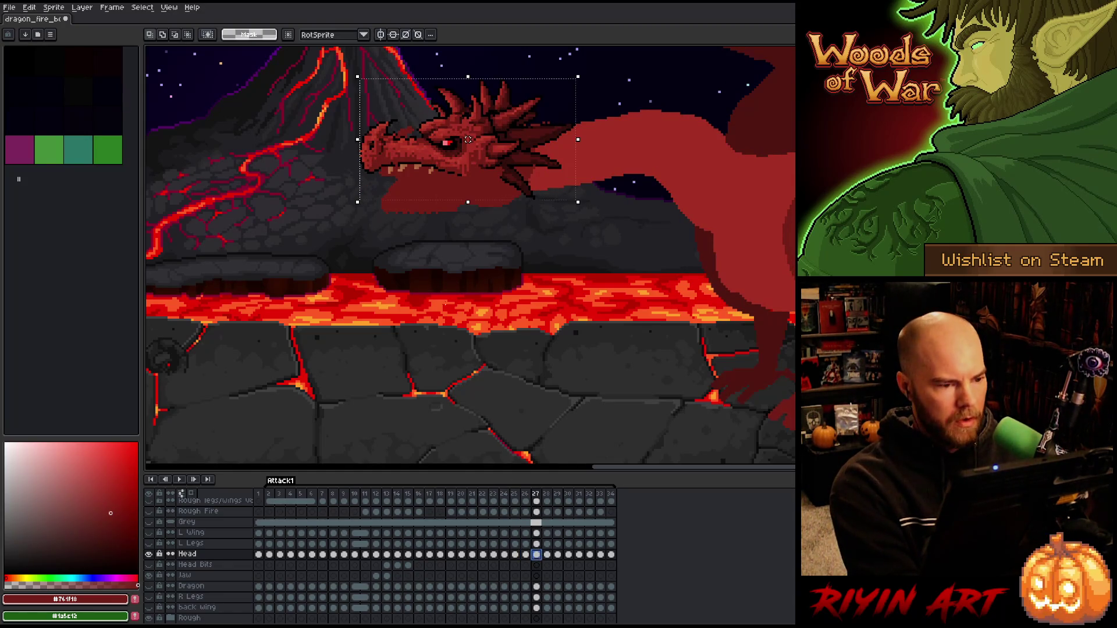
left_click_drag(449, 147, 470, 155)
key("Return")
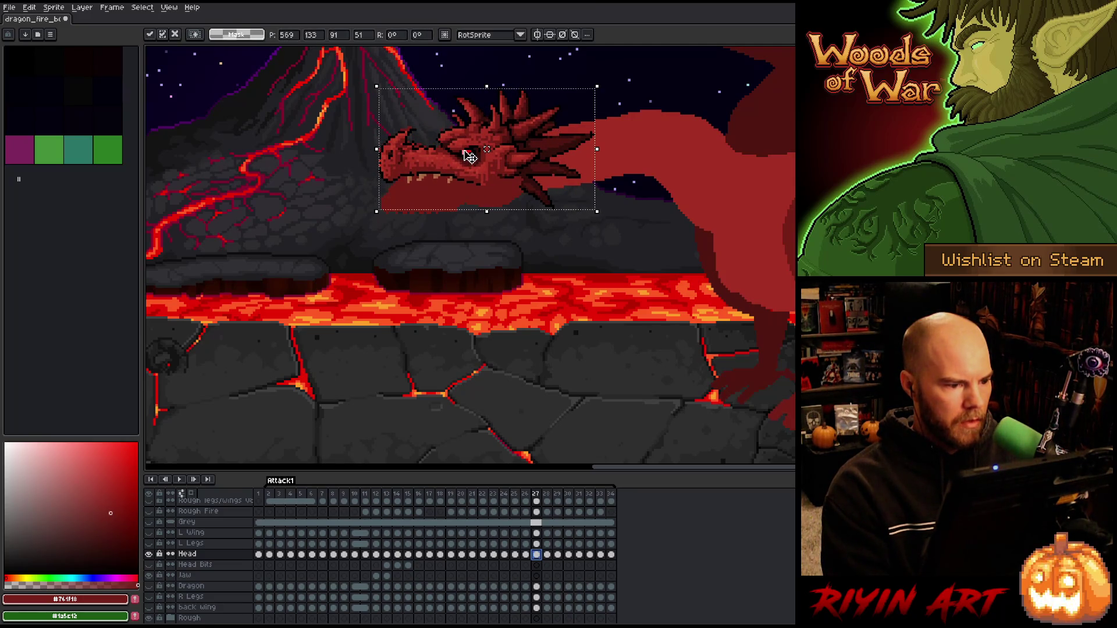
key("Left")
key("Left")
key("ctrl+d")
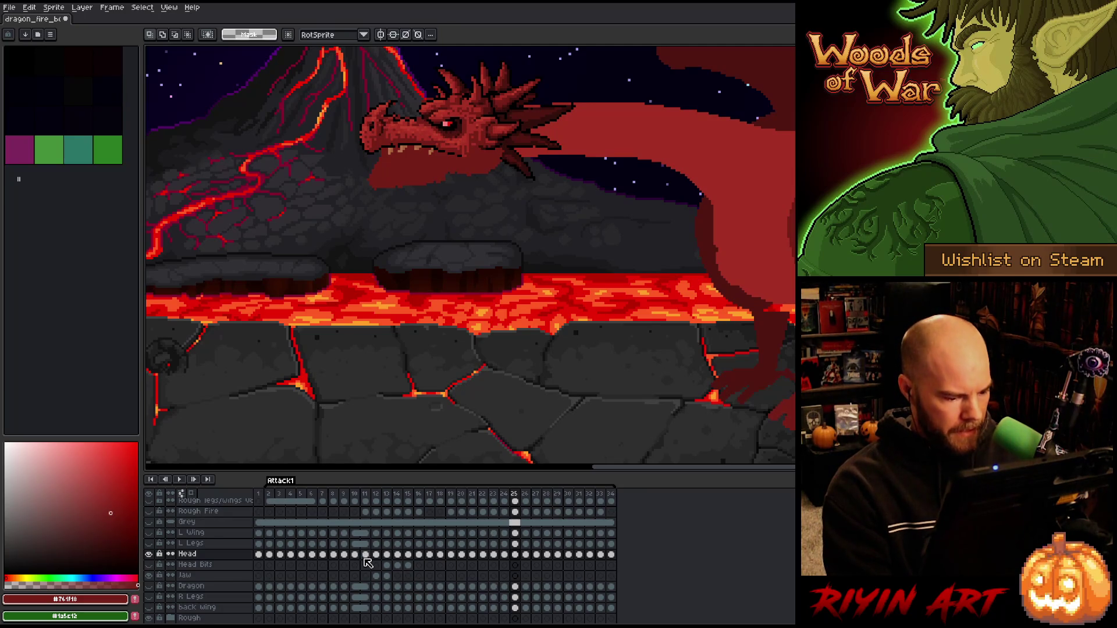
left_click(376, 575)
- Paste the open lower jaw into Jaw frame 14 and move it down into place
key("Right")
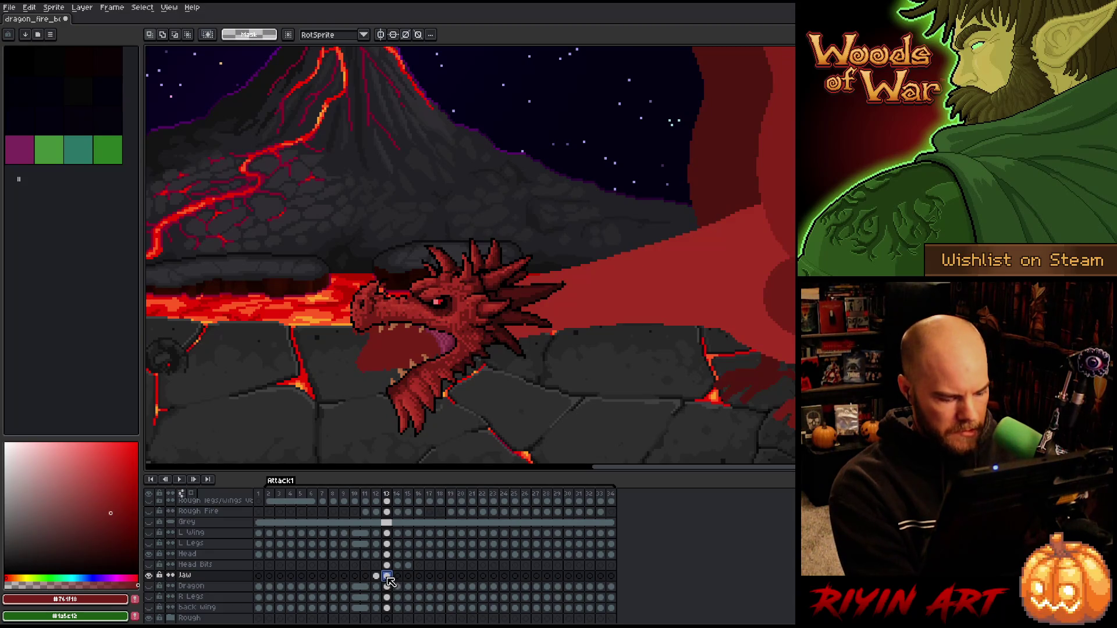
left_click(397, 577)
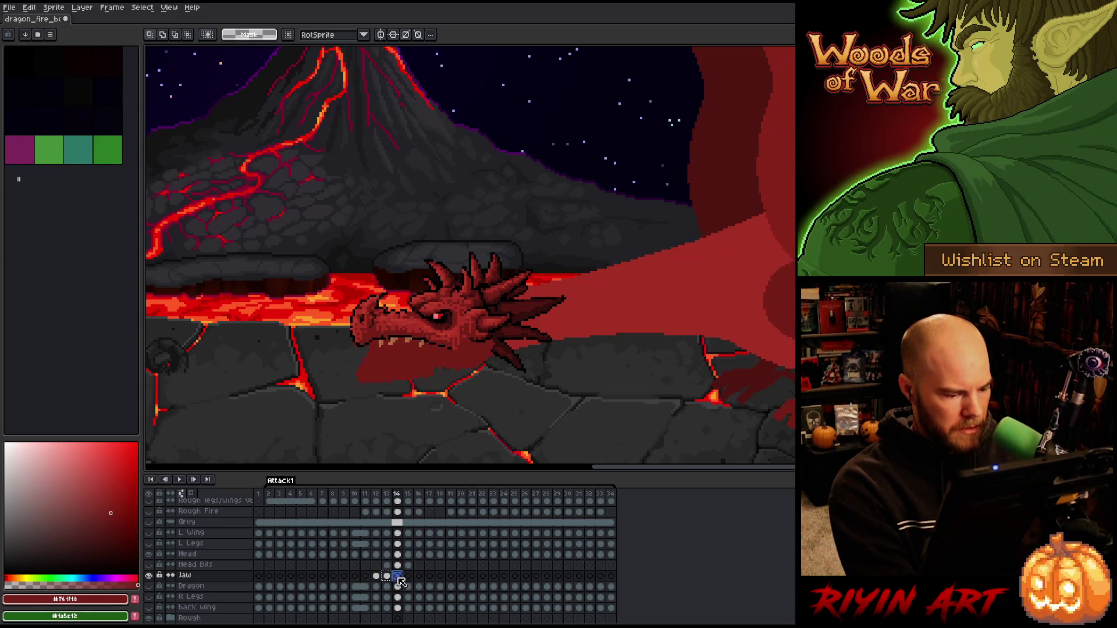
key("ctrl+v")
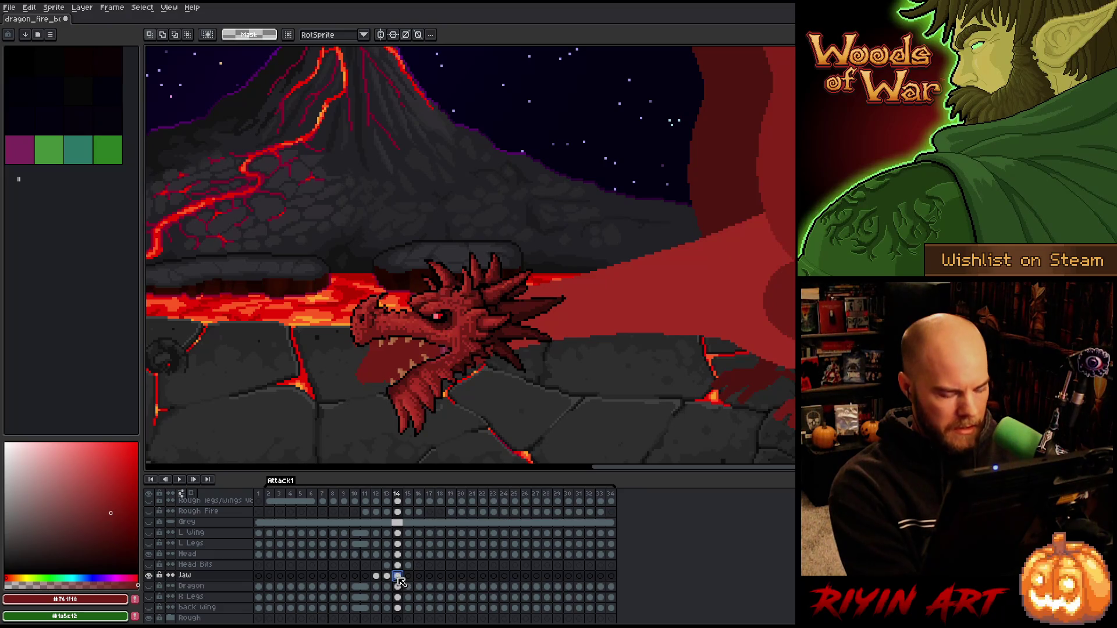
left_click_drag(451, 364, 451, 374)
key("Return")
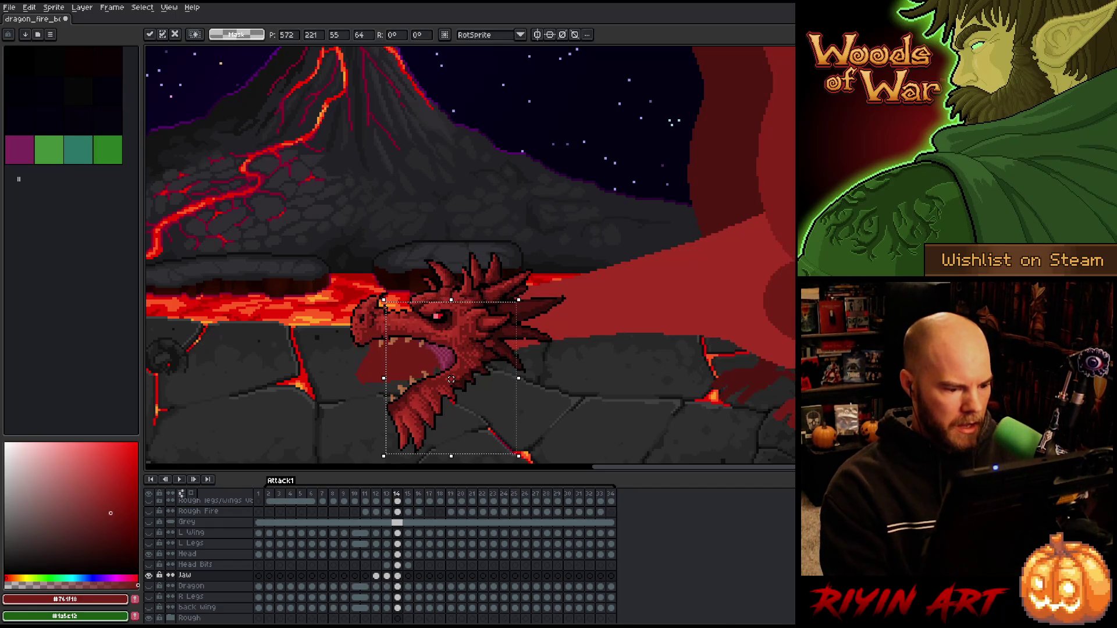
key("Return")
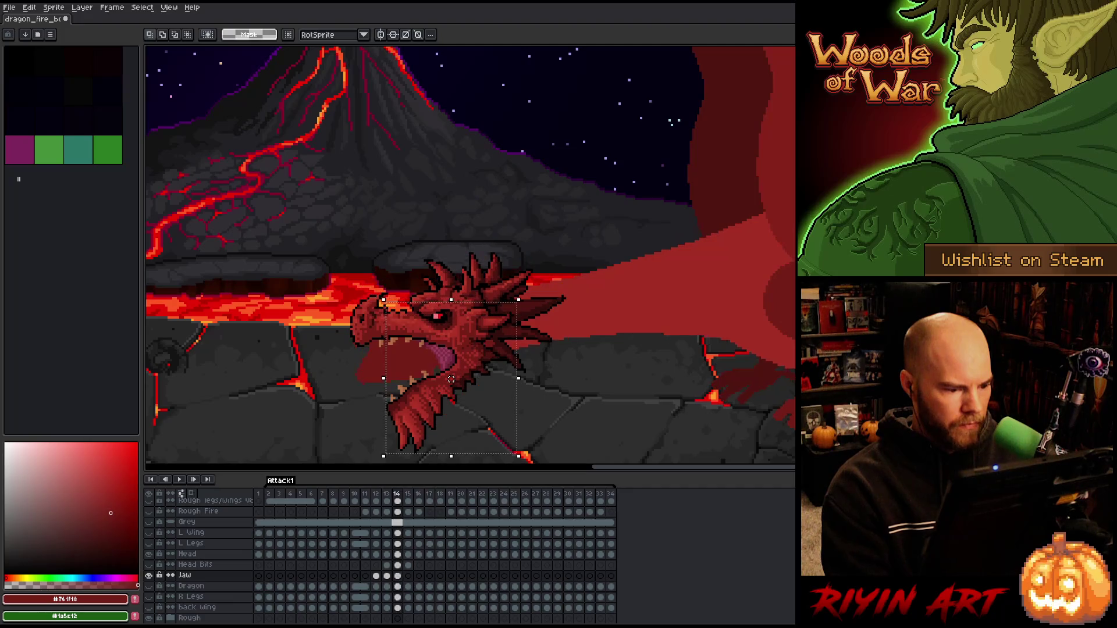
- Flip through frames 12–14 to preview the opening jaw motion
key("comma")
key("period")
key("comma")
key("period")
key("comma")
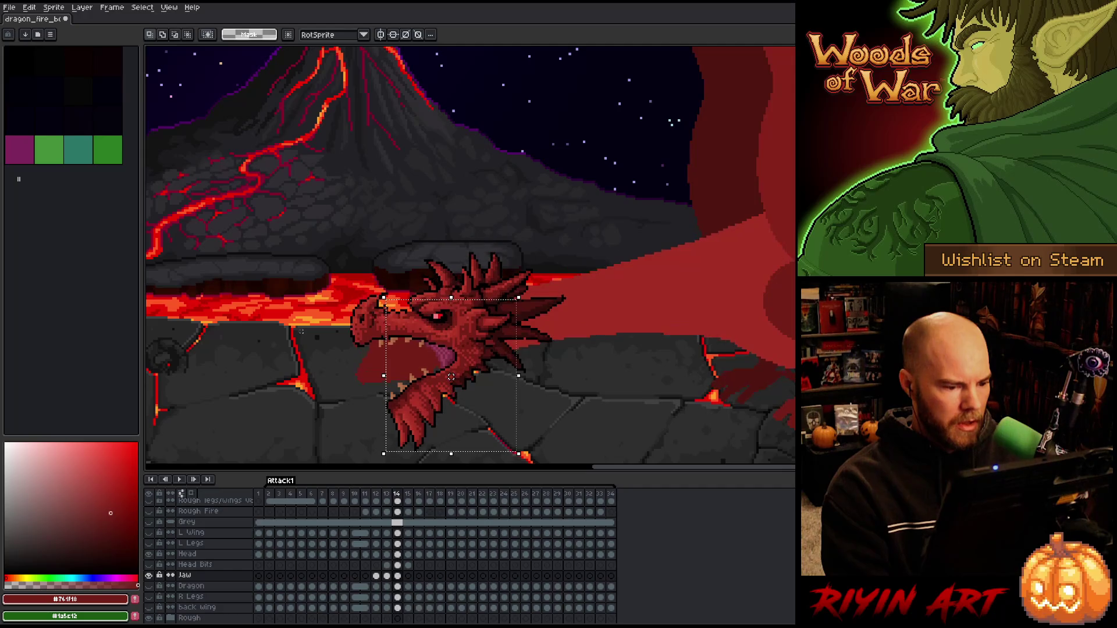
scroll(296, 329, "down", 3)
key("period")
key("comma")
key("period")
key("comma")
key("period")
key("comma")
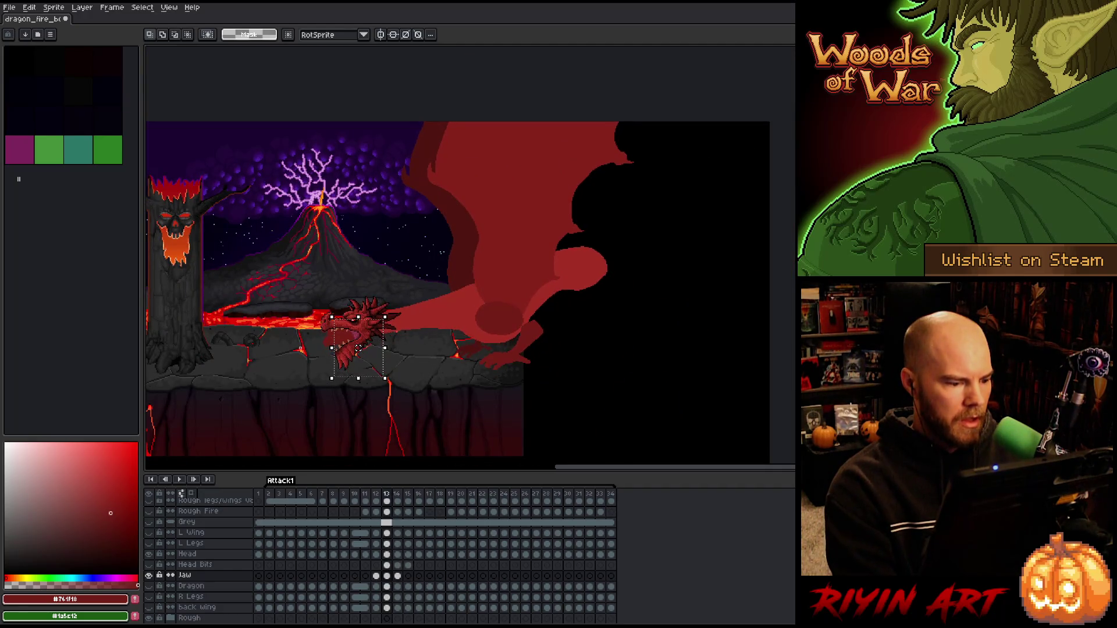
scroll(396, 359, "up", 2)
scroll(407, 250, "up", 2)
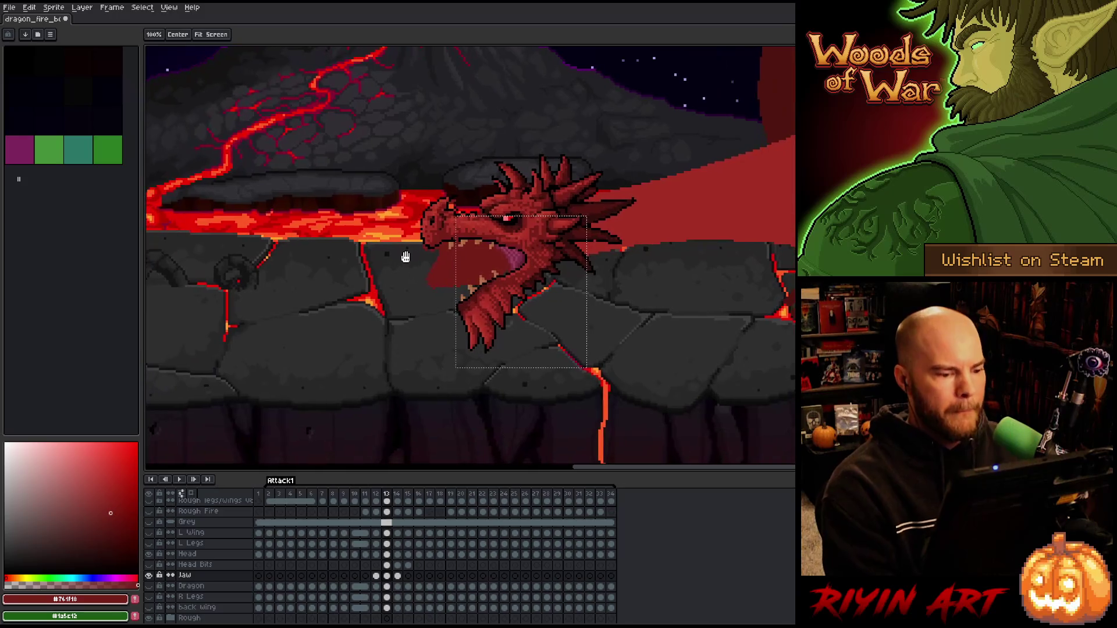
right_click(521, 294)
key("Escape")
key("comma")
key("period")
key("comma")
key("period")
key("comma")
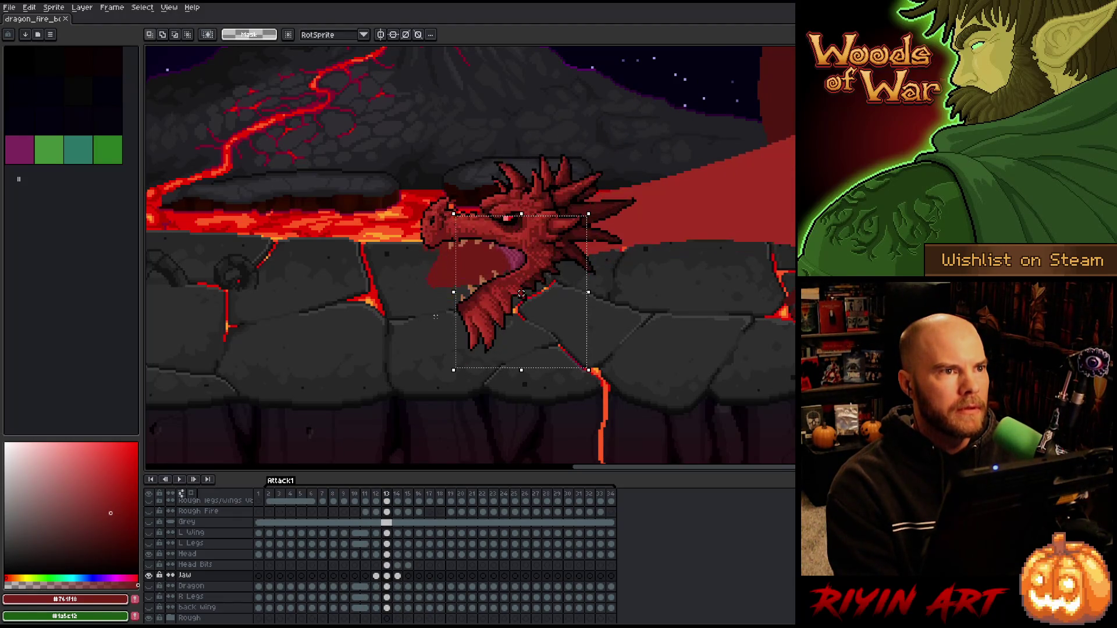
key("period")
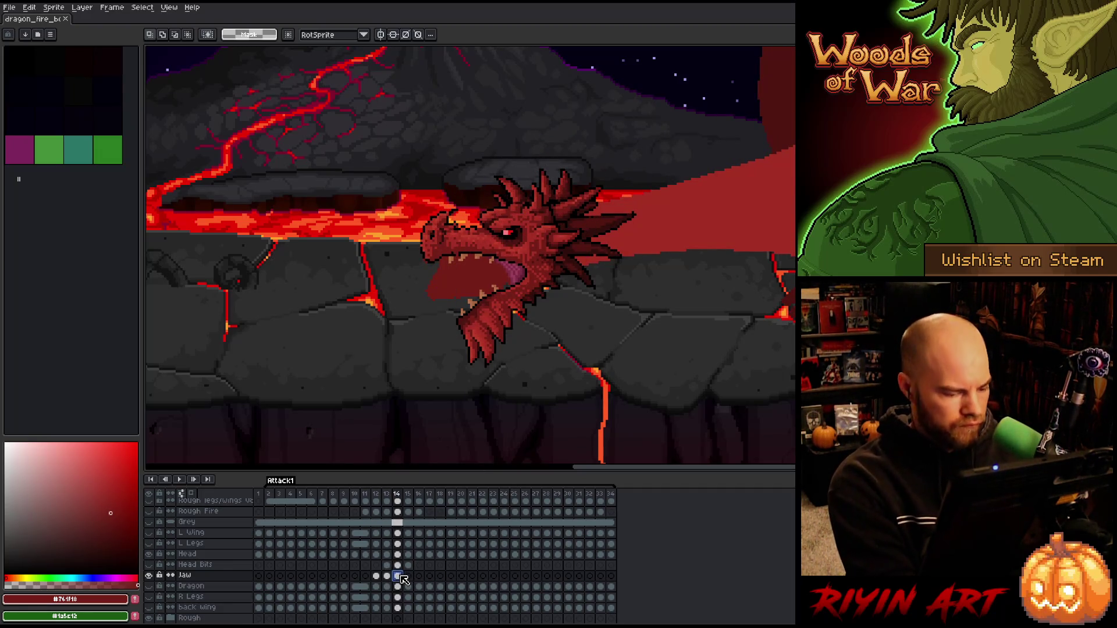
- Paste the open jaw into frame 15 and compare it against frame 14
left_click(408, 576)
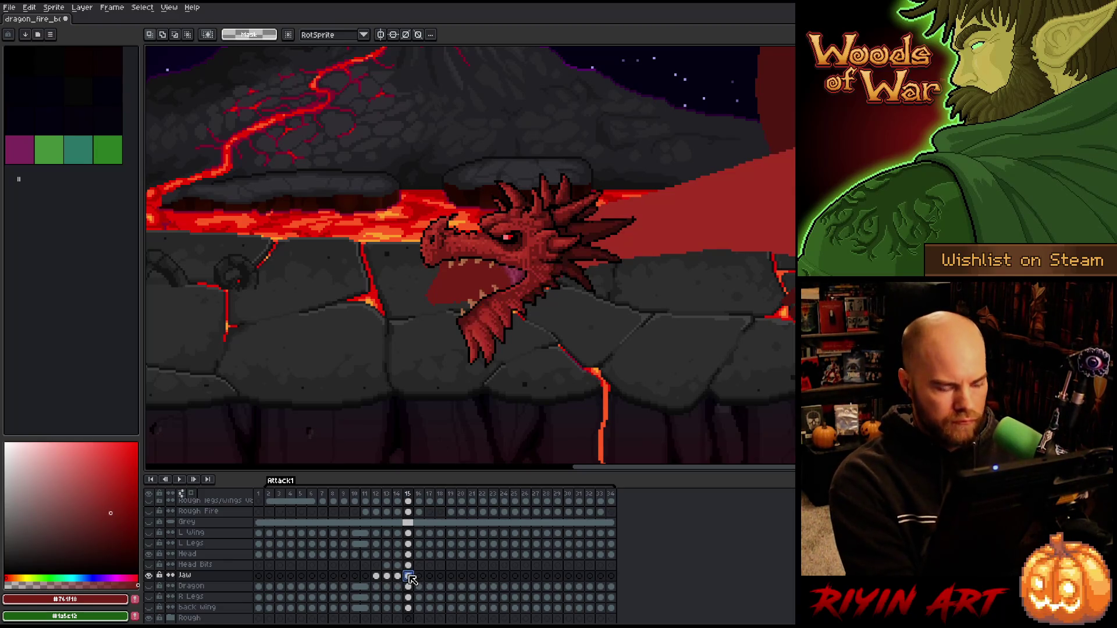
key("ctrl+v")
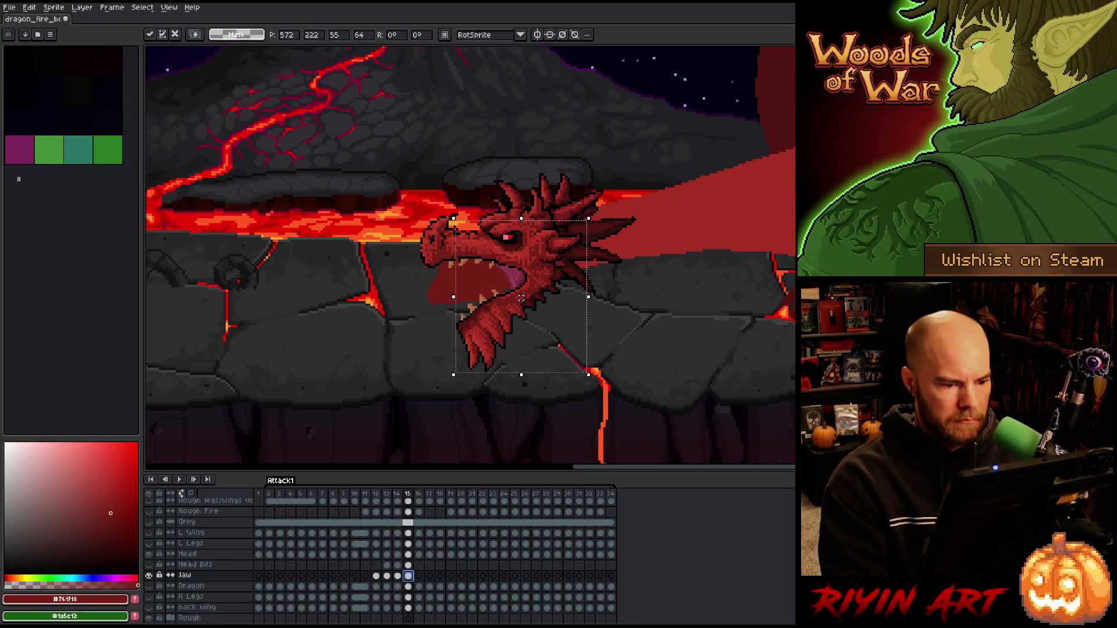
key("Return")
key("comma")
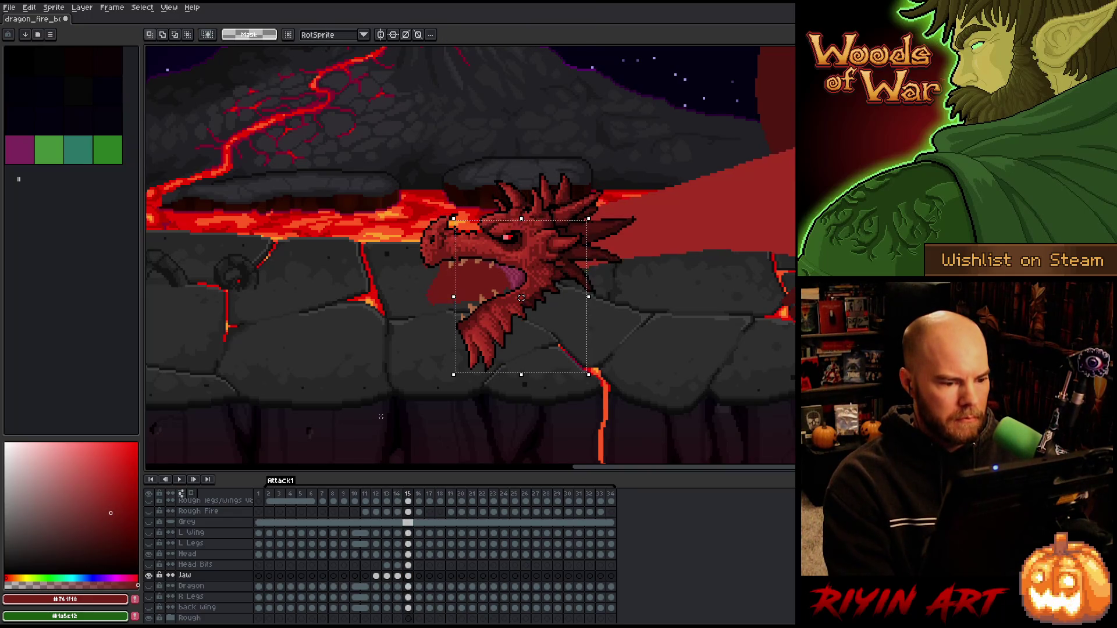
key("period")
key("comma")
key("period")
key("comma")
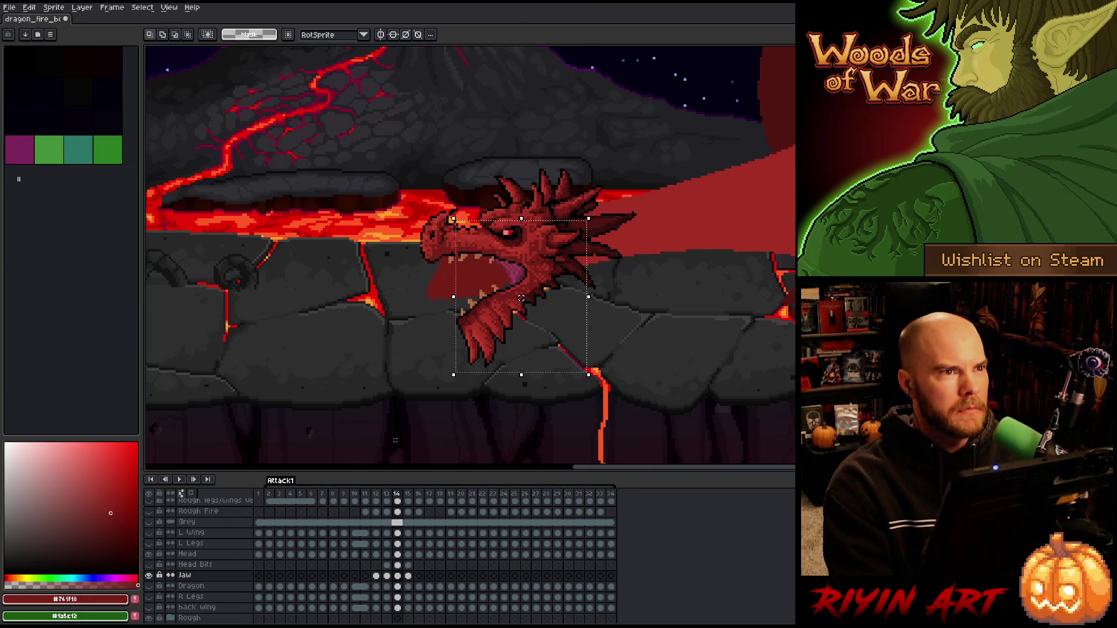
key("period")
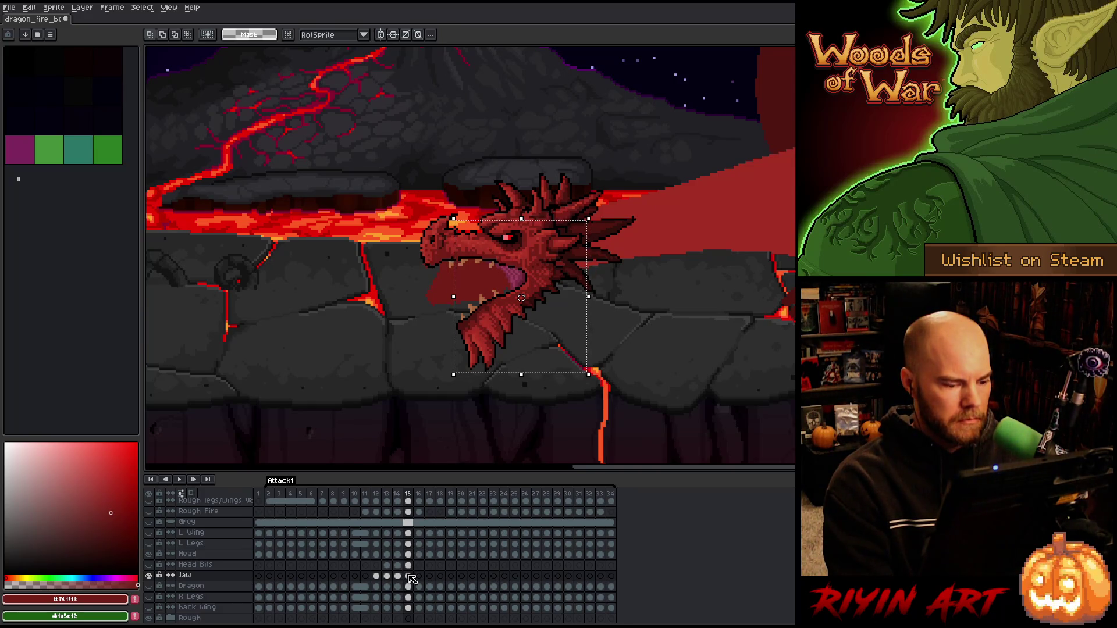
scroll(421, 305, "down", 2)
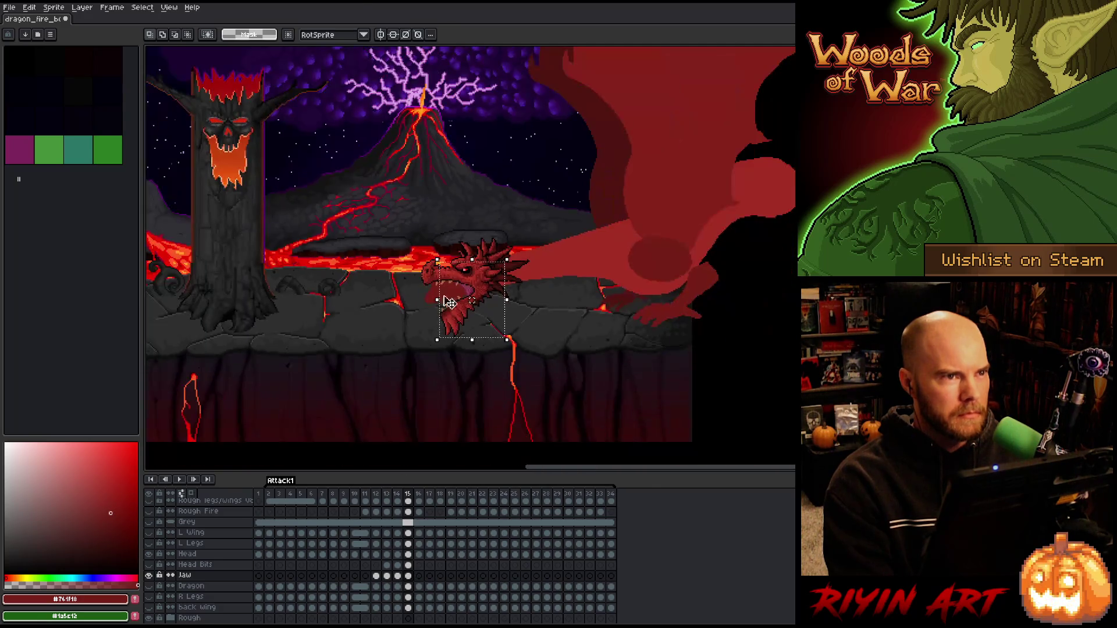
- Step through frames 11–13 from the Jaw cel at frame 12 to check the snarling head
scroll(448, 304, "up", 2)
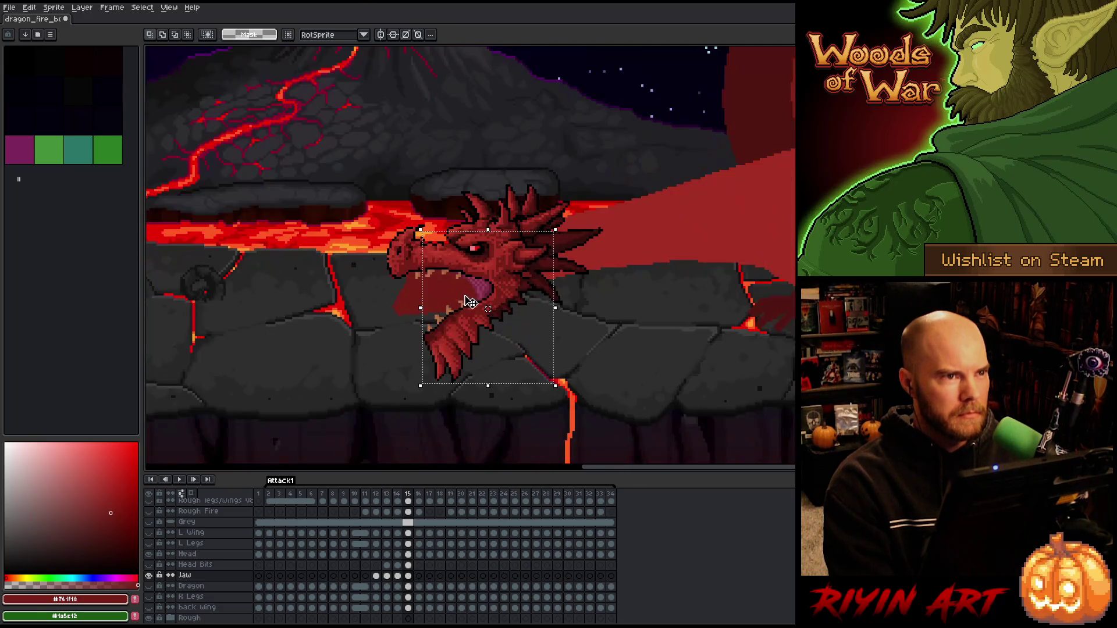
left_click(376, 576)
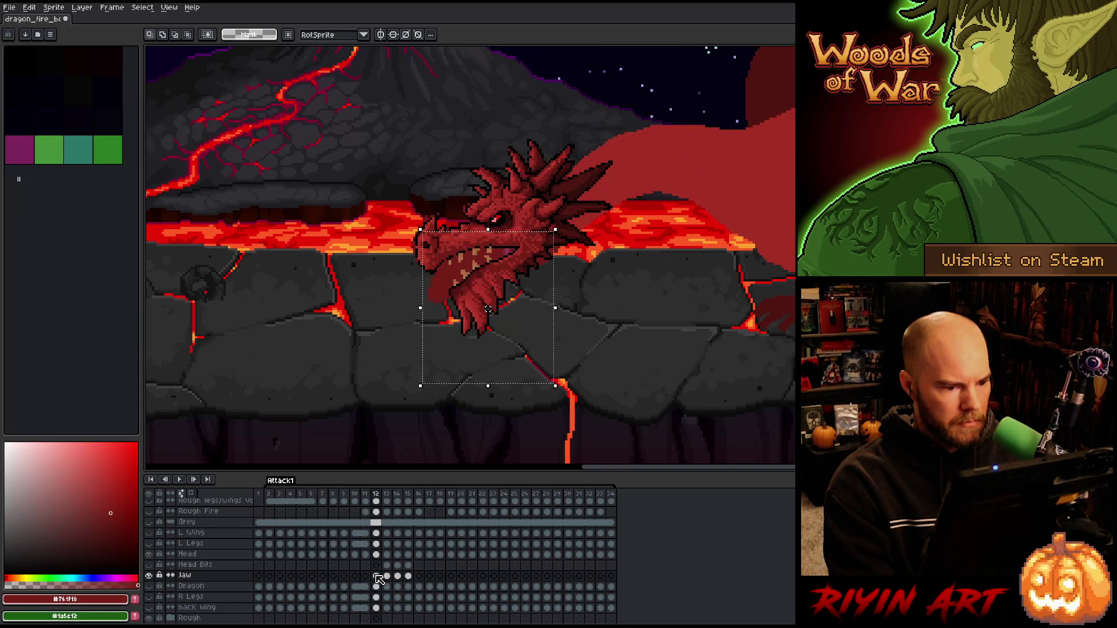
key("comma")
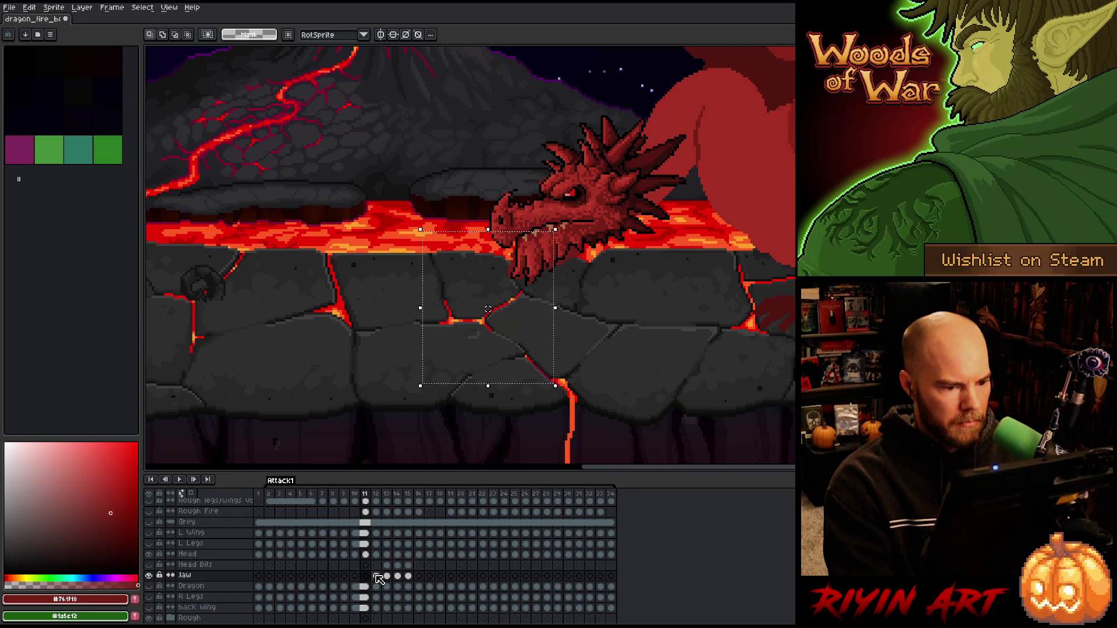
key("period")
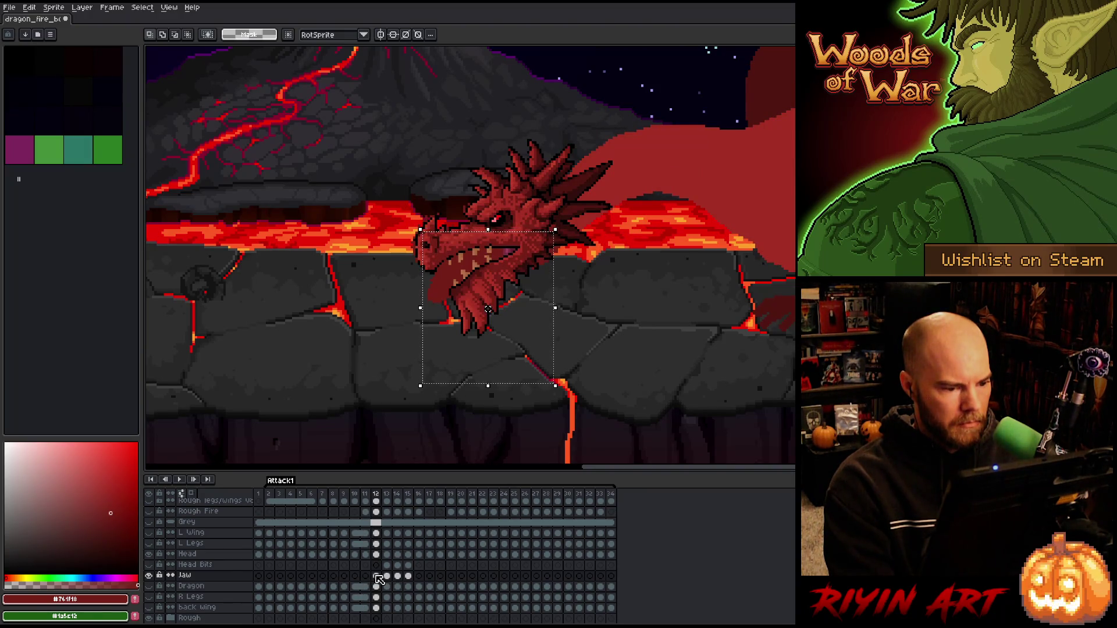
key("period")
key("comma")
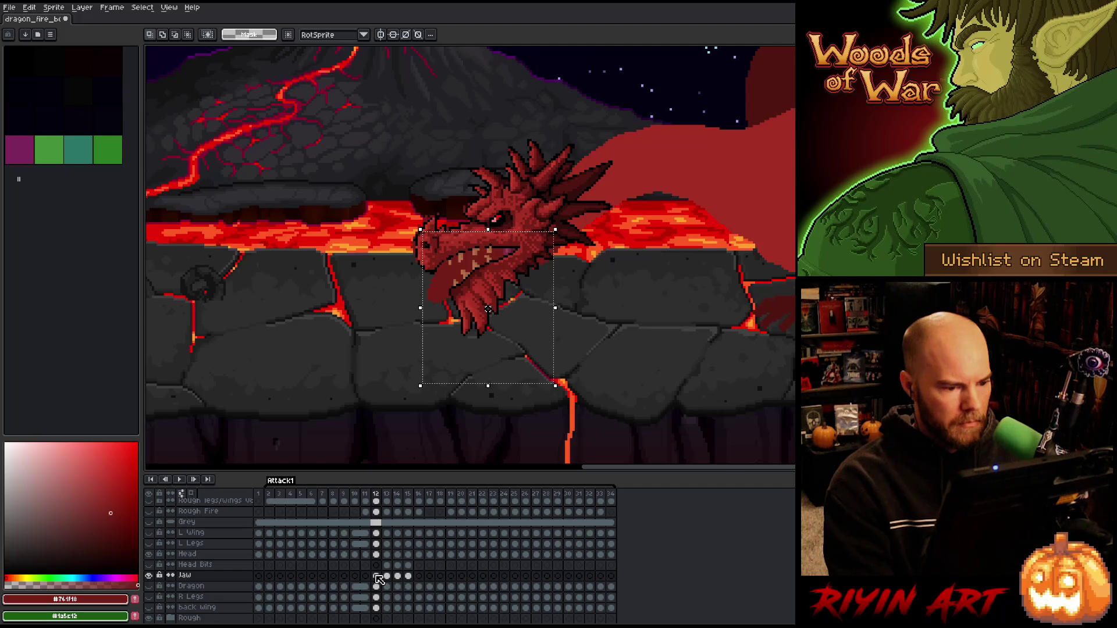
- Duplicate the Jaw layer as Jaw Copy and clear its cels in frames 12–15
right_click(184, 574)
left_click(223, 601)
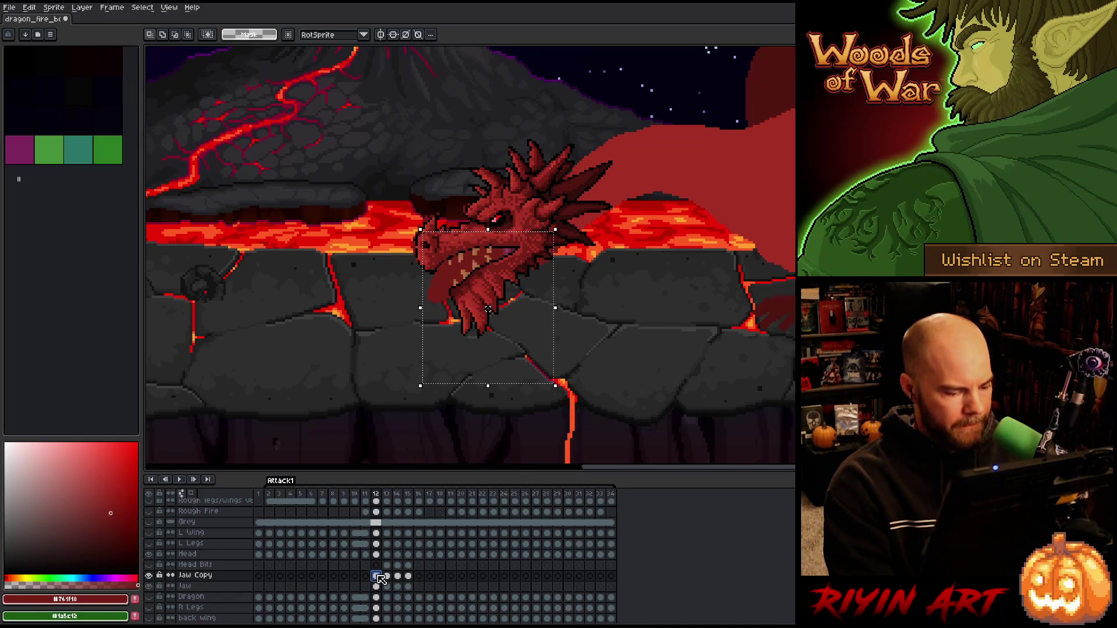
left_click_drag(408, 576, 378, 578)
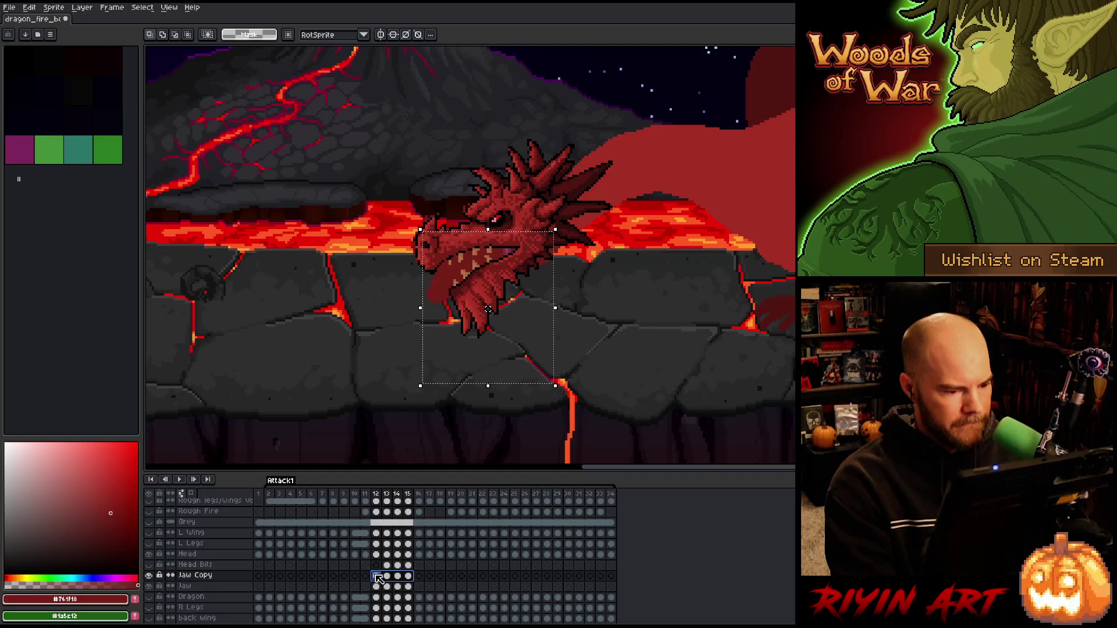
key("Delete")
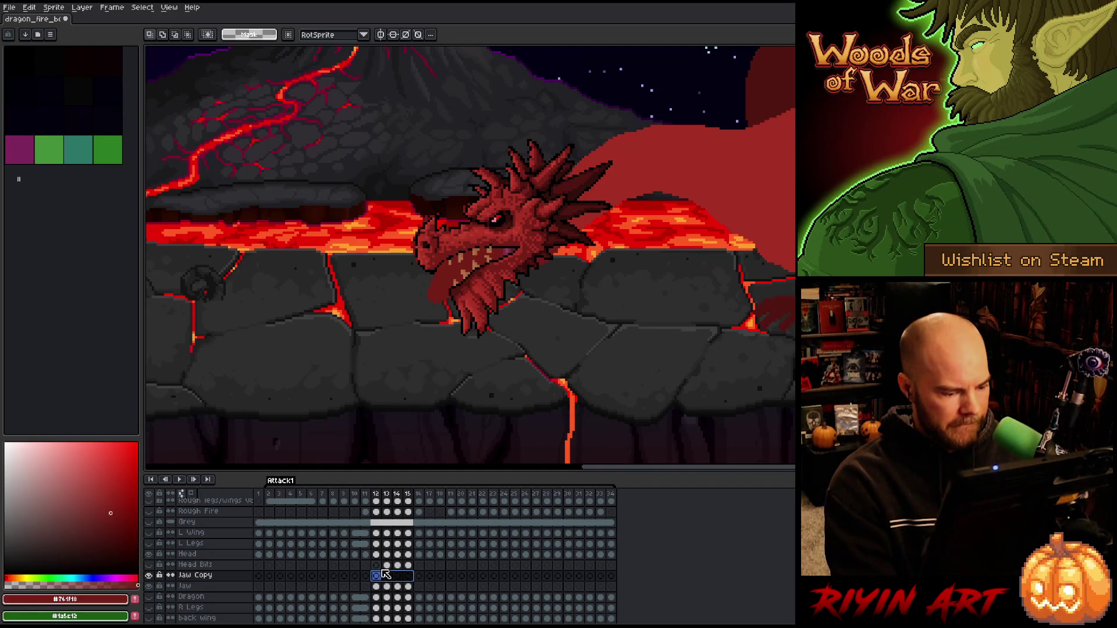
- Return to the Jaw Copy cel on frame 12 and flip the jaw vertically
left_click(386, 565)
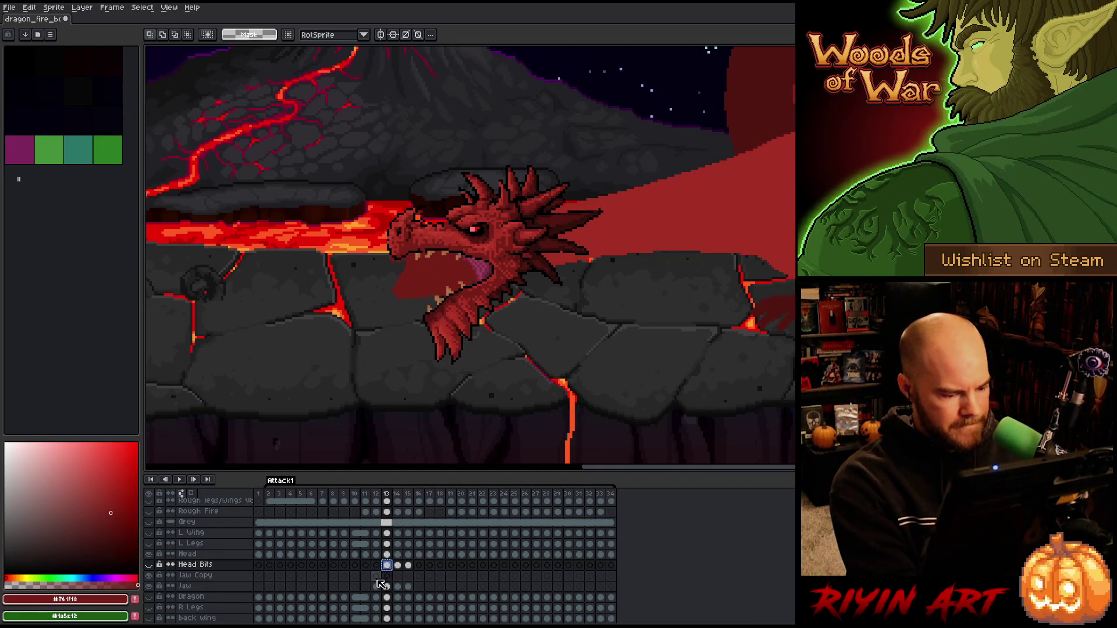
left_click(376, 577)
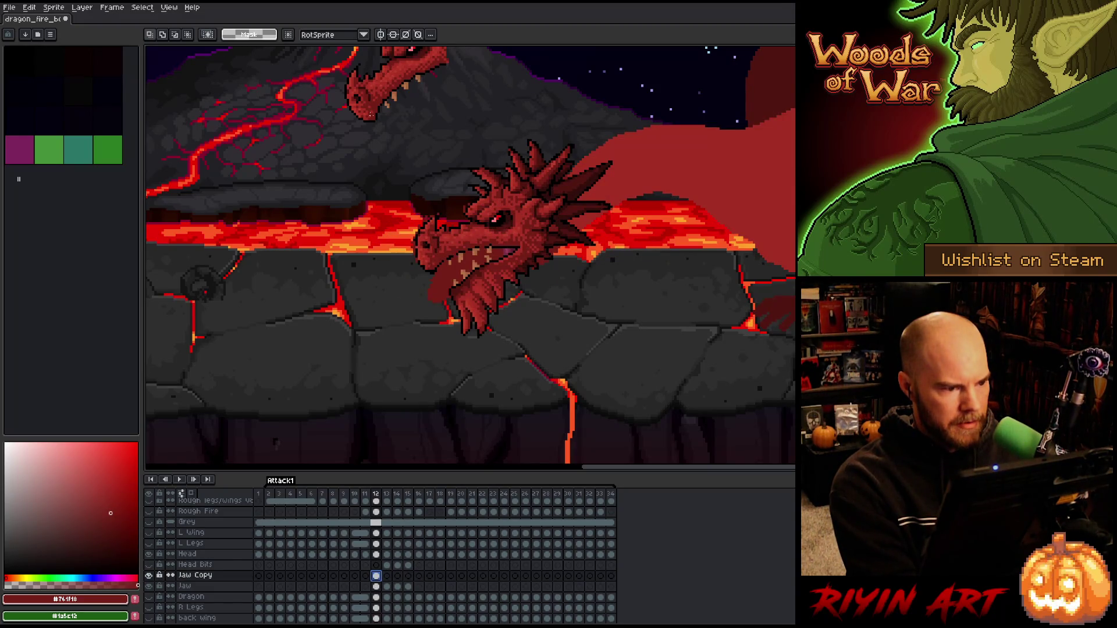
left_click(387, 565)
left_click(397, 565)
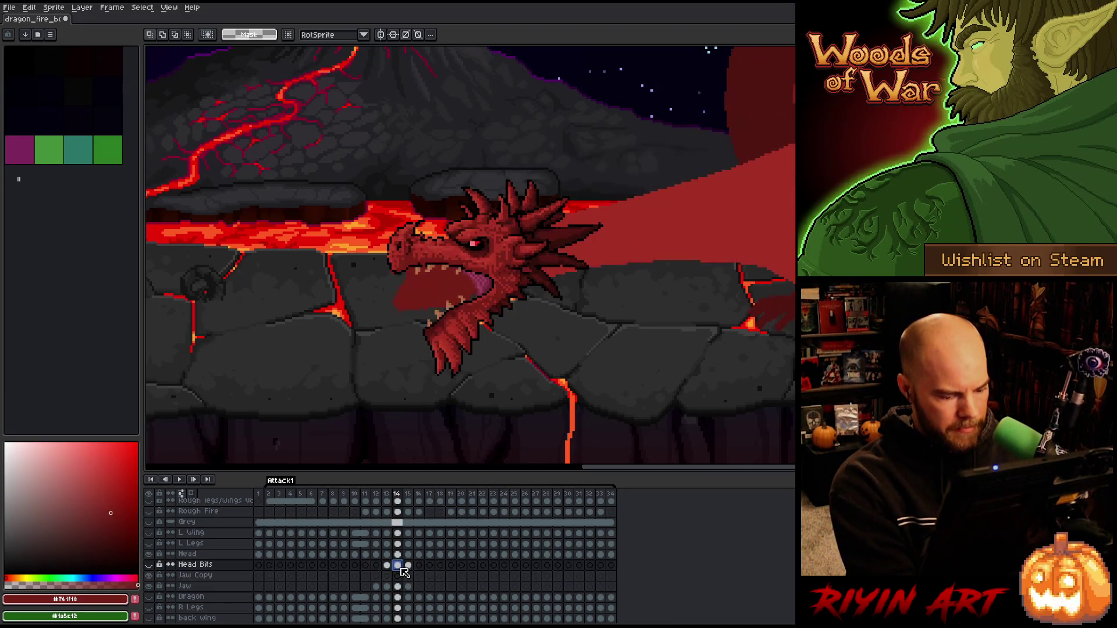
left_click(376, 576)
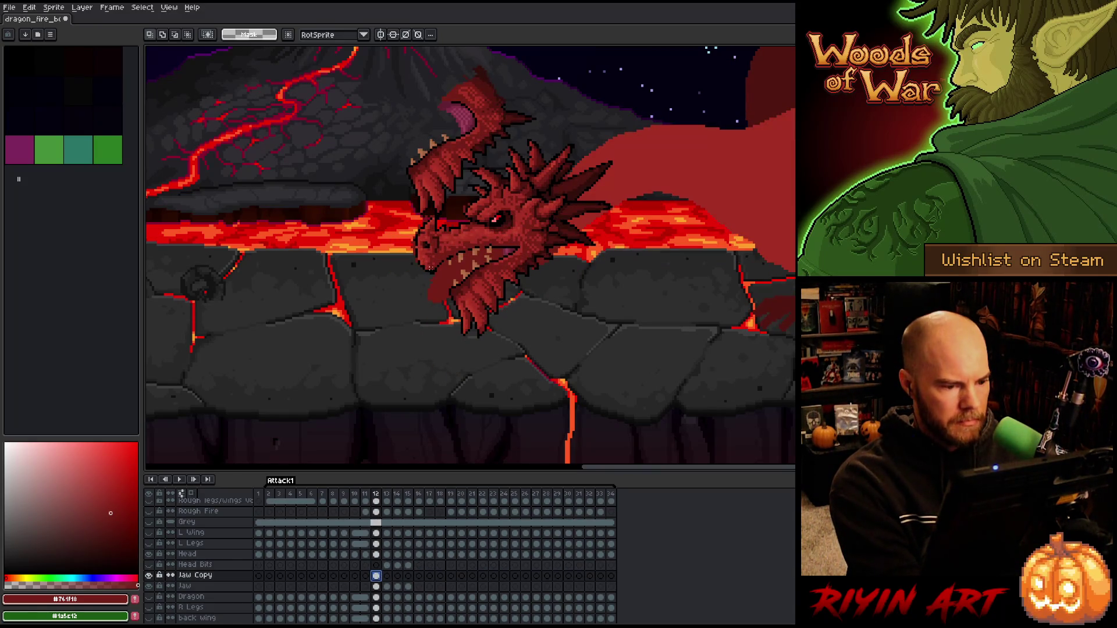
key("shift+v")
- Try moving the flipped jaw under the head and tilting it, then cancel the transformation
mouse_move(499, 105)
left_mouse_down()
mouse_move(496, 282)
mouse_move(520, 281)
left_mouse_up()
mouse_move(570, 231)
left_mouse_down()
mouse_move(580, 272)
mouse_move(577, 259)
left_mouse_up()
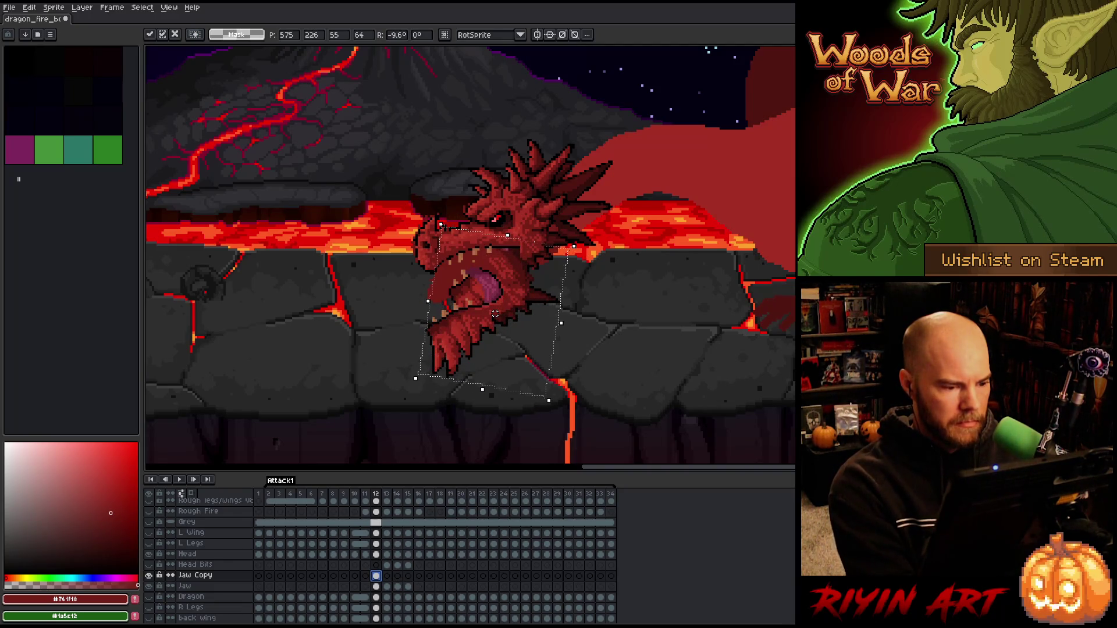
key("Escape")
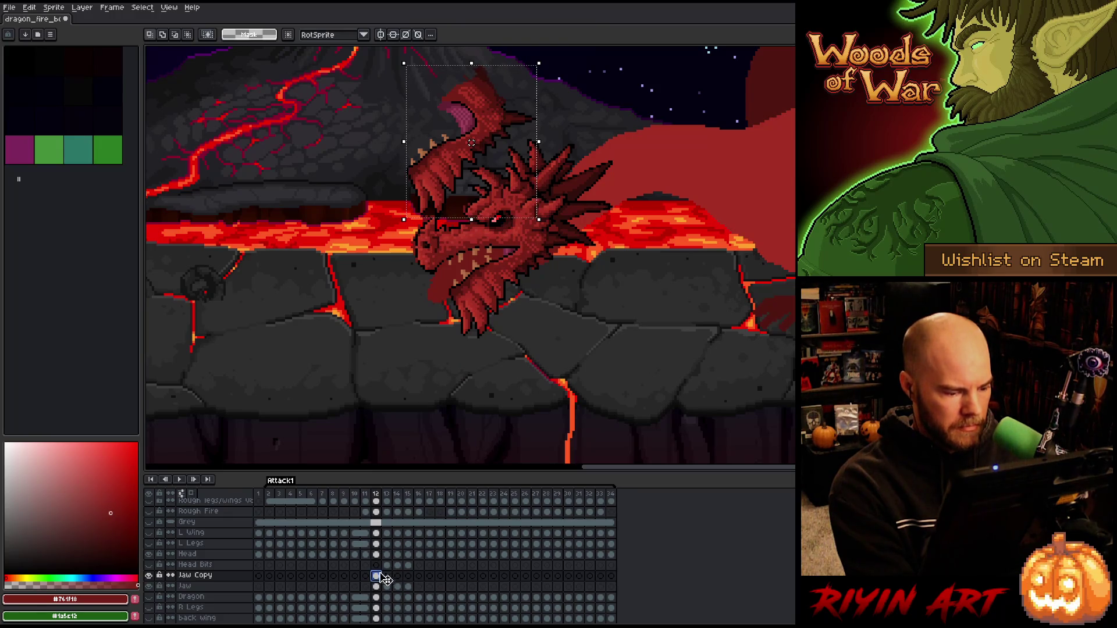
- Go to the frame 13 Jaw Copy cel and select the jaw piece for transforming
key("ctrl+d")
left_click(387, 576)
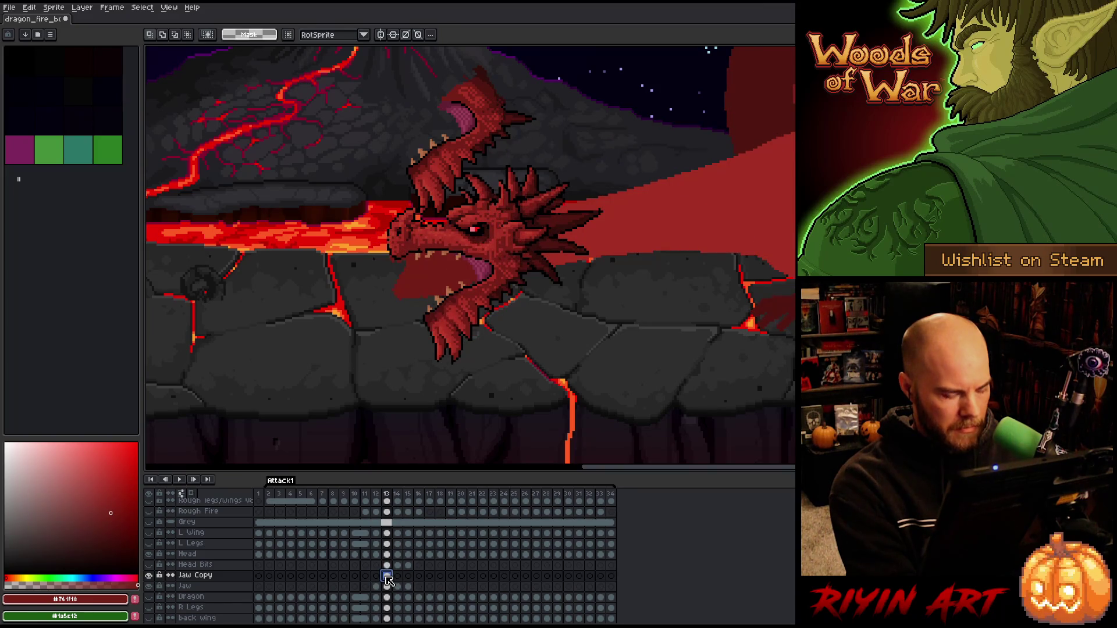
key("ctrl+shift+d")
- Drag the frame 13 jaw under the mouth and rotate it roughly 30° open
mouse_move(486, 109)
left_mouse_down()
mouse_move(502, 270)
mouse_move(512, 290)
mouse_move(527, 280)
left_mouse_up()
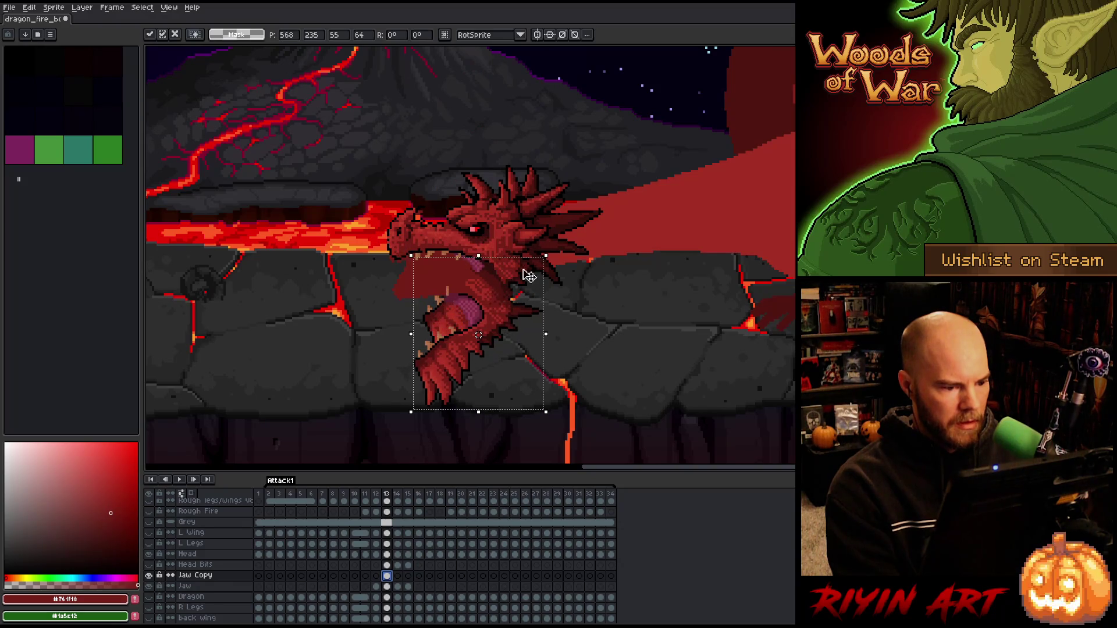
left_click_drag(485, 330, 480, 263)
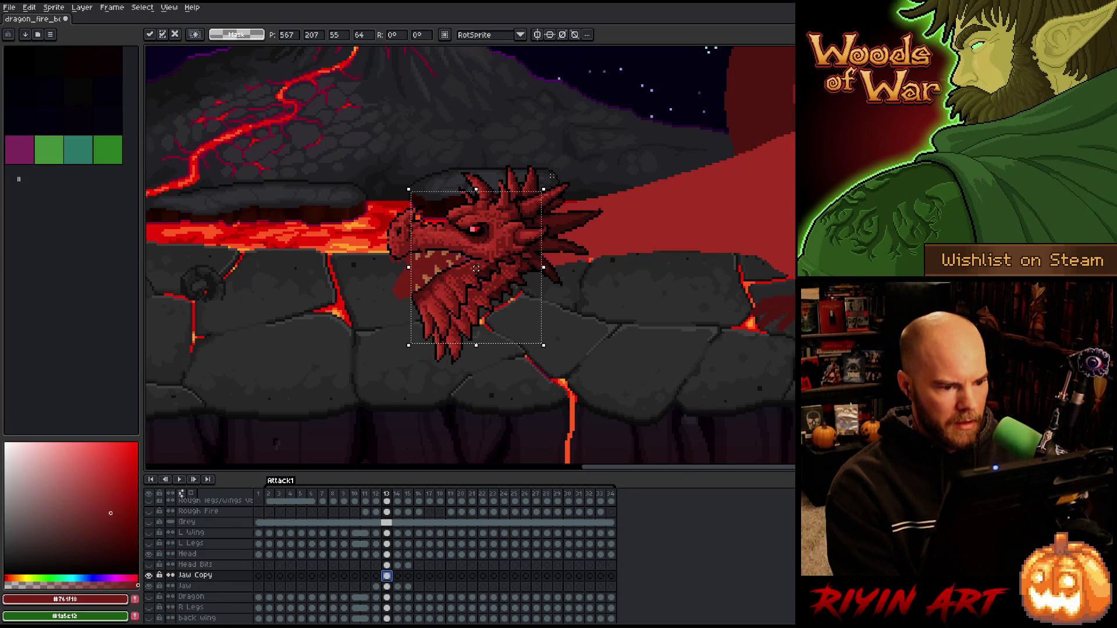
mouse_move(549, 180)
left_mouse_down()
mouse_move(569, 246)
mouse_move(558, 252)
left_mouse_up()
left_click_drag(434, 278, 429, 294)
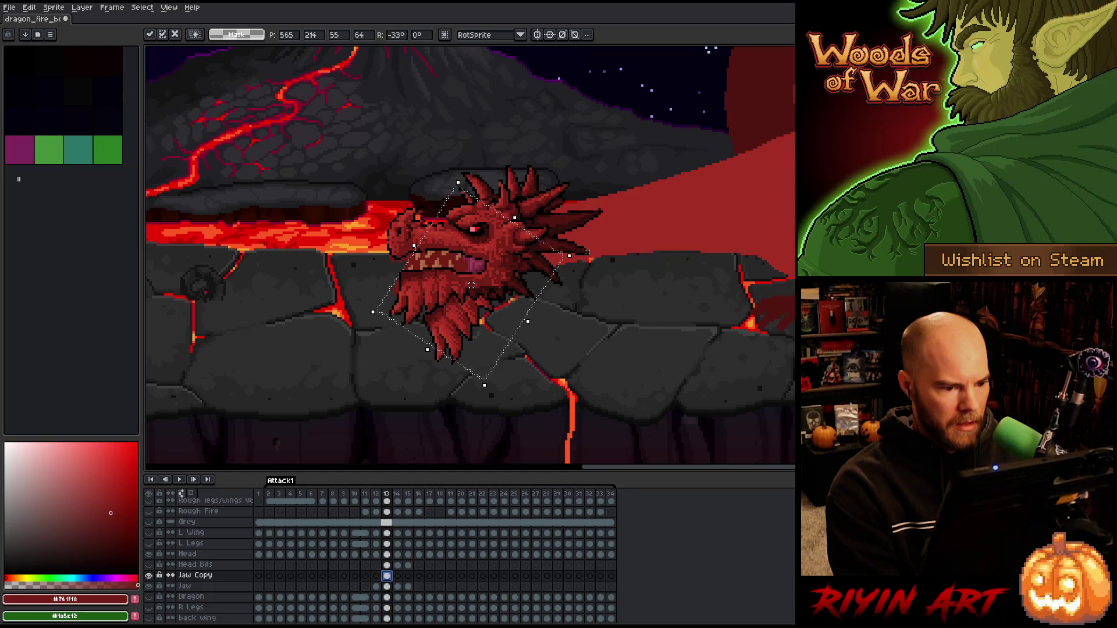
left_click_drag(582, 251, 584, 250)
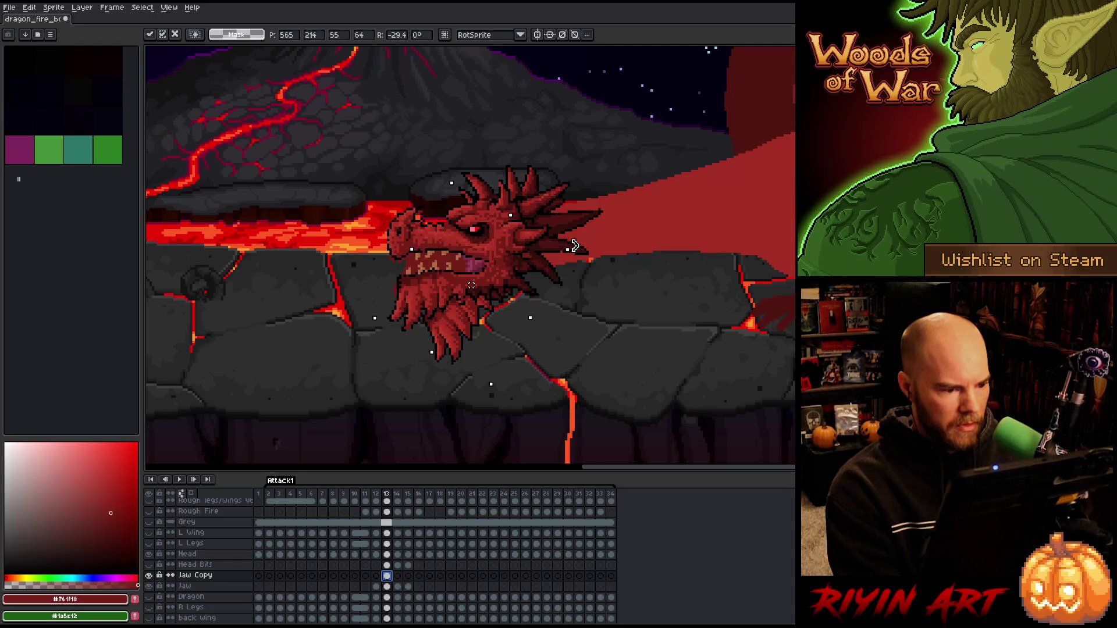
left_click_drag(574, 245, 581, 252)
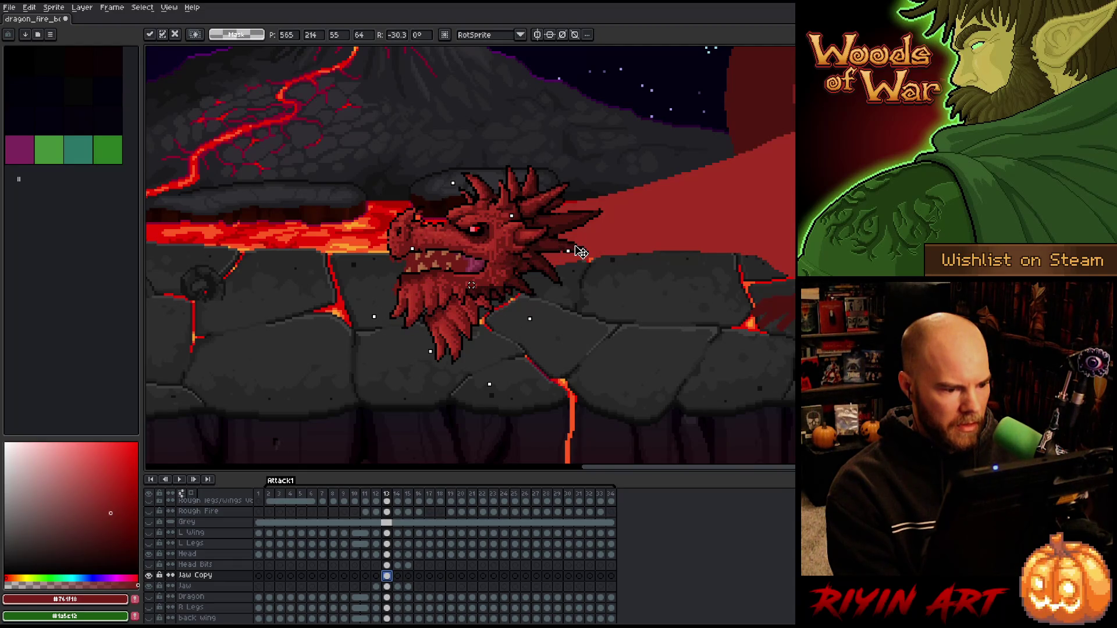
mouse_move(441, 296)
left_mouse_down()
mouse_move(440, 334)
mouse_move(445, 309)
left_mouse_up()
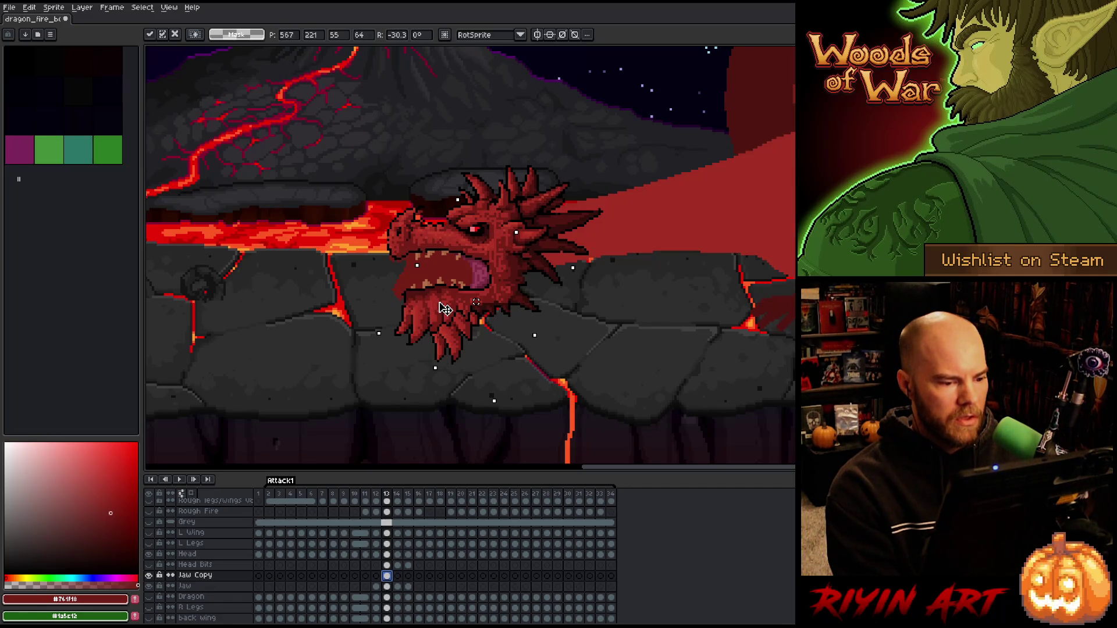
- Fine-tune the jaw to about -26° tilt with one-pixel nudges, then compare with frame 12
key("Up")
key("Down")
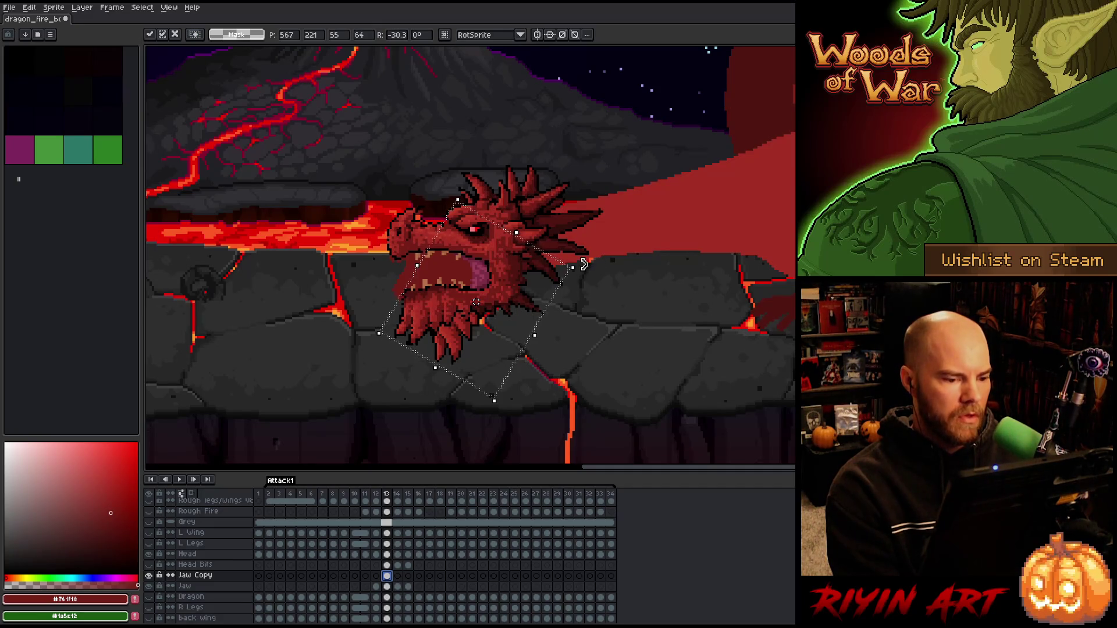
left_click_drag(581, 265, 583, 265)
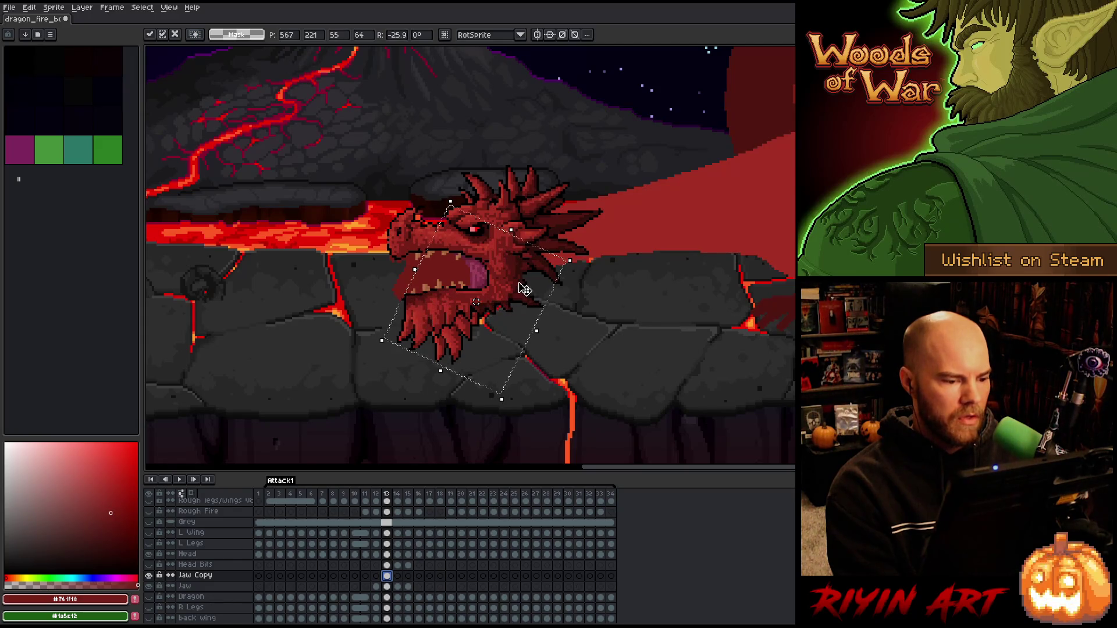
left_click_drag(517, 291, 519, 289)
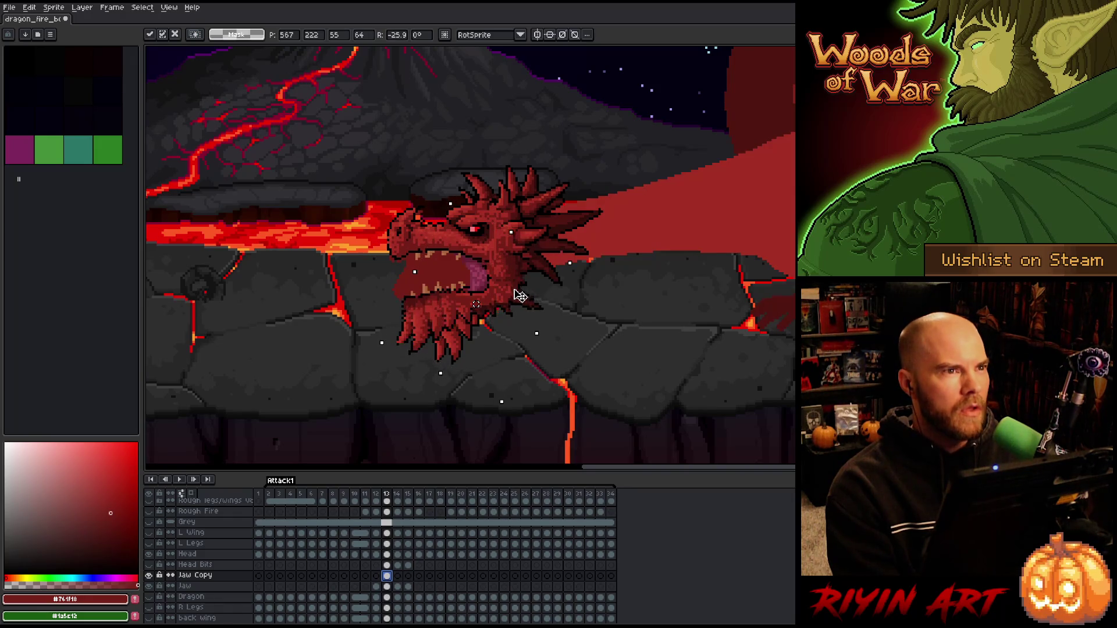
key("Down")
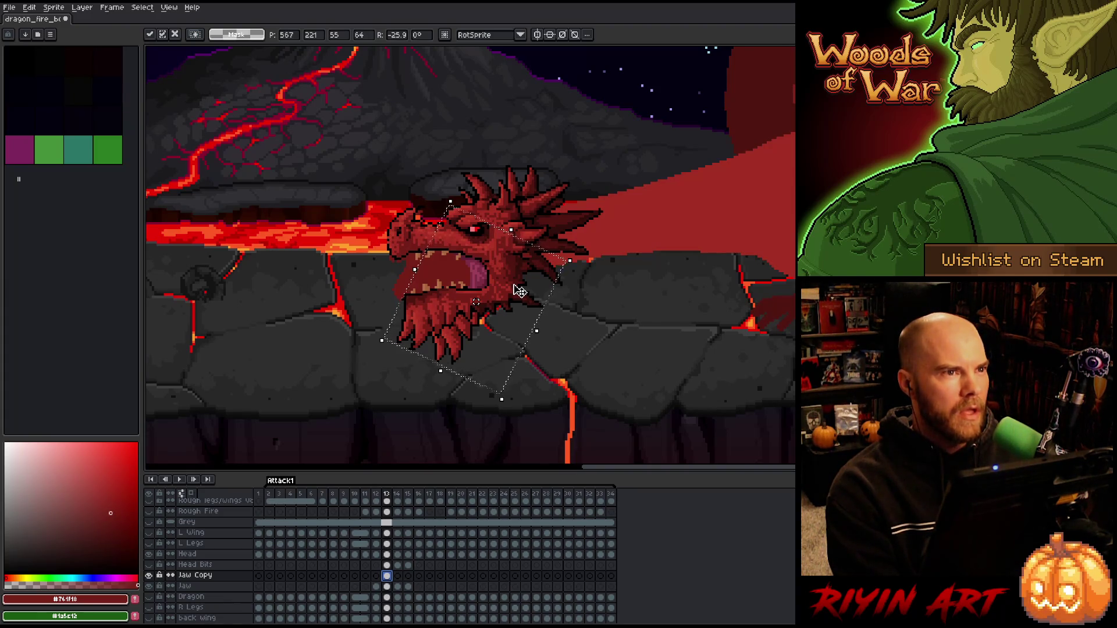
key("comma")
key("period")
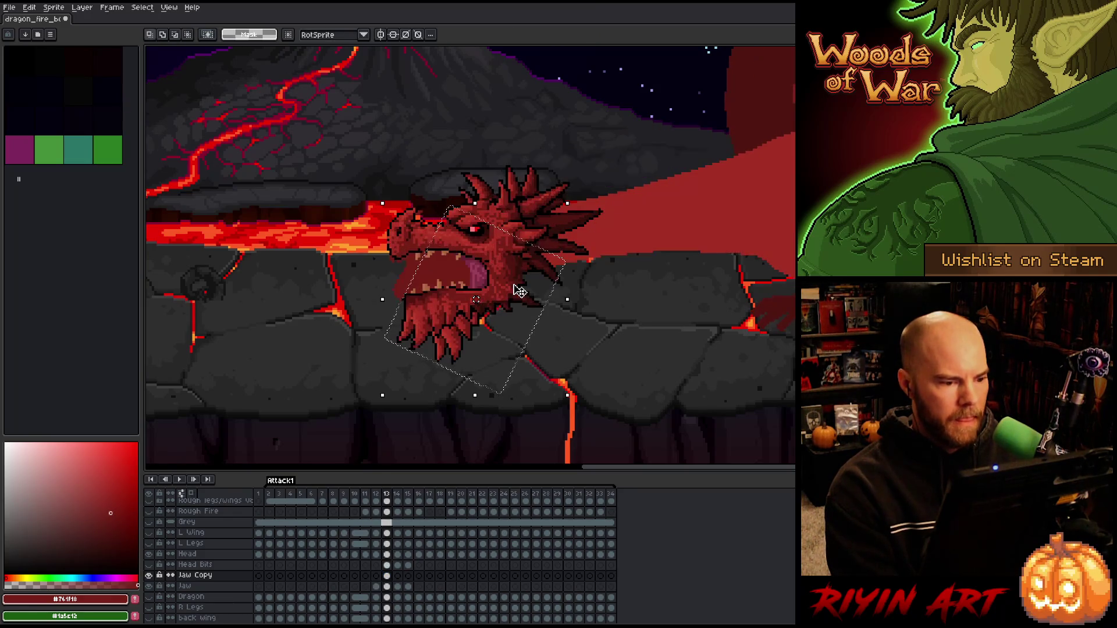
- Commit the frame 13 jaw and lower the frame 12 Jaw Copy jaw with the Move tool
key("comma")
key("ctrl+d")
left_click(377, 586)
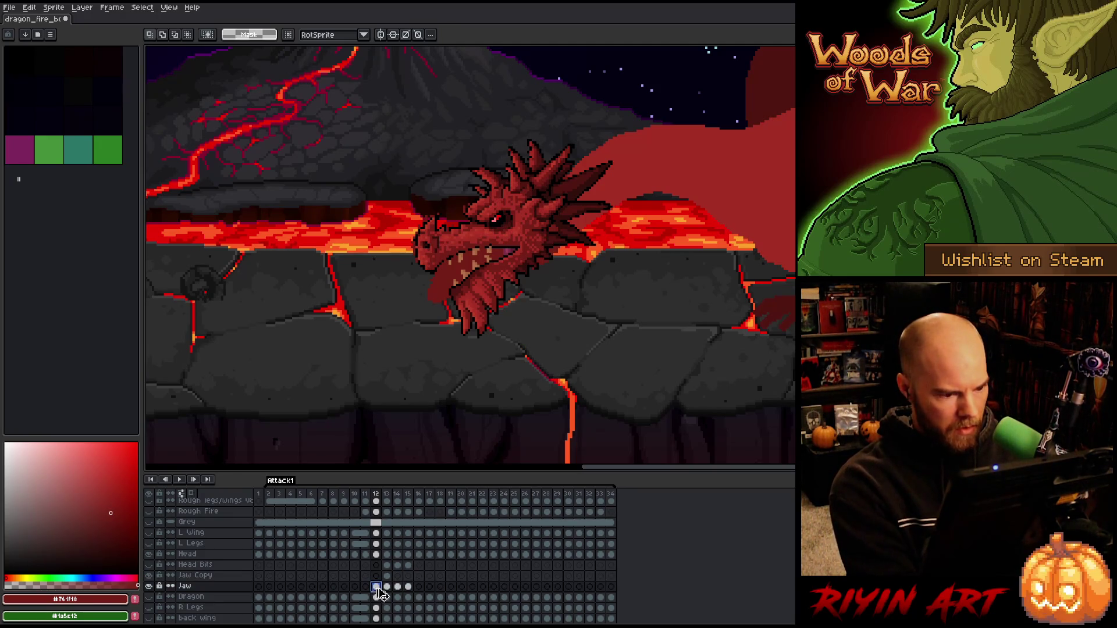
left_click(376, 575)
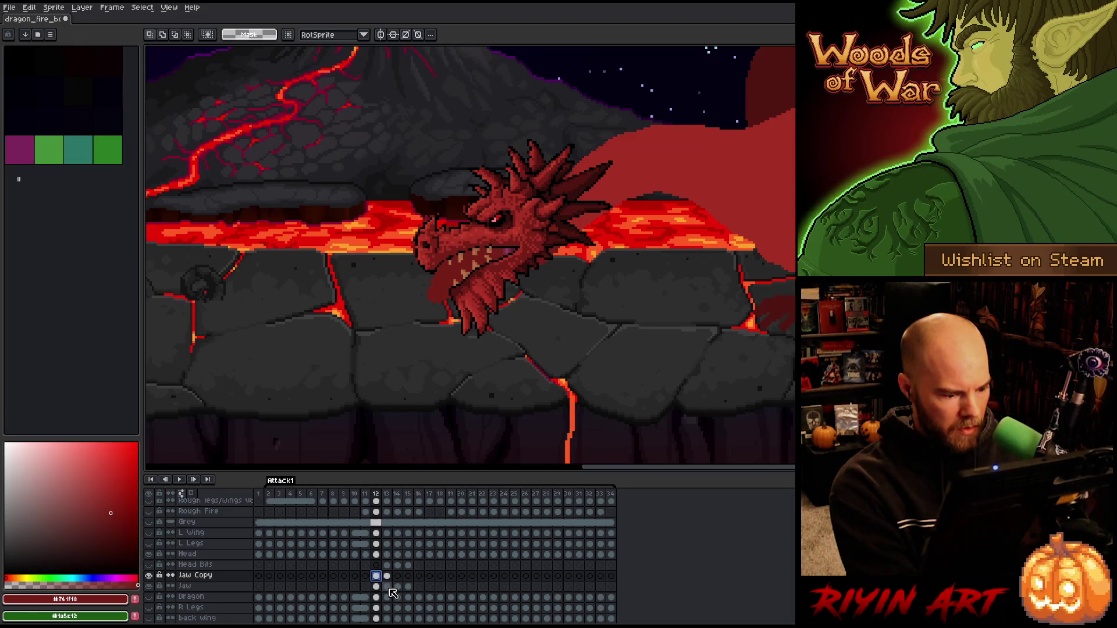
key("v")
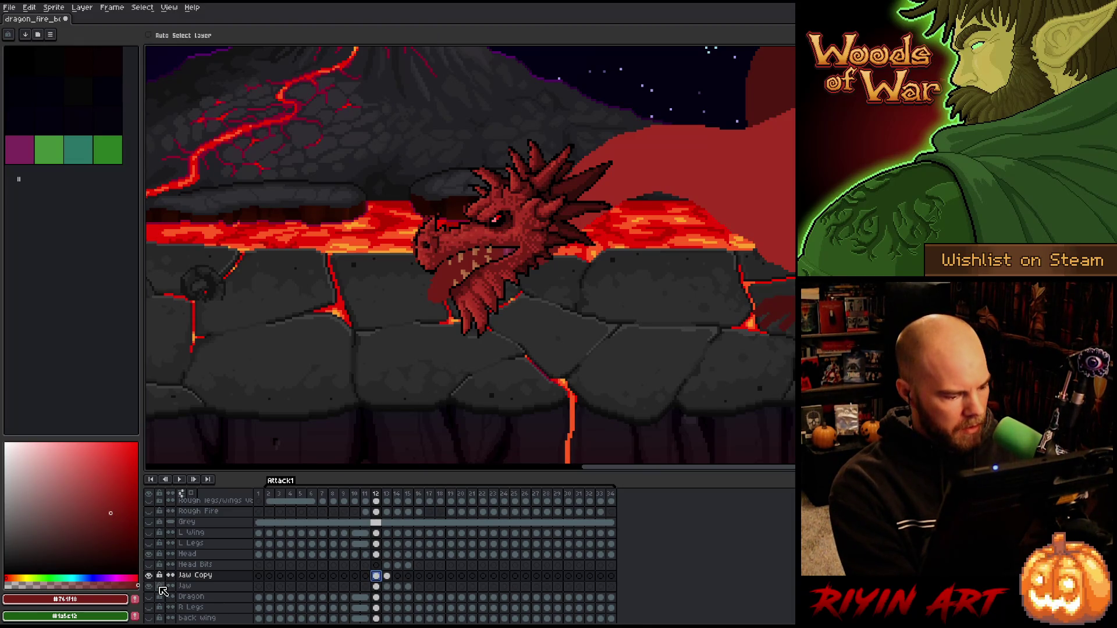
left_click_drag(514, 271, 518, 281)
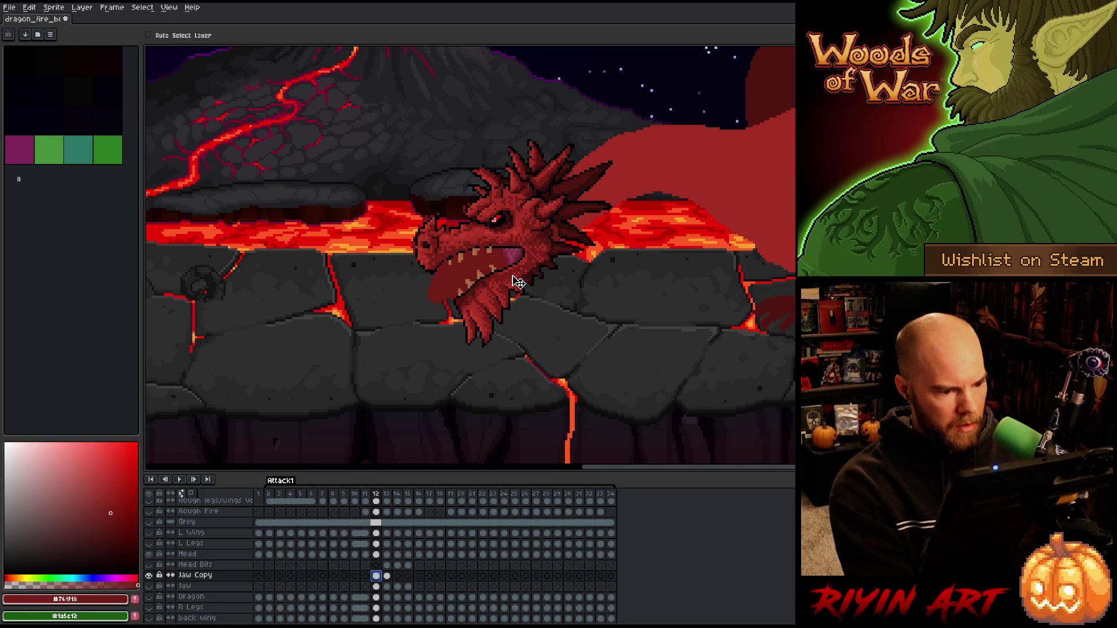
- Compare frames 12 and 13 back and forth, nudging the frame 12 jaw slightly up-left
key("Left")
key("Right")
key("Right")
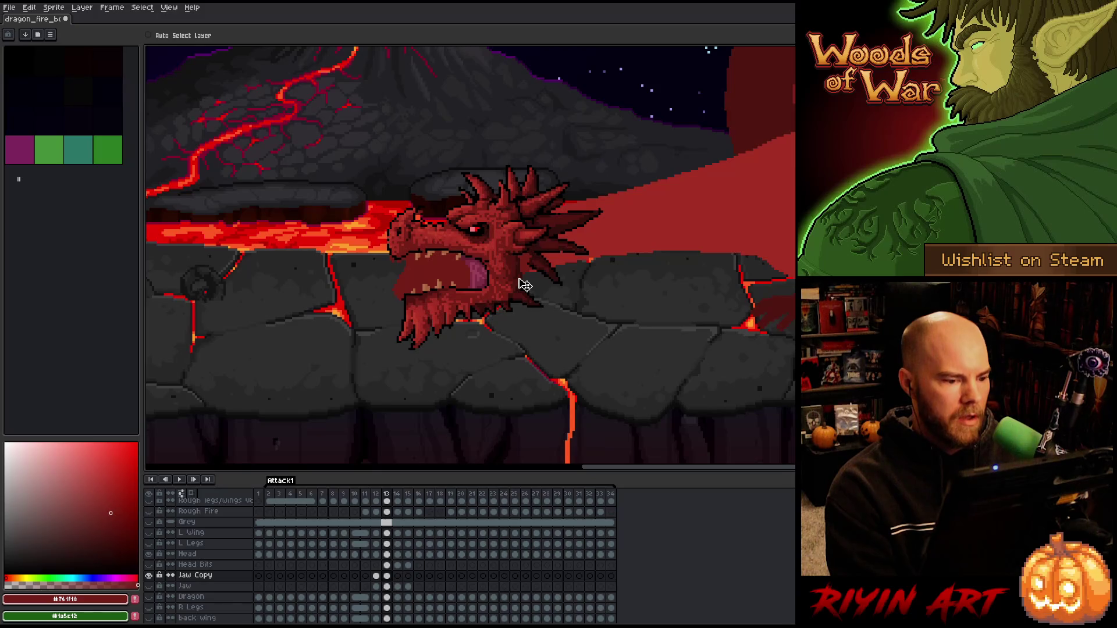
key("Left")
key("Right")
key("Left")
key("Right")
key("Left")
key("Right")
key("Left")
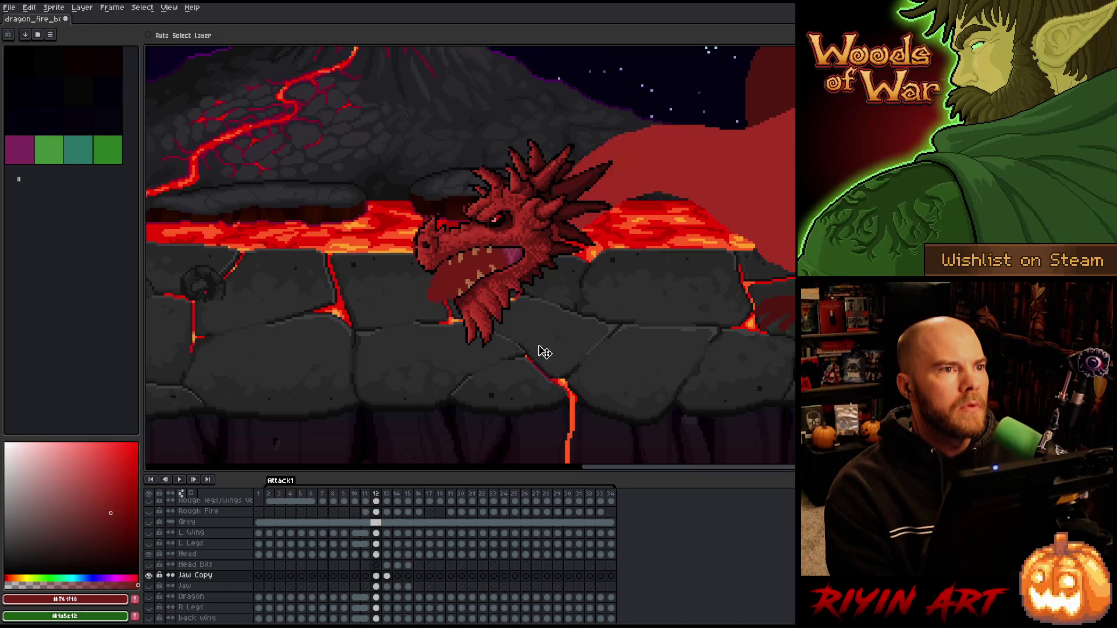
left_click_drag(523, 283, 521, 281)
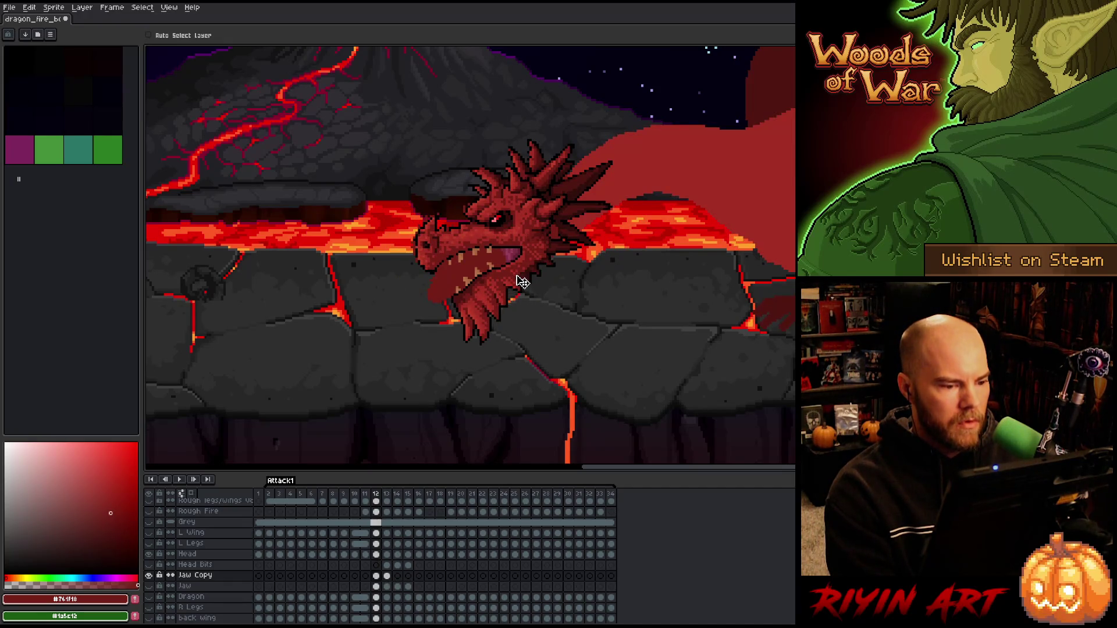
key("Right")
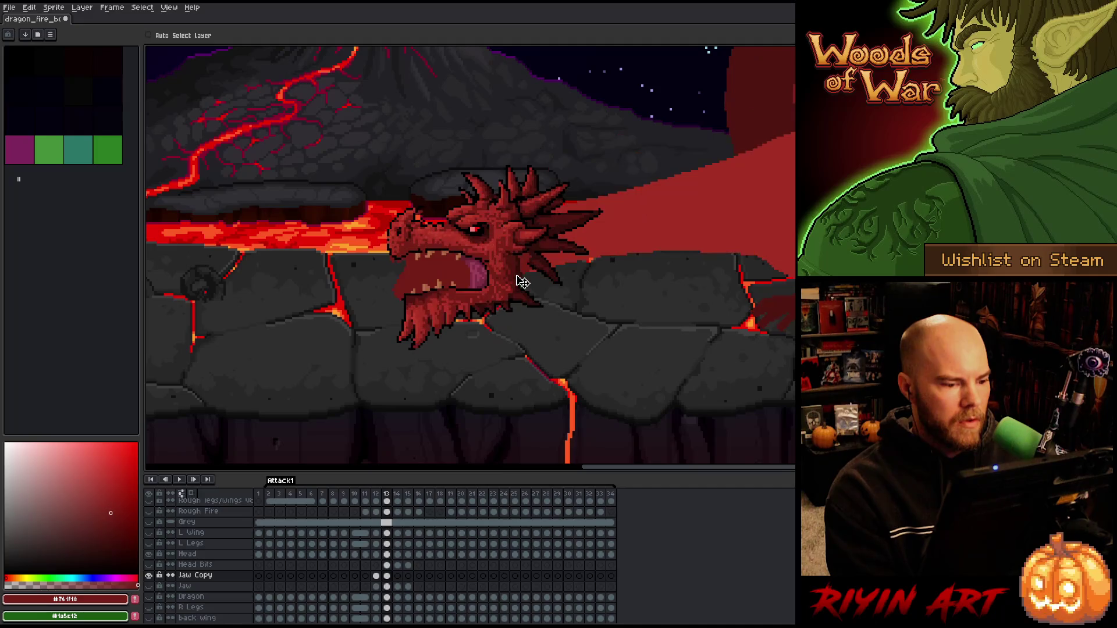
key("Left")
key("Right")
key("Left")
key("Right")
key("Left")
key("Right")
key("Left")
key("Right")
- Play the Attack1 animation to preview the dragon's attack across the volcano scene
scroll(426, 367, "down", 1)
scroll(419, 356, "down", 1)
scroll(439, 343, "up", 1)
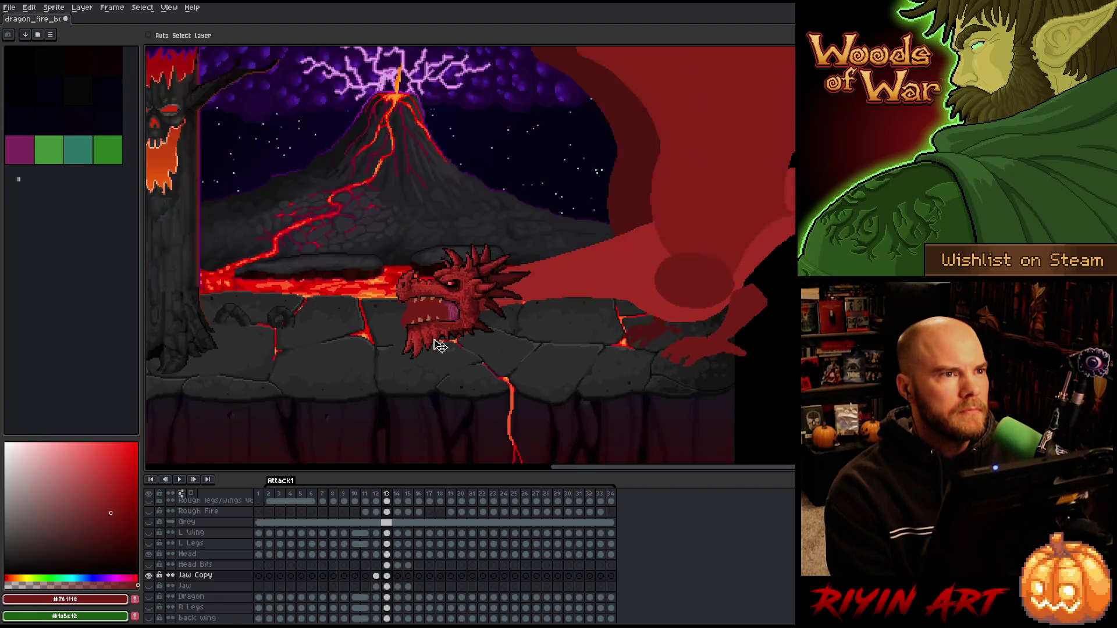
scroll(444, 344, "up", 1)
scroll(440, 344, "down", 1)
scroll(440, 344, "down", 1)
key("Return")
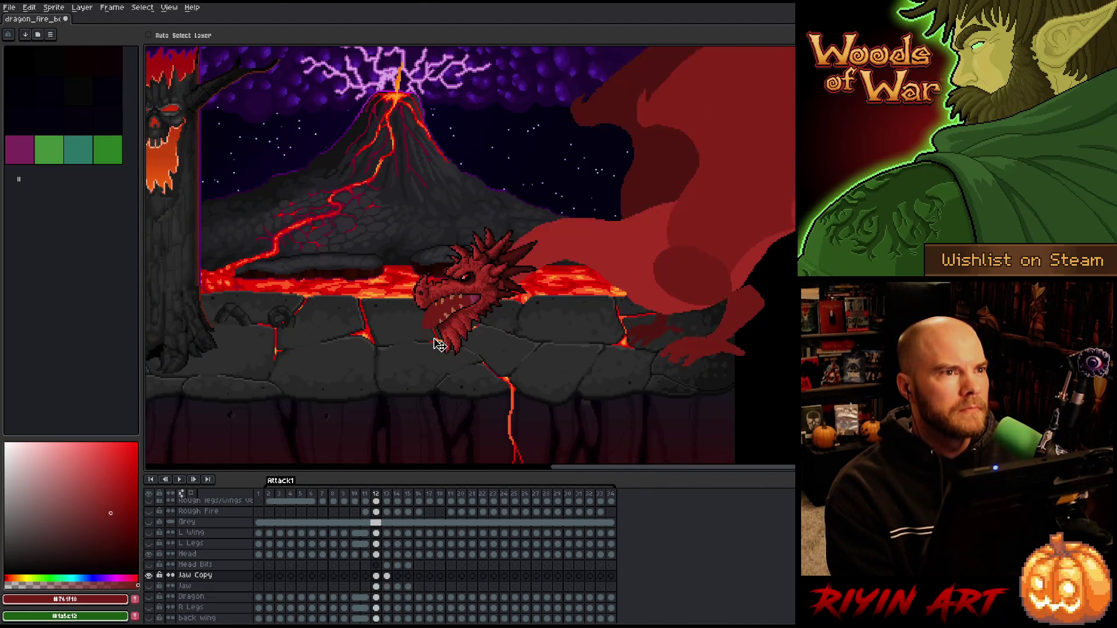
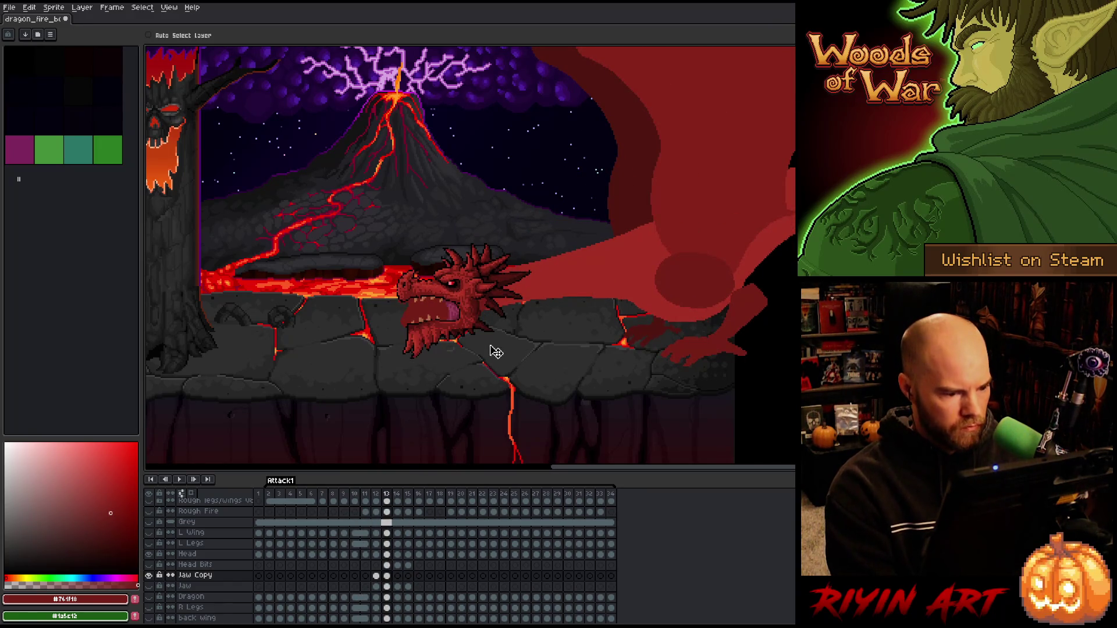
- Lower the jaw on frame 14 to meet the head, checking it against frame 13
scroll(457, 339, "up", 2)
scroll(448, 339, "down", 2)
scroll(422, 340, "down", 1)
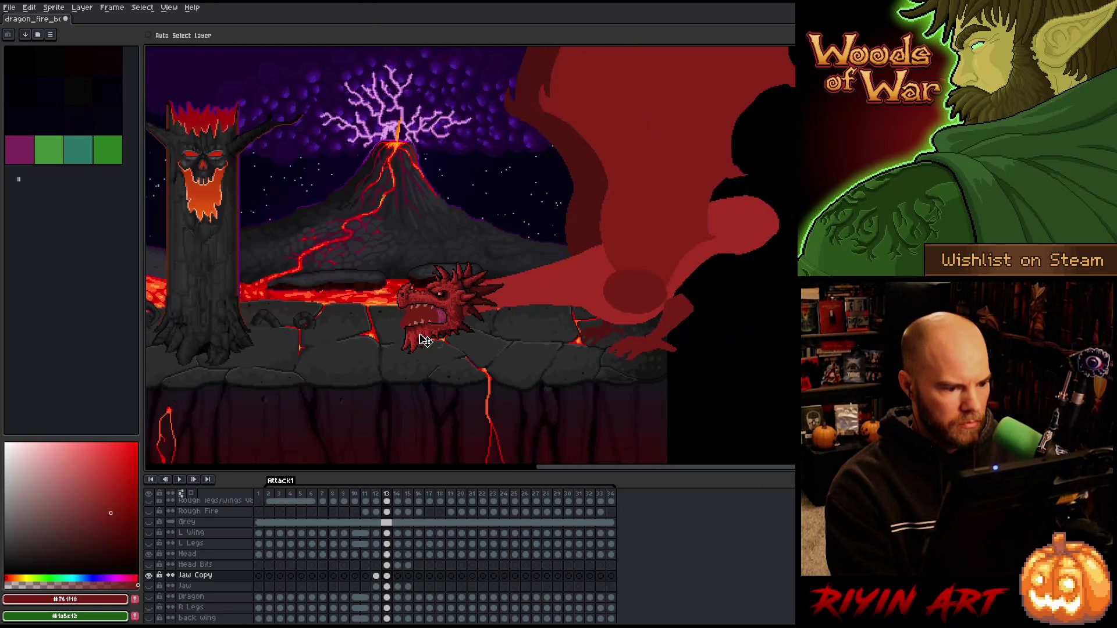
scroll(420, 340, "up", 2)
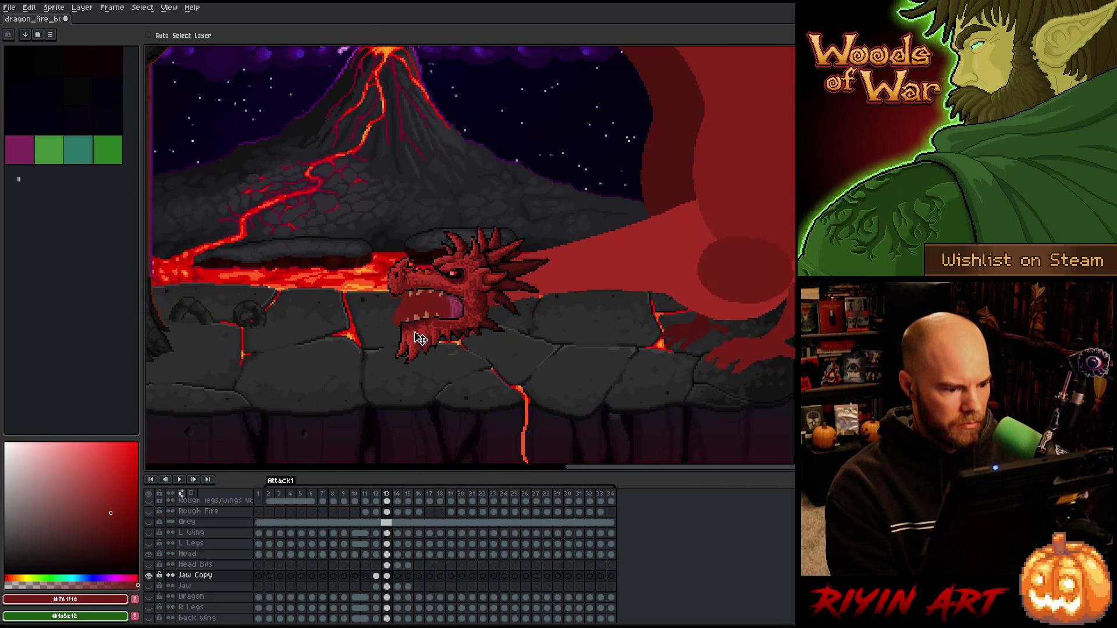
left_click(387, 576)
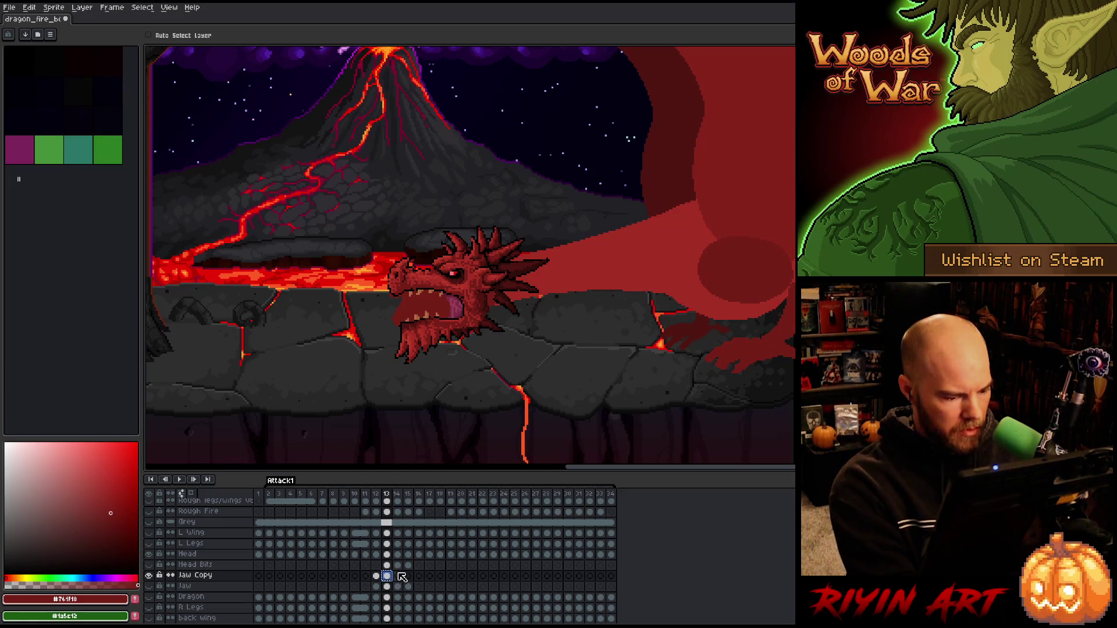
left_click(398, 576)
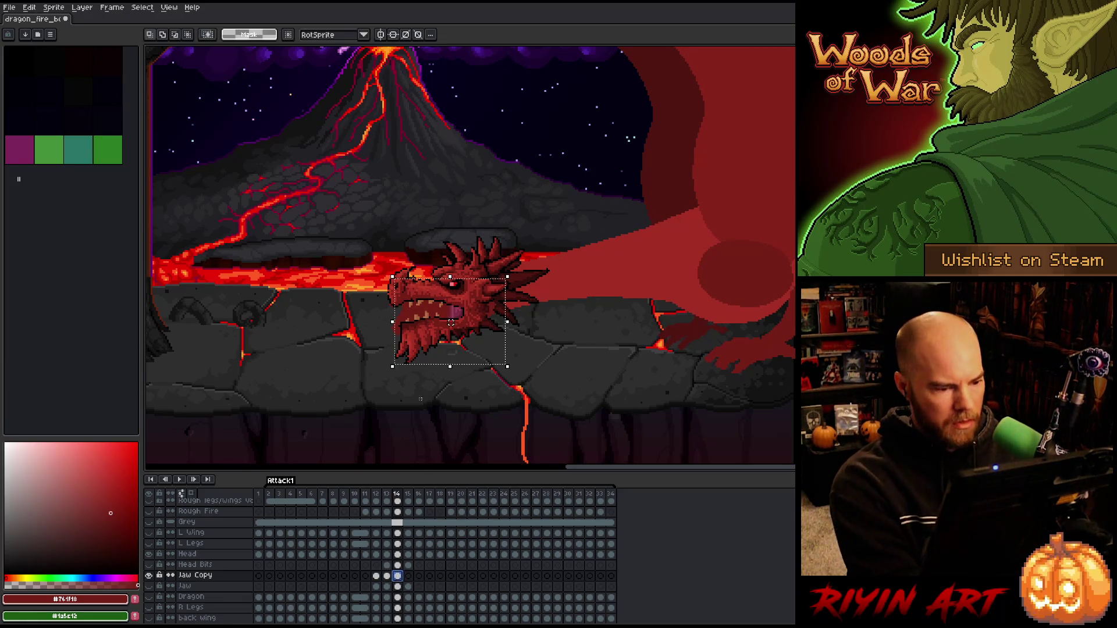
left_click_drag(433, 335, 433, 349)
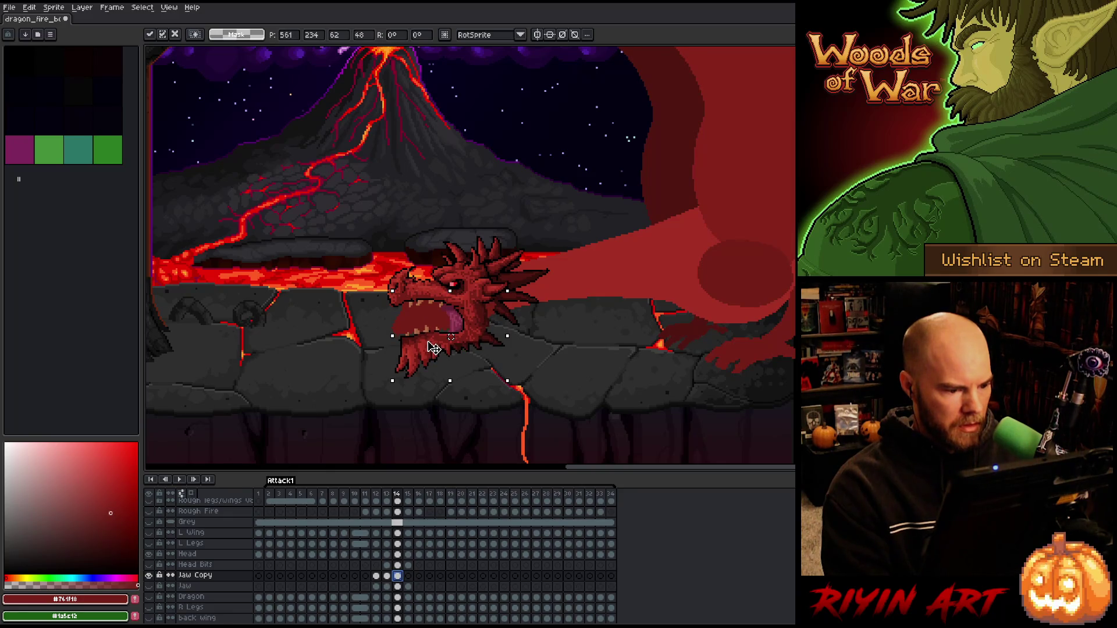
key("comma")
key("period")
key("comma")
key("period")
key("comma")
key("period")
left_click(398, 578)
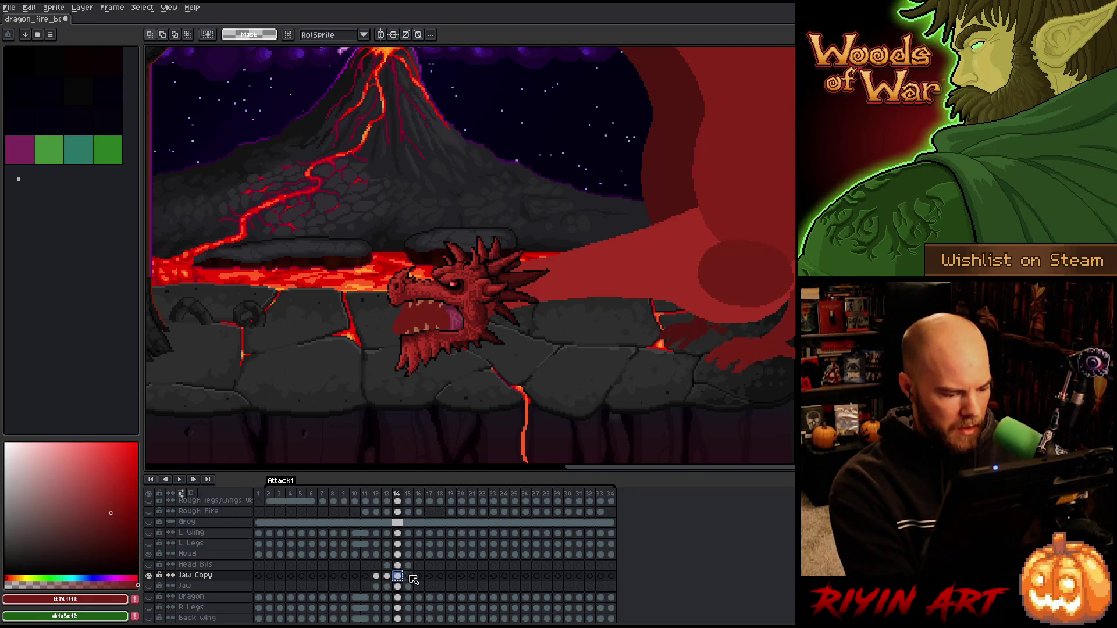
- Paste the jaw onto frame 15 and commit its placement under the head
left_click(408, 576)
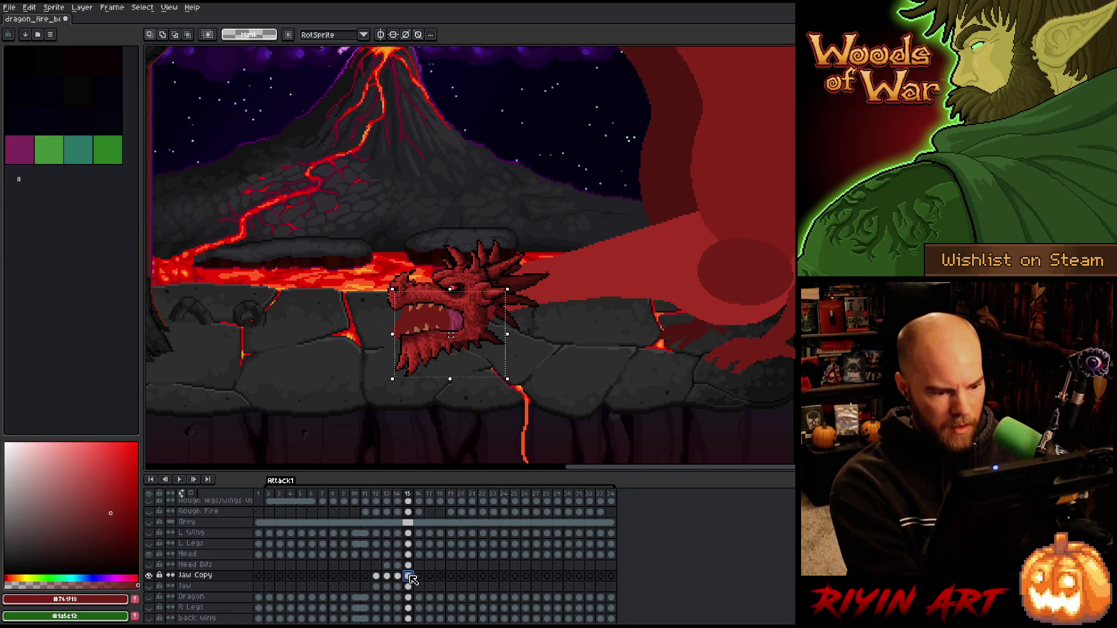
key("ctrl+t")
left_click(417, 454)
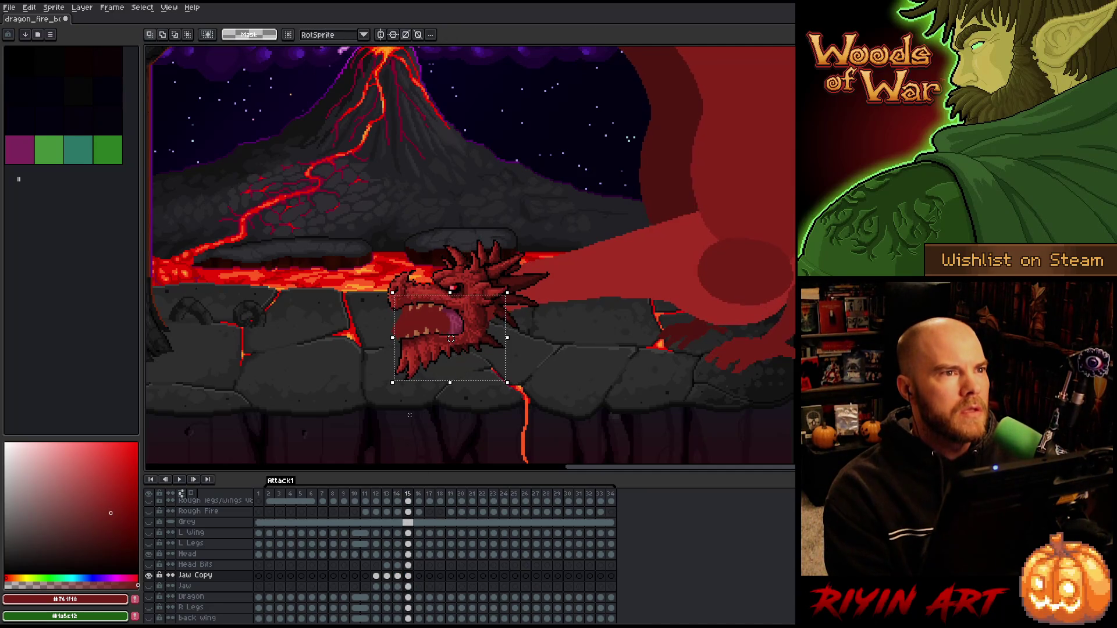
left_click(410, 578)
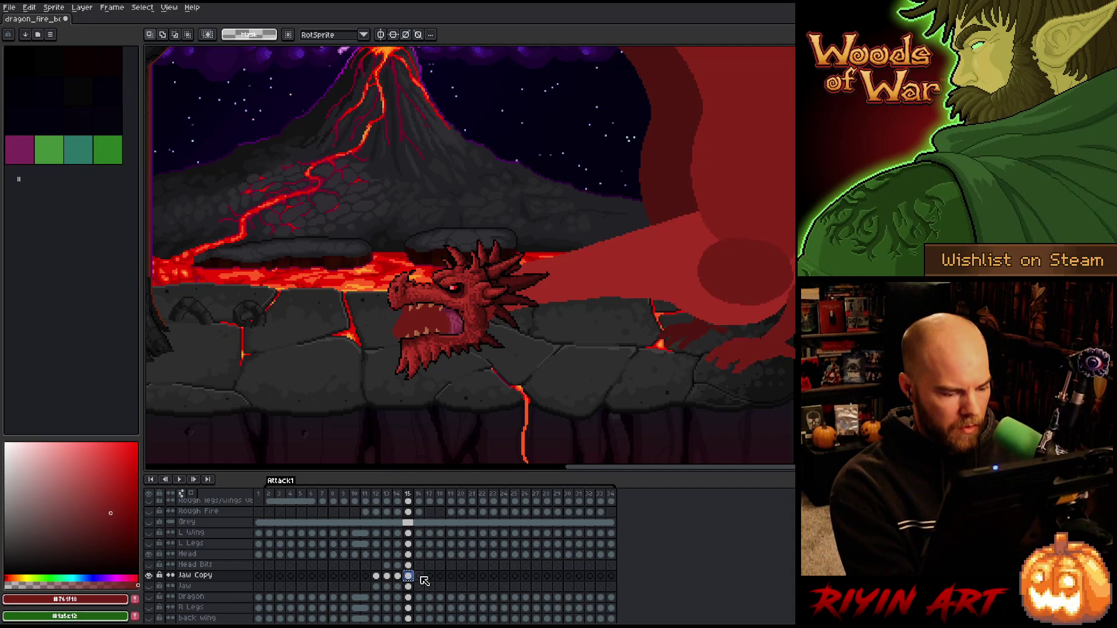
- Paste the jaw onto frame 16 and lower it under the head
left_click(421, 578)
key("ctrl+v")
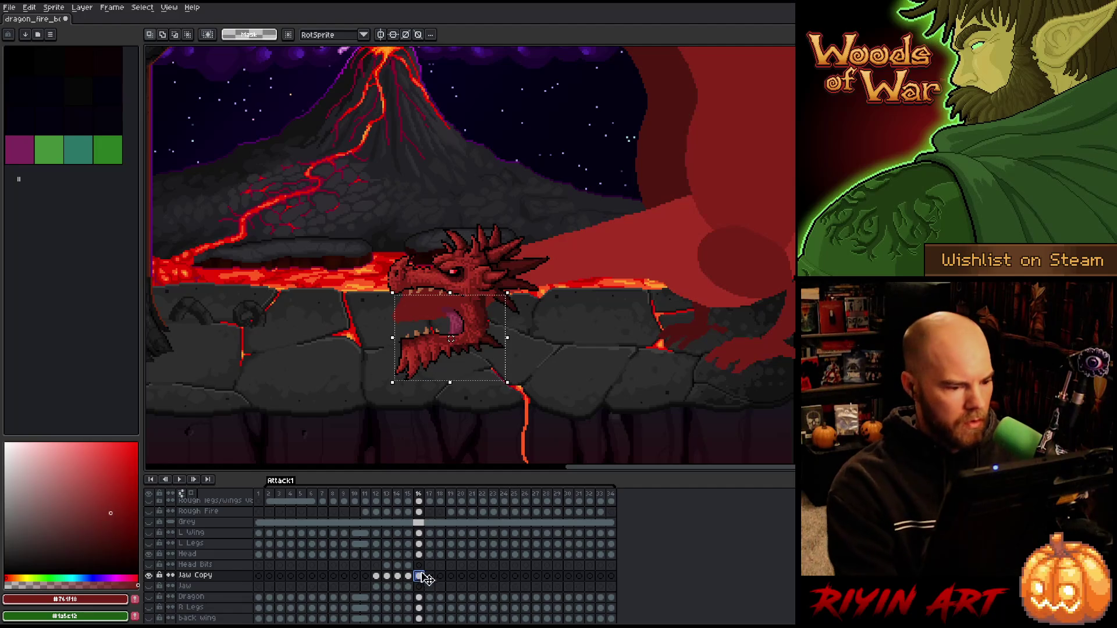
left_click_drag(451, 312, 451, 323)
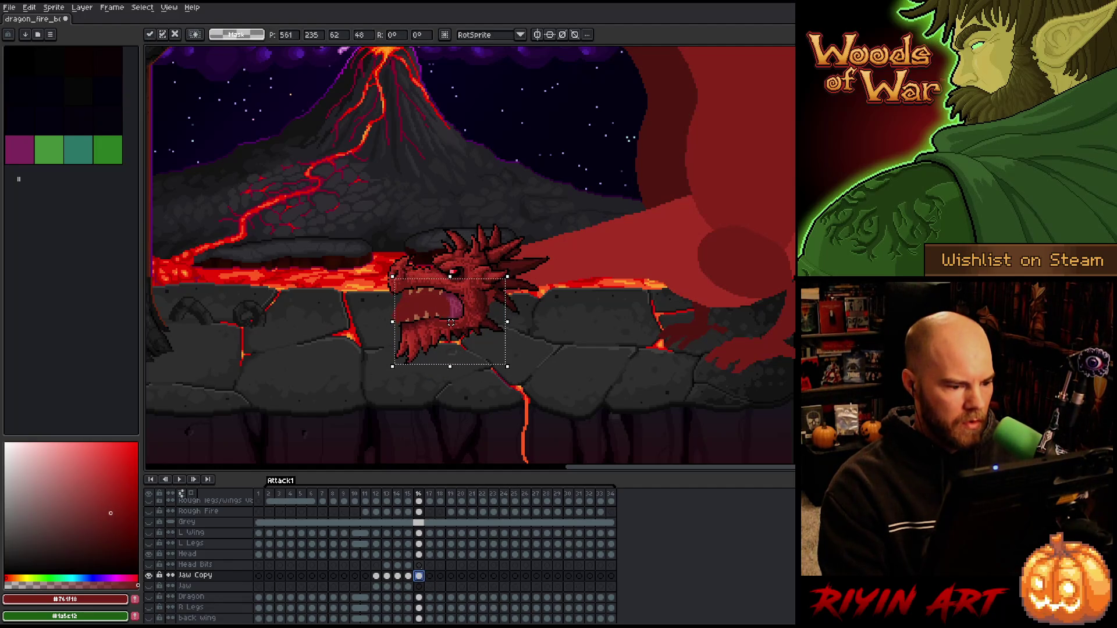
key("Return")
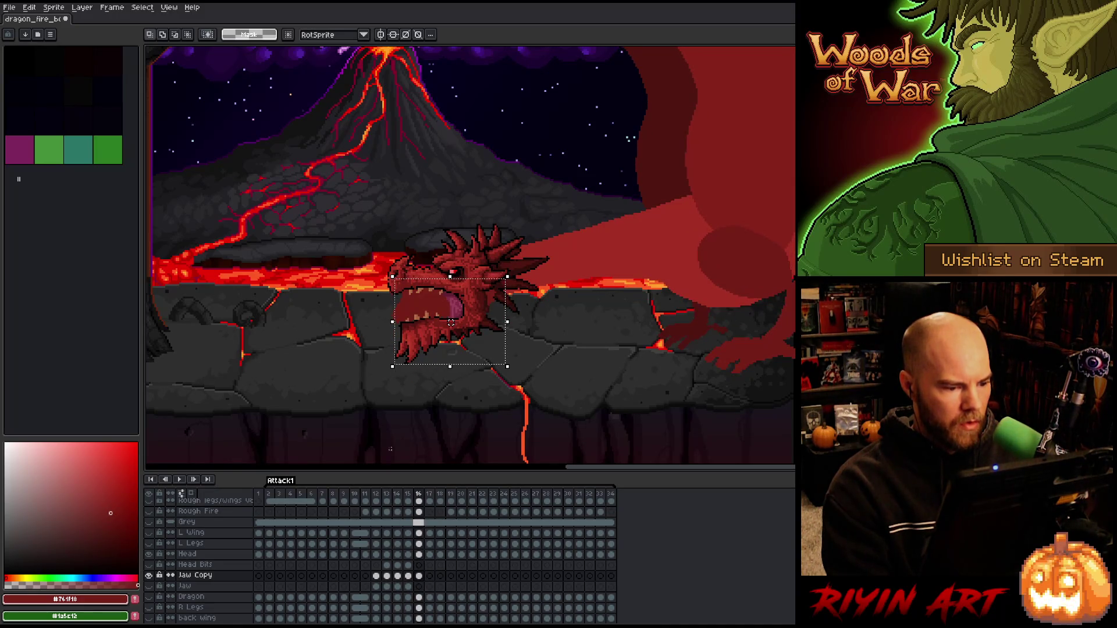
left_click(421, 575)
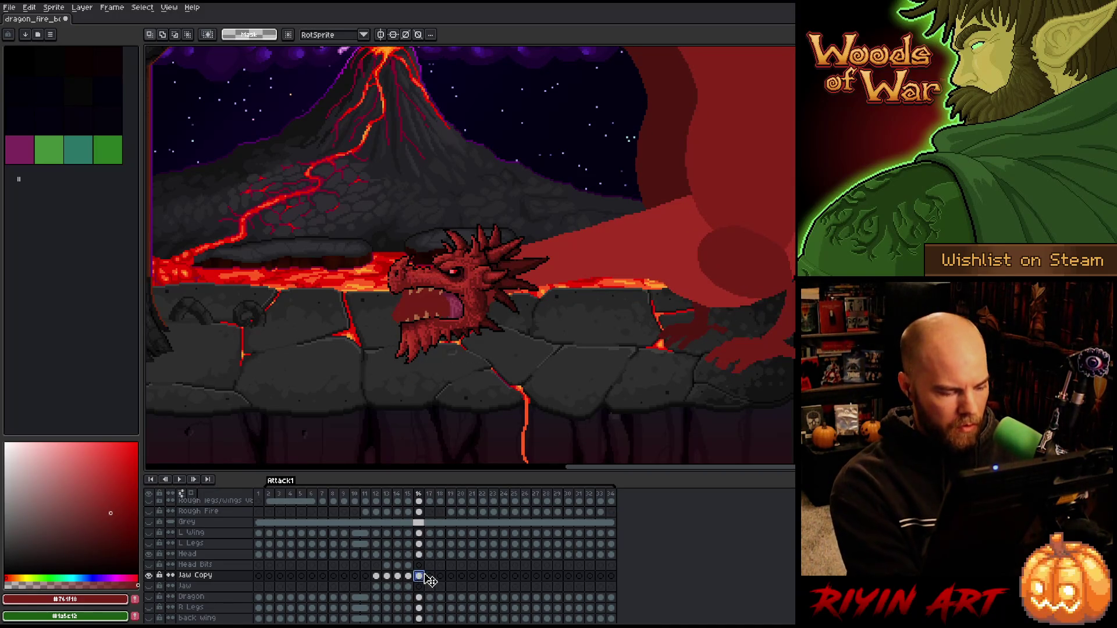
- Paste the jaw onto frame 17 and lower it beneath the rising head
left_click(430, 576)
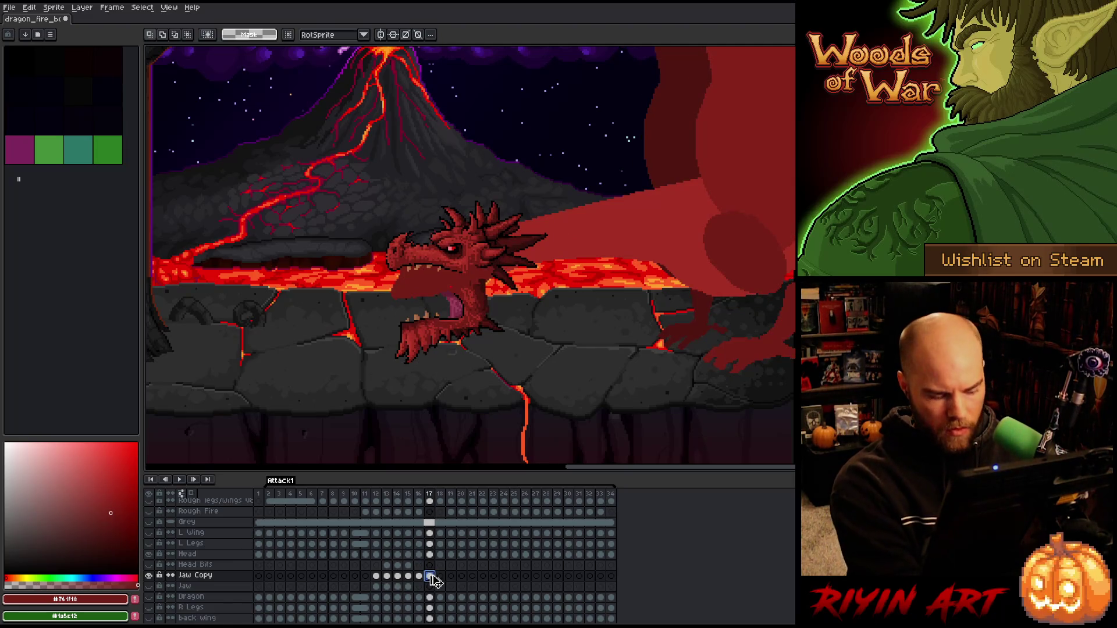
key("Up")
key("Up")
key("Up")
left_click_drag(451, 295, 451, 302)
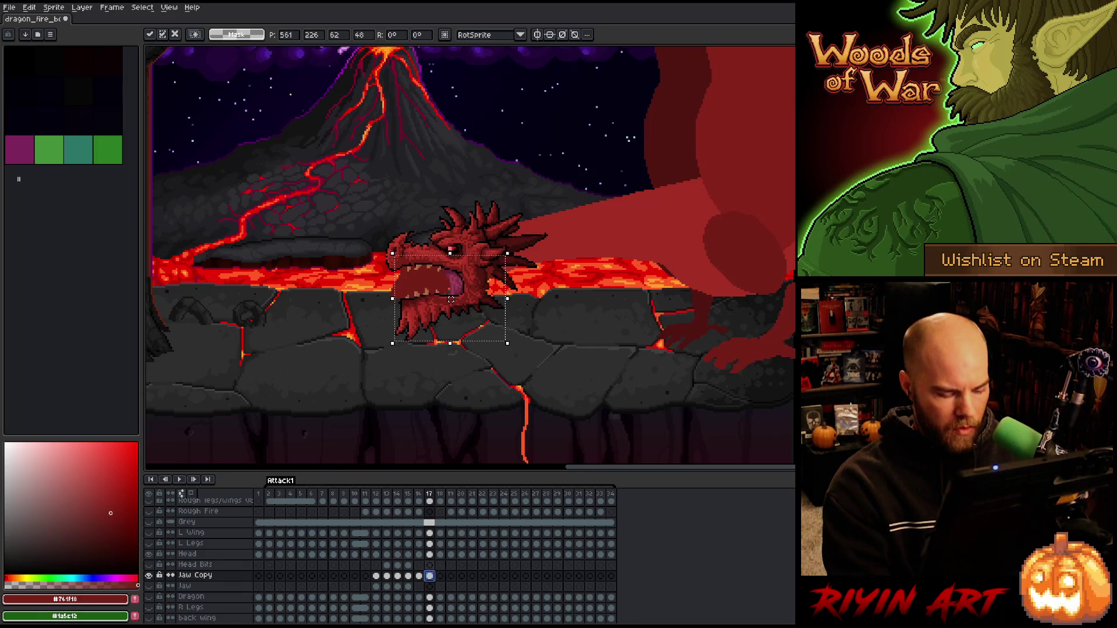
left_click(413, 407)
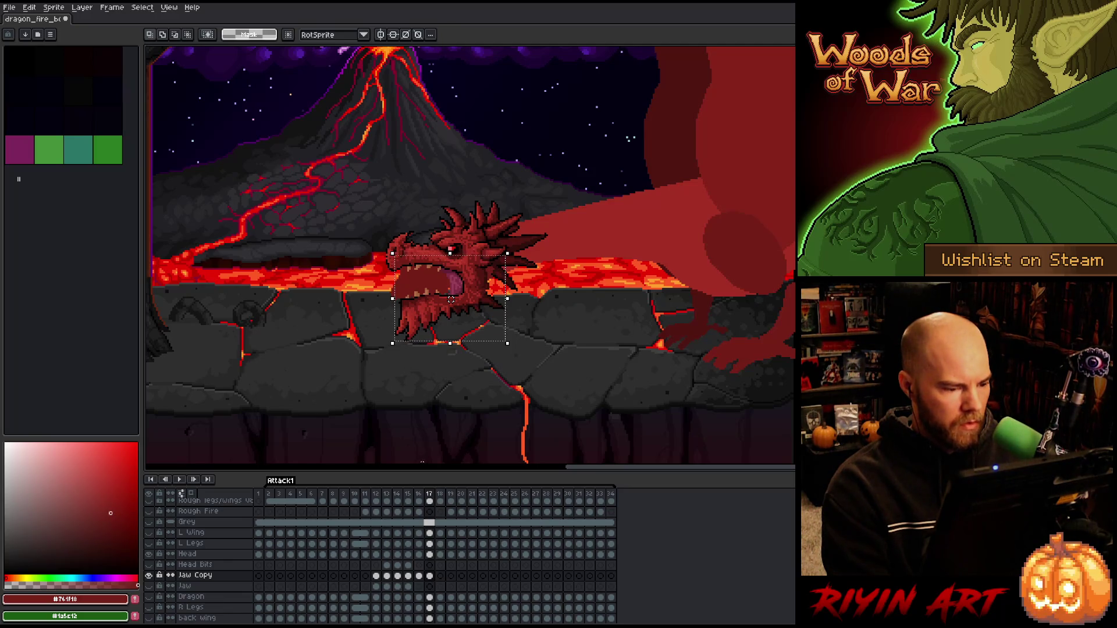
key("ctrl+d")
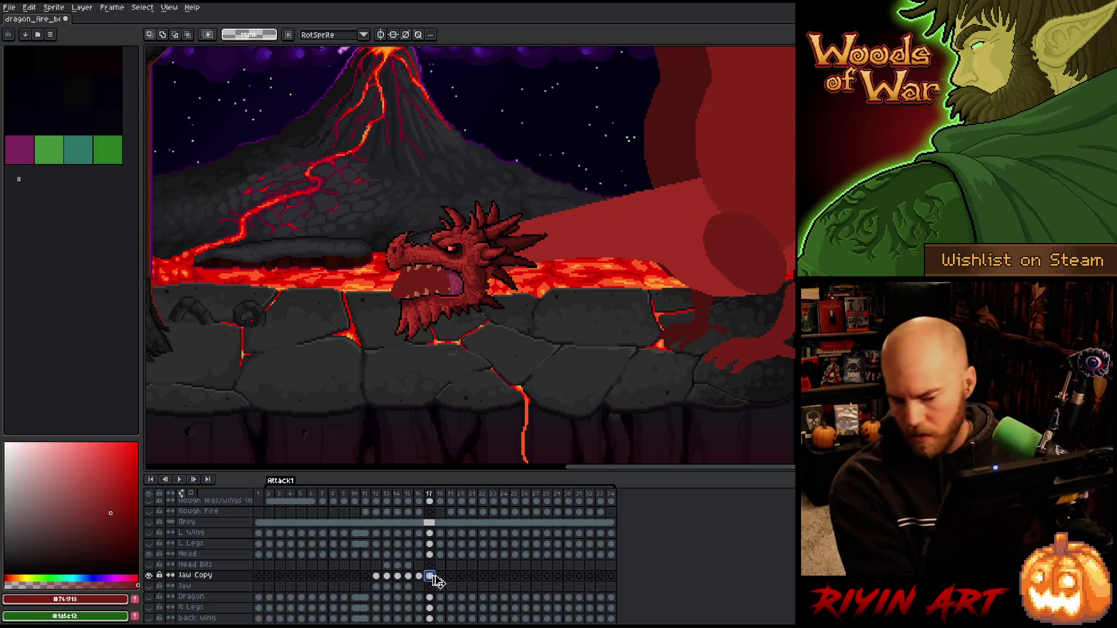
left_click(440, 576)
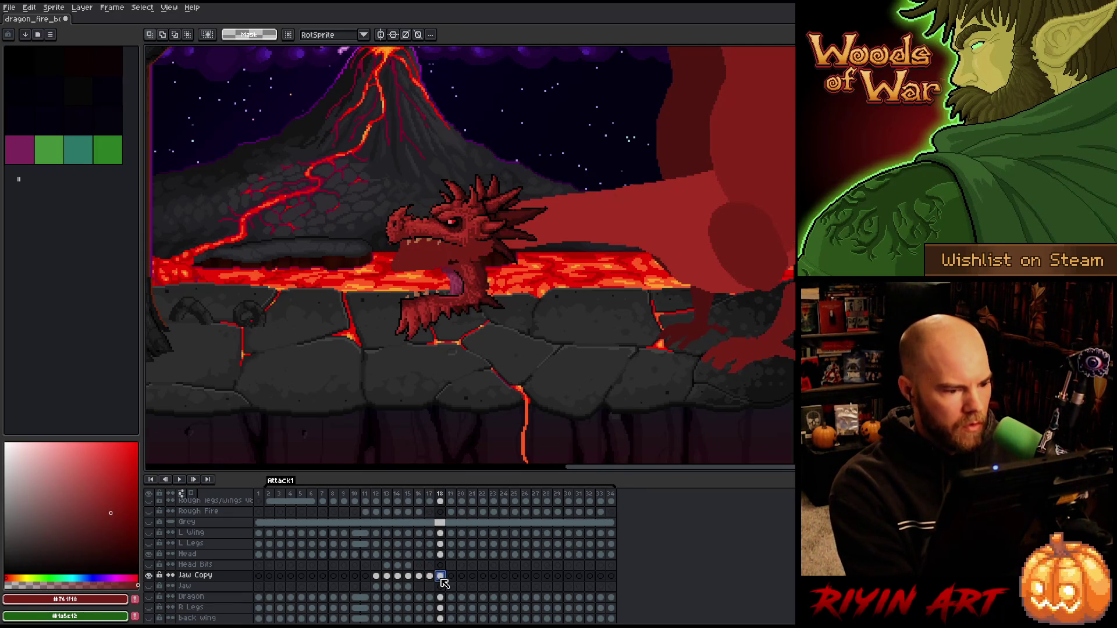
- Paste the jaw onto frames 18 and 19, nudging it down then up to fit
key("ctrl+shift+d")
key("Down")
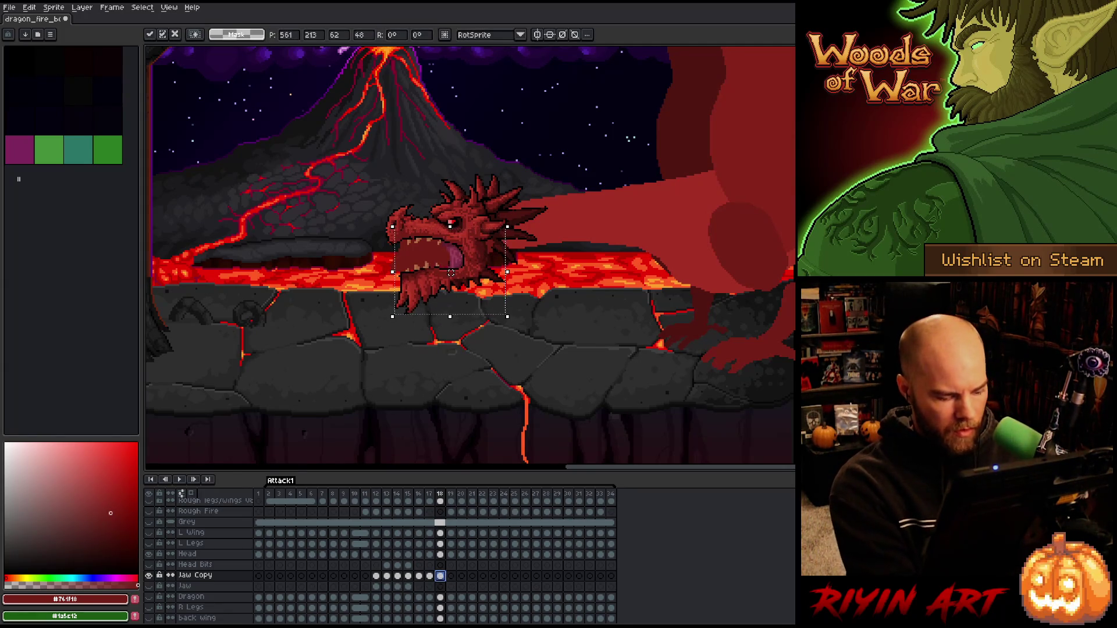
key("ctrl+d")
left_click(451, 576)
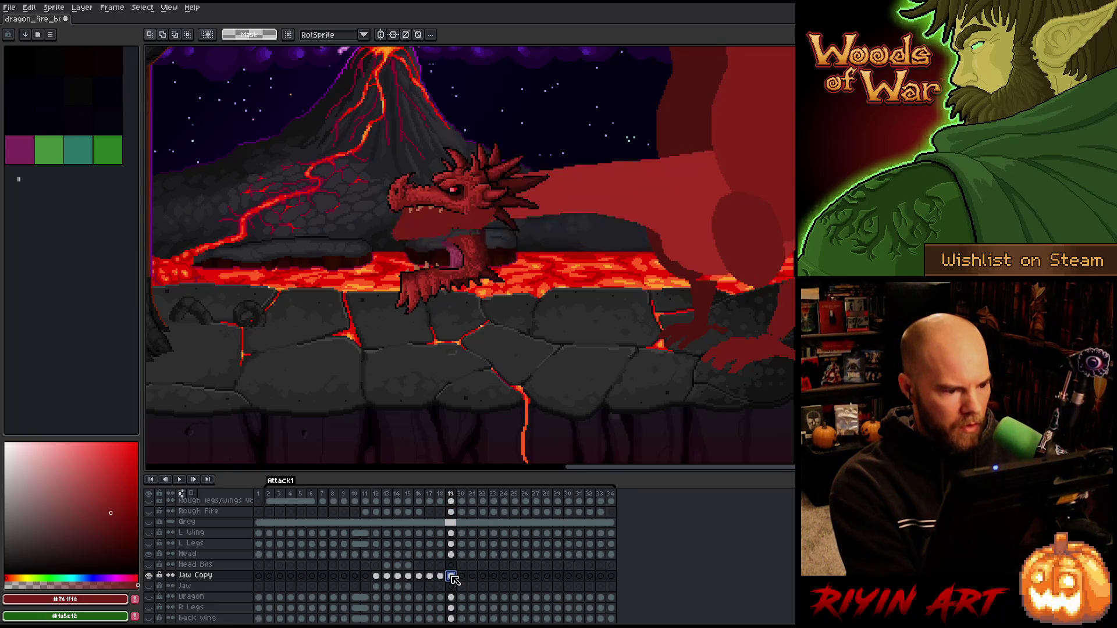
key("ctrl+v")
key("Up")
key("Up")
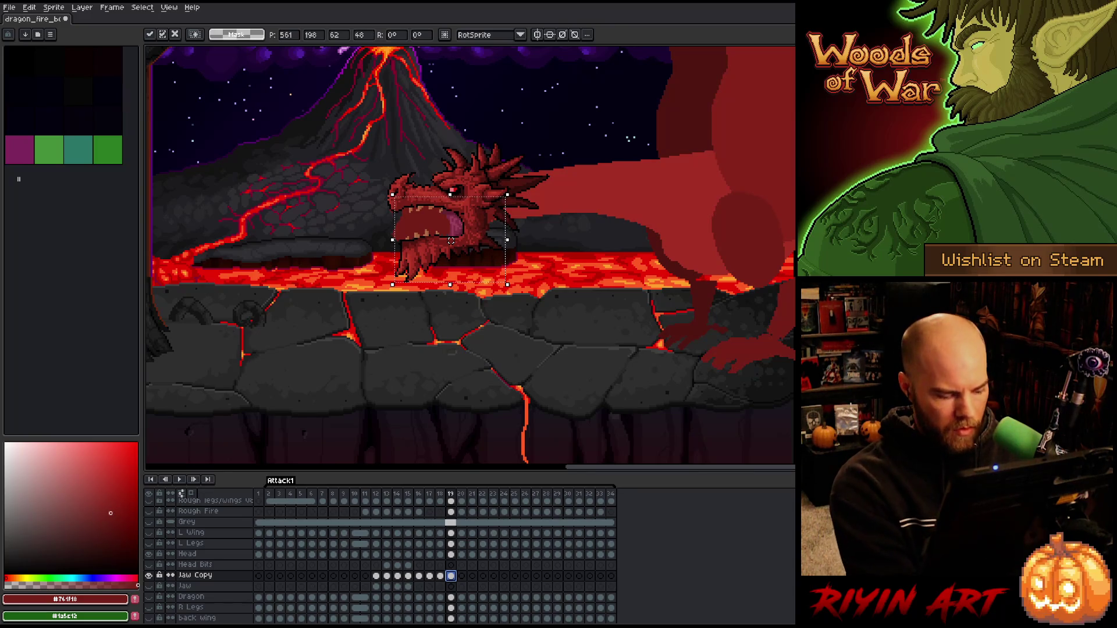
key("ctrl+d")
- Paste the jaw onto frame 20 and lower it to widen the mouth, comparing with frame 19
left_click(461, 576)
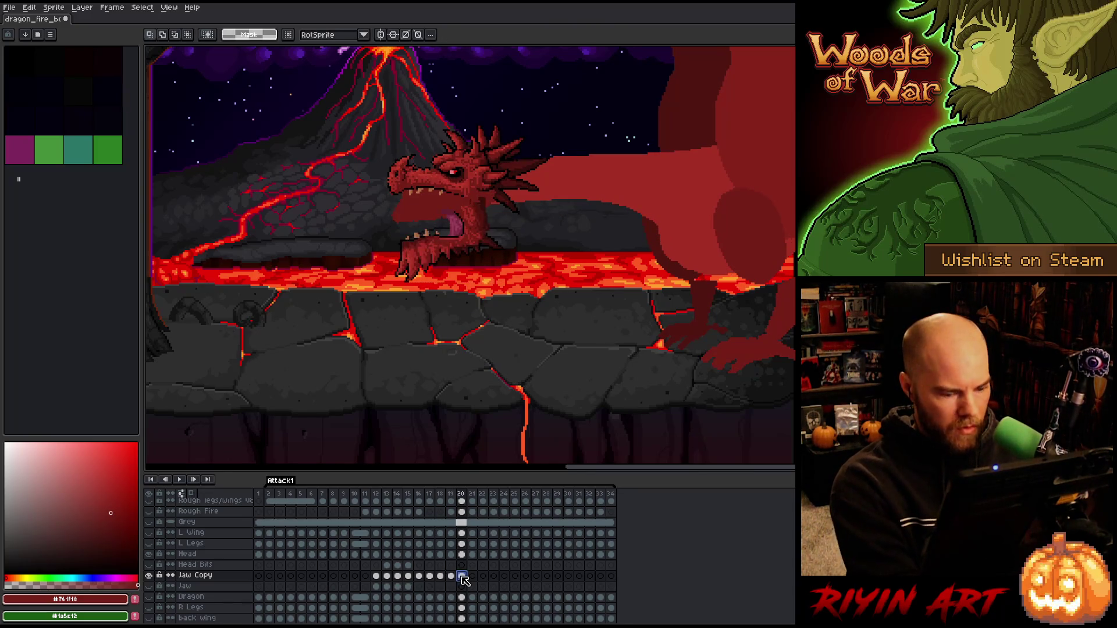
key("ctrl+v")
key("Down")
key("Down")
key("Down")
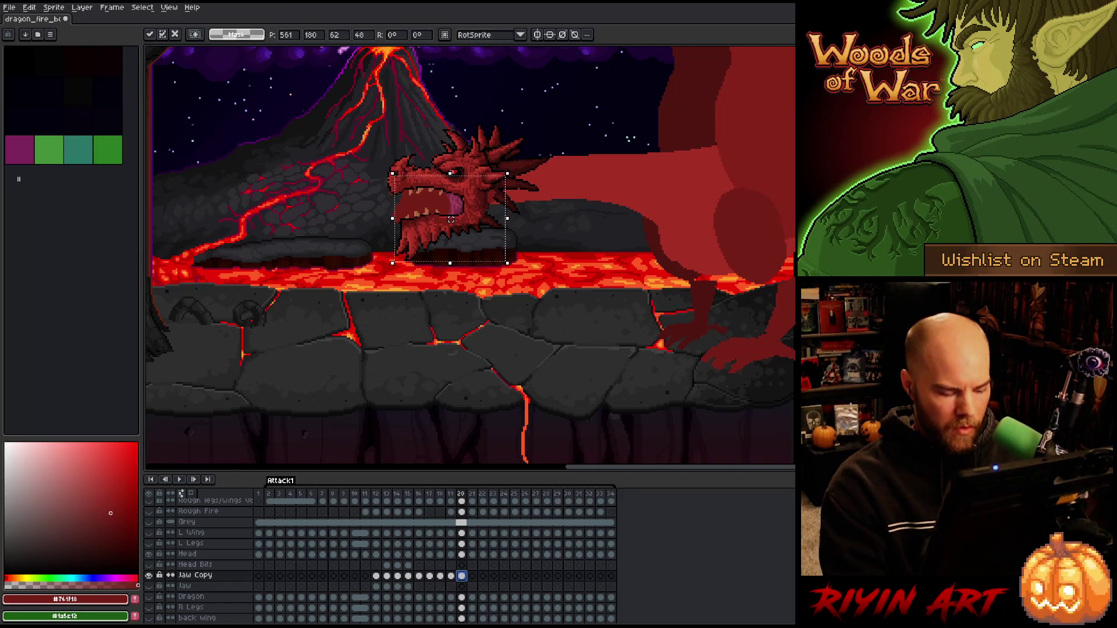
key("Left")
key("Right")
key("Left")
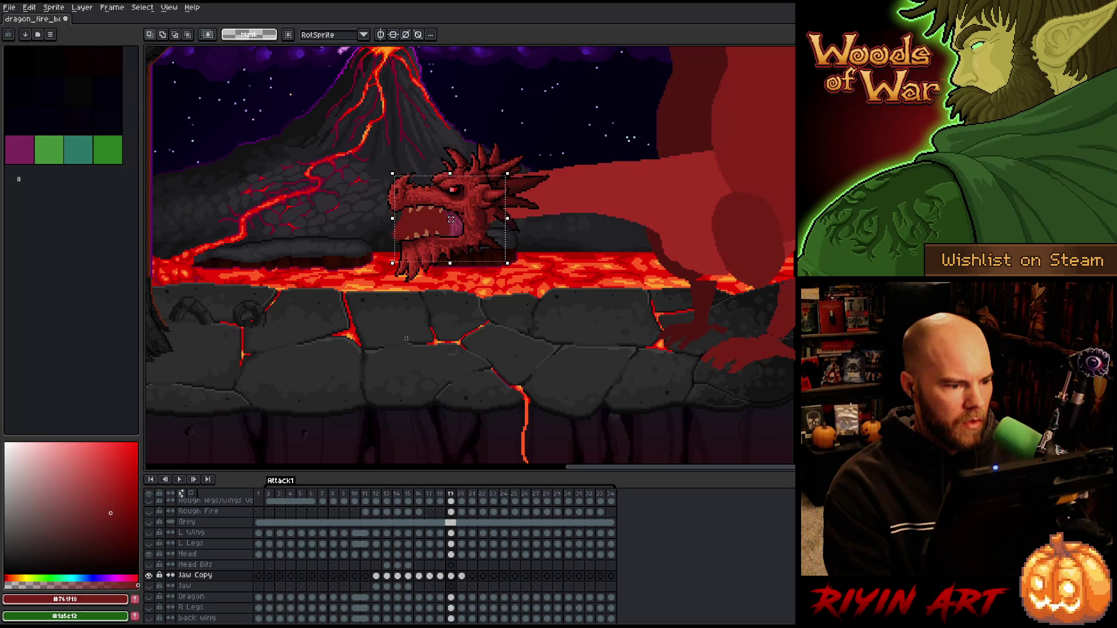
key("Right")
scroll(450, 220, "up", 3)
key("Left")
key("Right")
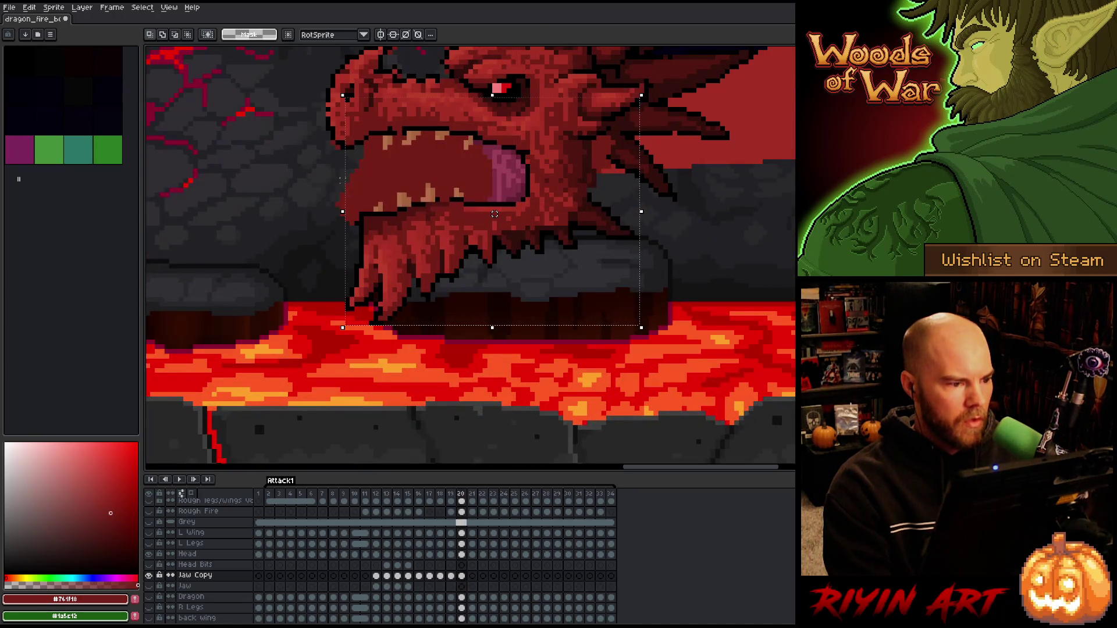
- Lower the frame 20 jaw further, then zoom out and pan to show the whole volcanic scene
key("Left")
mouse_move(328, 138)
left_mouse_down()
mouse_move(314, 219)
mouse_move(285, 284)
left_mouse_up()
key("Right")
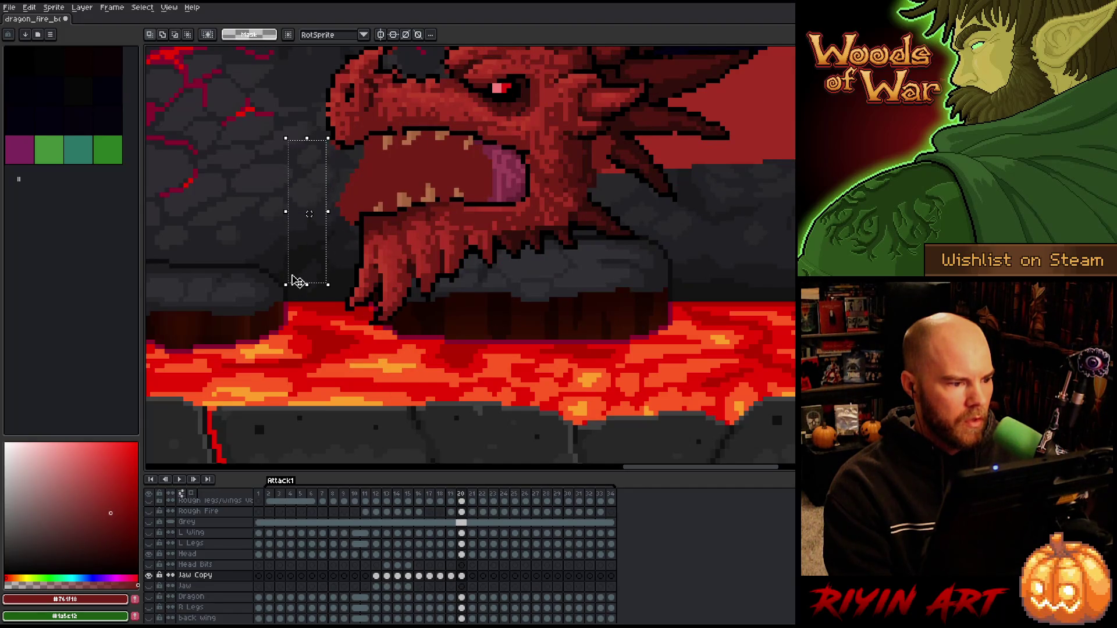
key("Left")
key("Right")
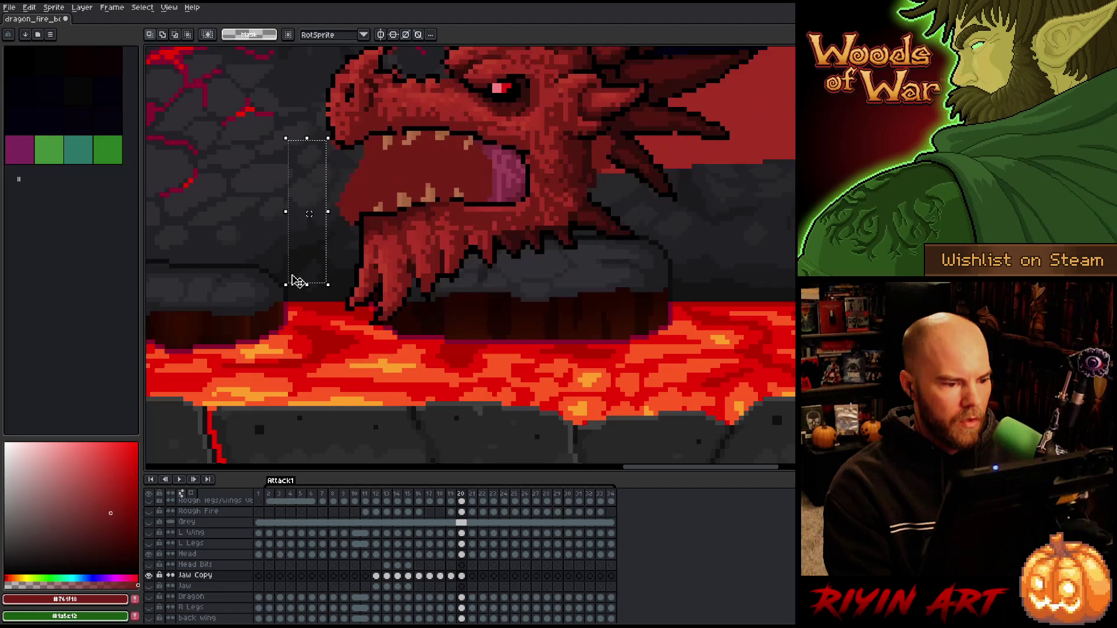
key("ctrl+z")
key("Down")
key("Down")
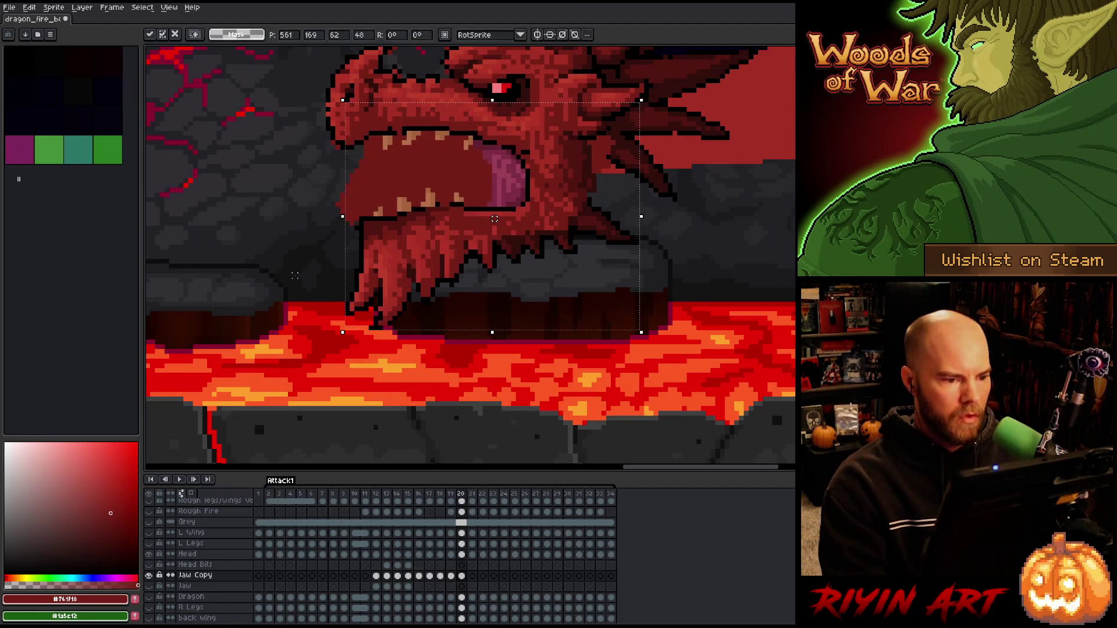
scroll(294, 273, "down", 4)
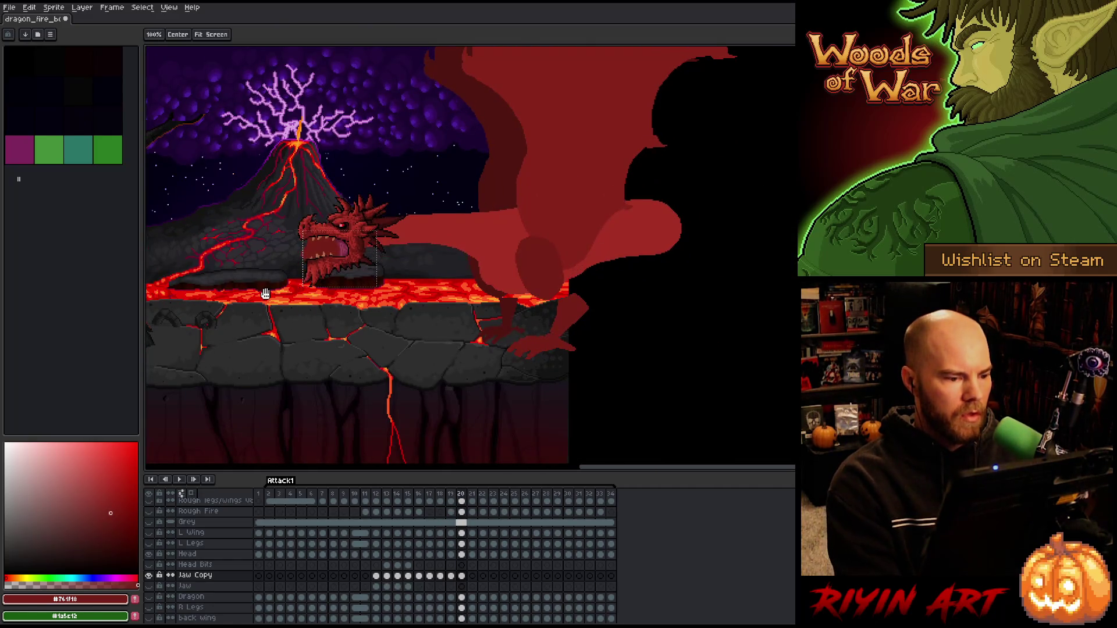
left_click_drag(290, 269, 480, 278)
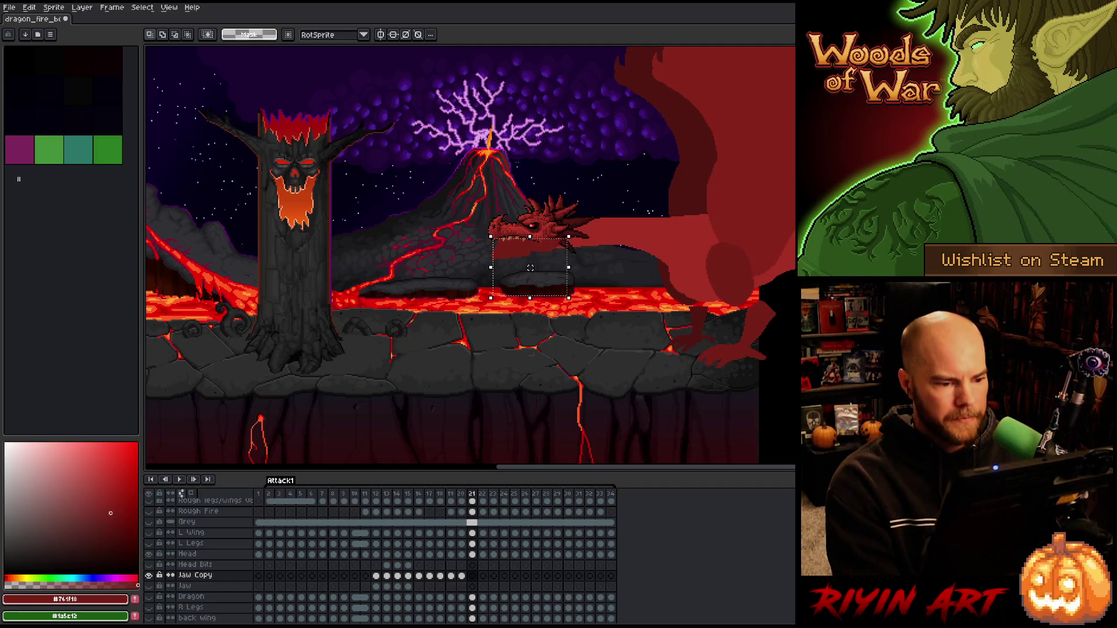
- Nudge the jaw up 6 pixels on frame 21 of the Jaw Copy layer
key("ctrl+d")
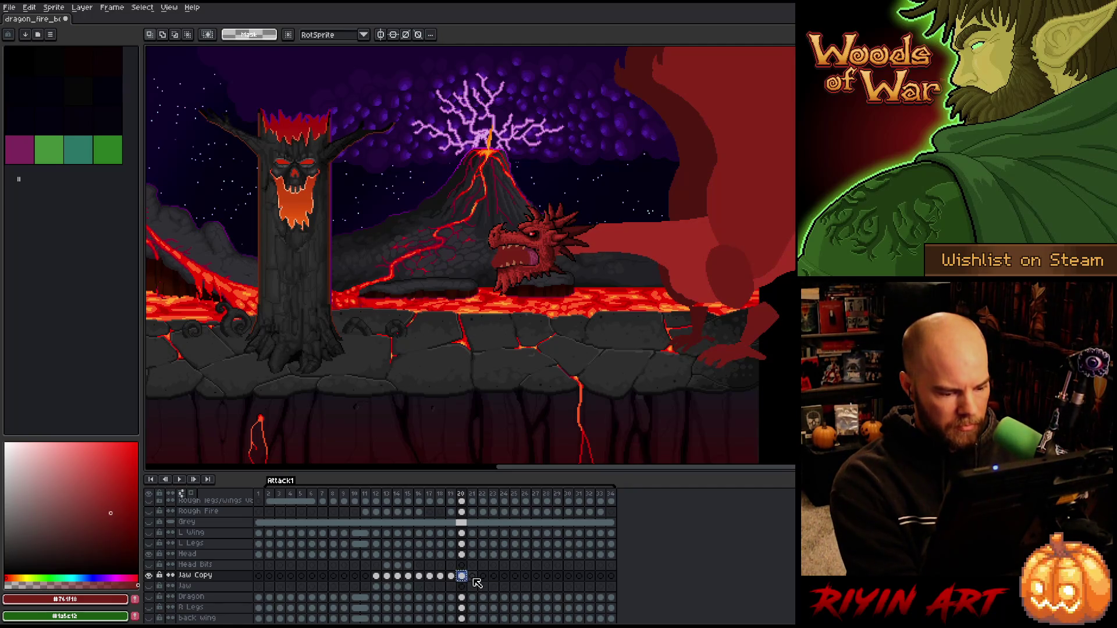
left_click(472, 577)
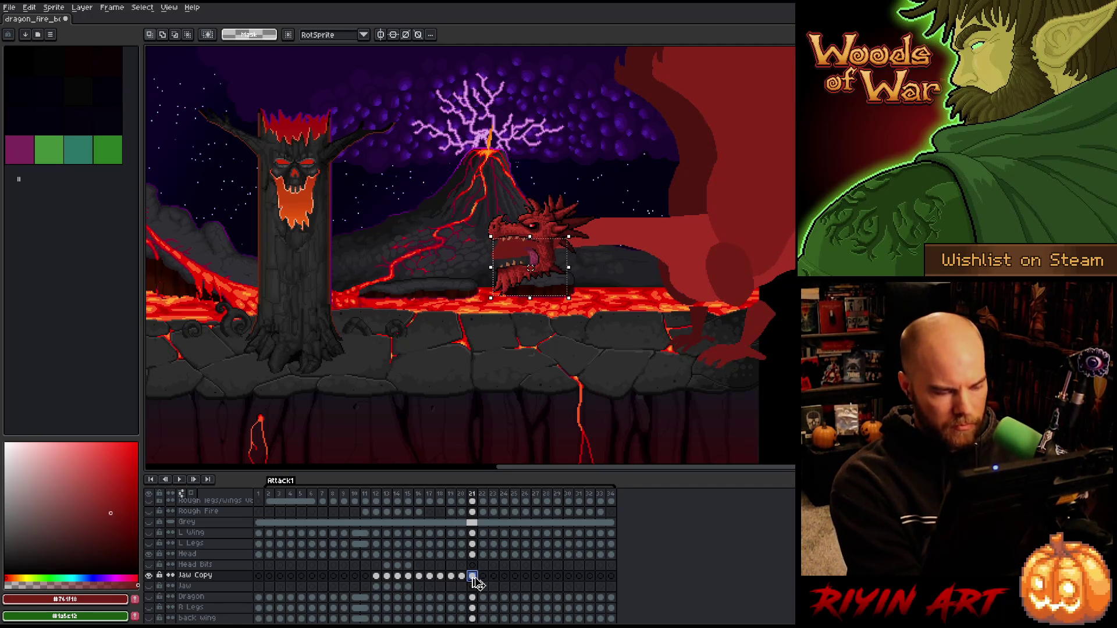
key("ctrl+shift+d")
scroll(569, 262, "up", 4)
key("Up")
key("Up")
key("Up")
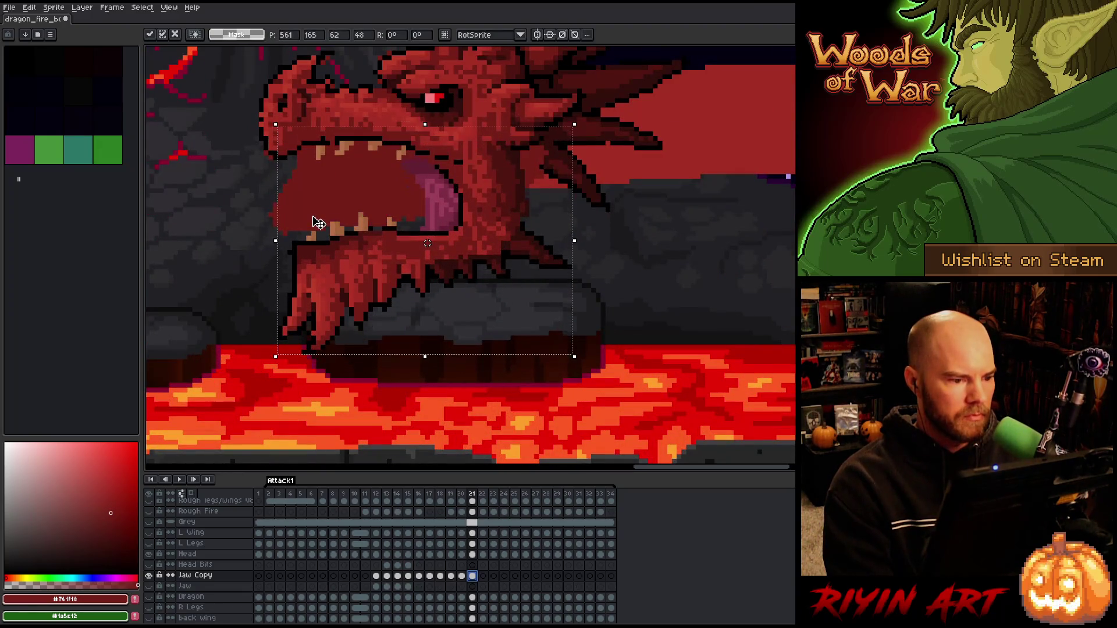
scroll(314, 217, "down", 3)
scroll(311, 214, "up", 1)
left_click_drag(311, 215, 425, 237)
key("Return")
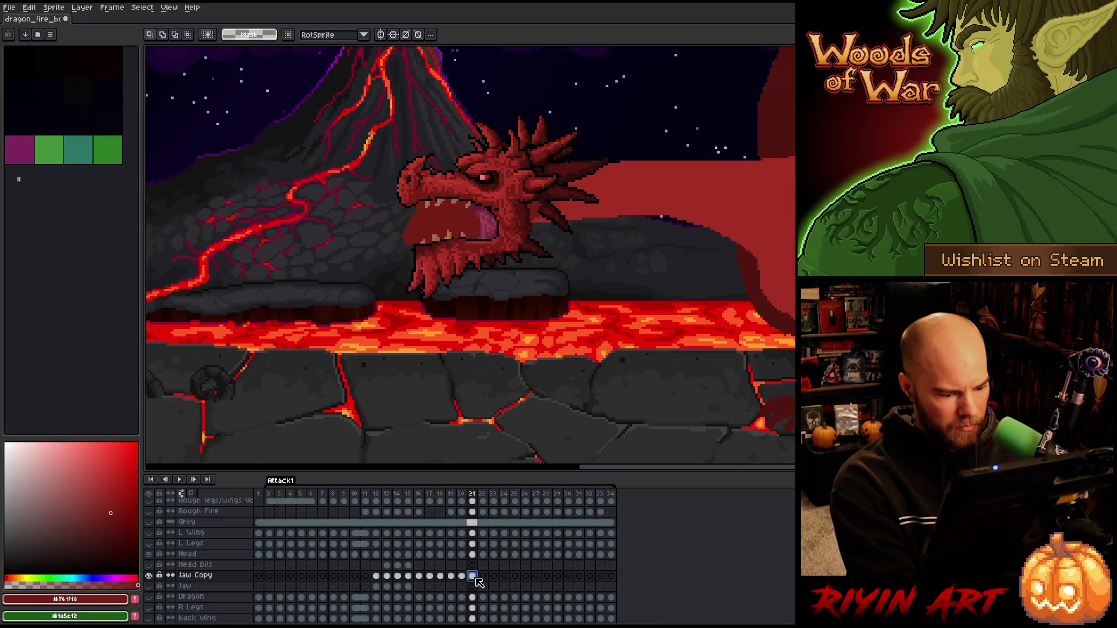
- Lower the jaw about 4 pixels on frame 22
left_click(482, 576)
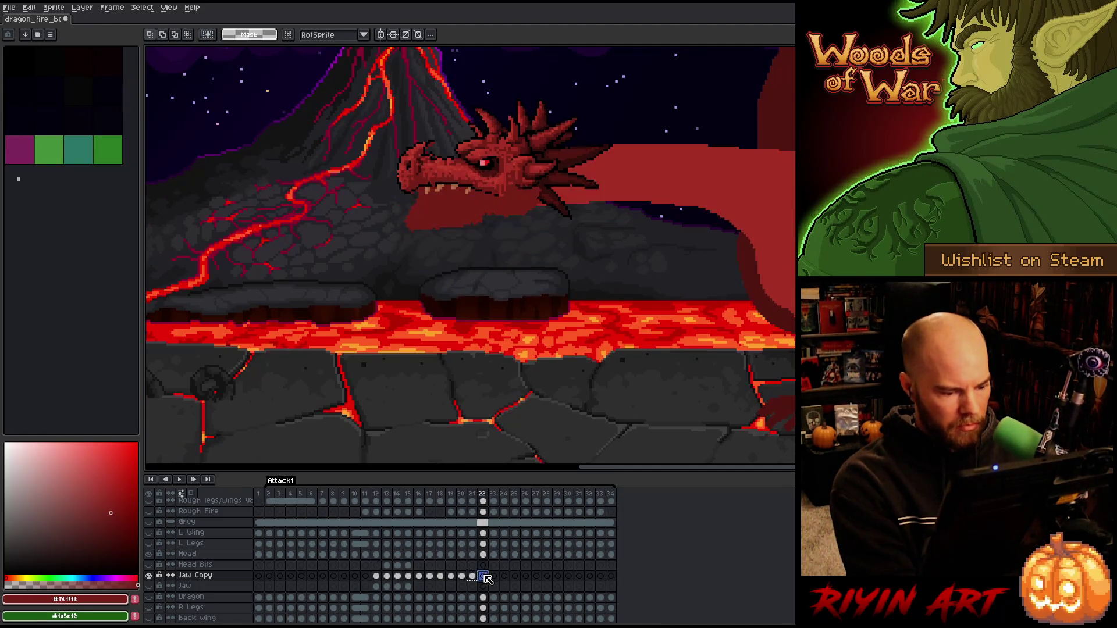
left_click(481, 207)
left_click_drag(481, 206, 481, 209)
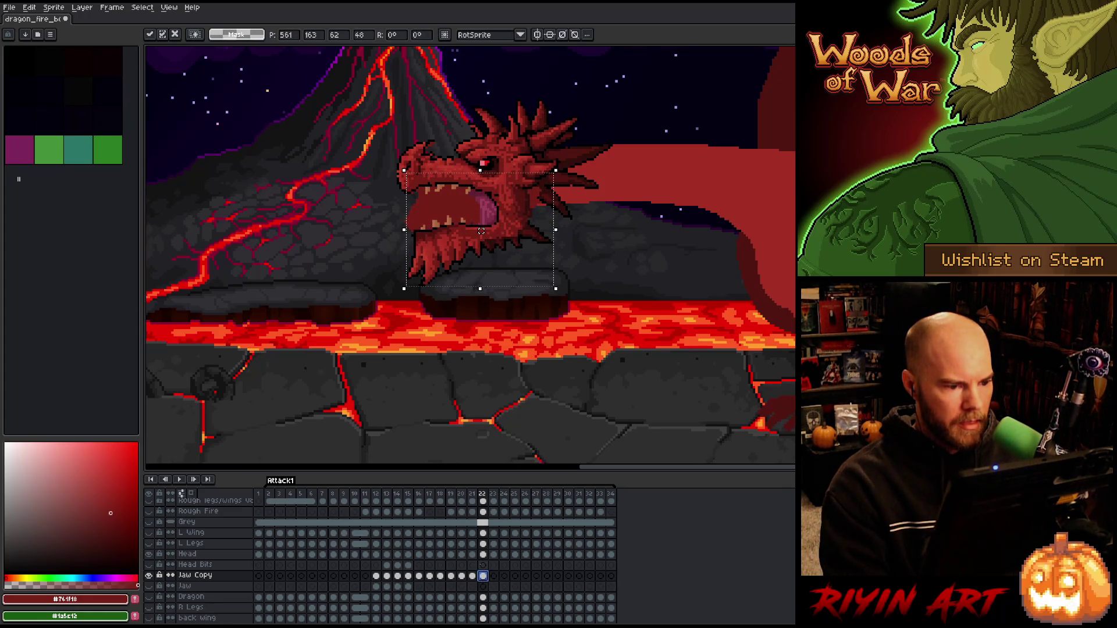
key("ctrl+d")
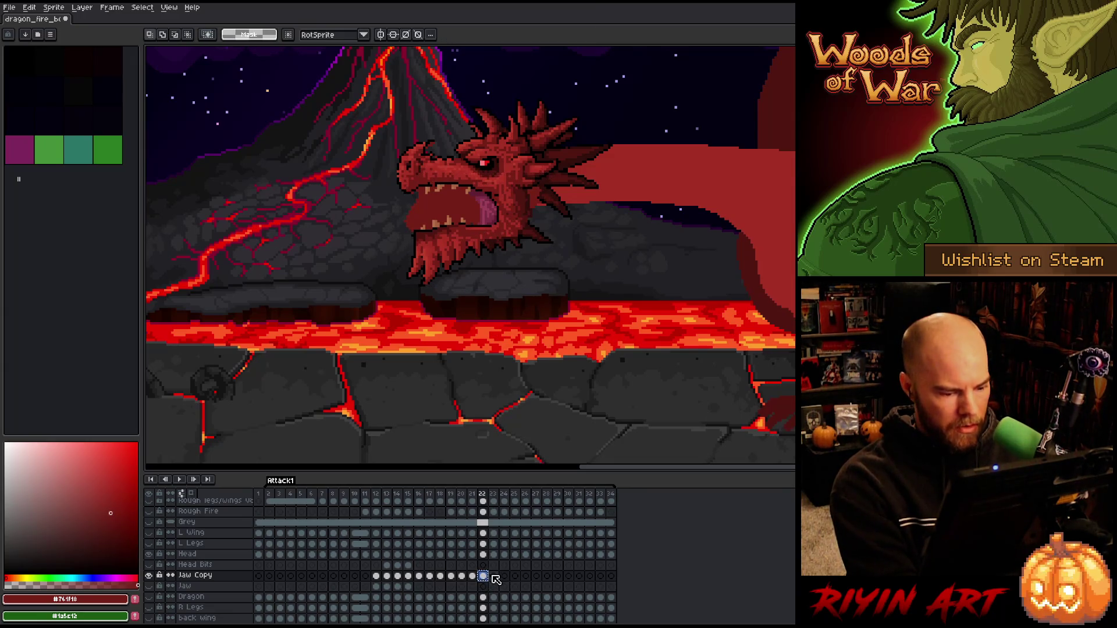
- Adjust the jaw on frame 23, nudging it 4 pixels left and back right
left_click(493, 577)
key("ctrl+shift+d")
left_click(484, 229)
left_click(478, 495)
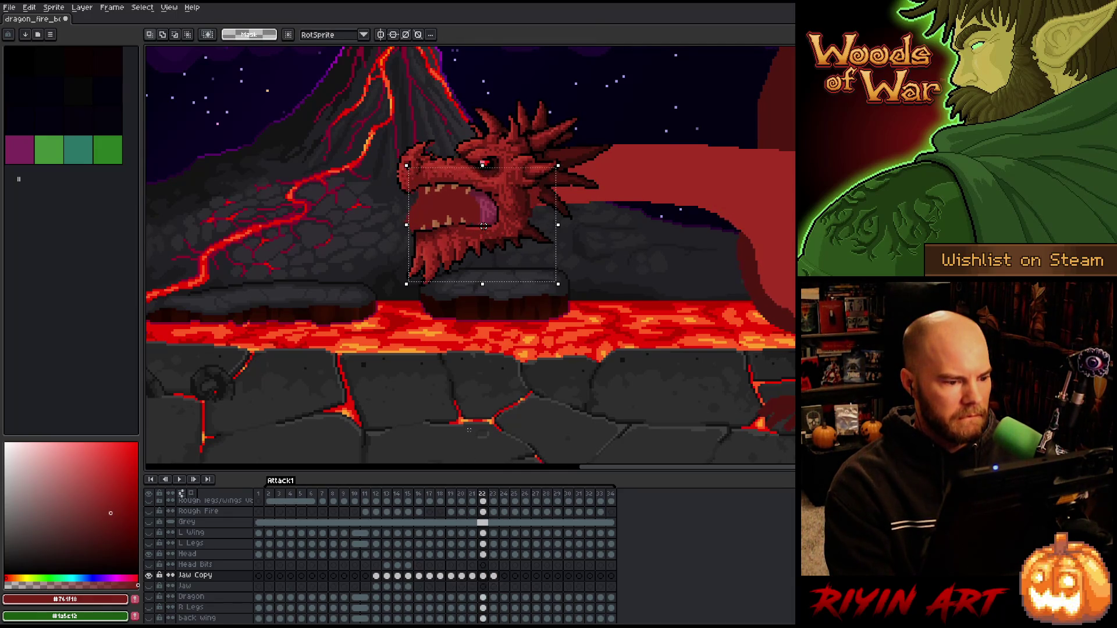
key("Left")
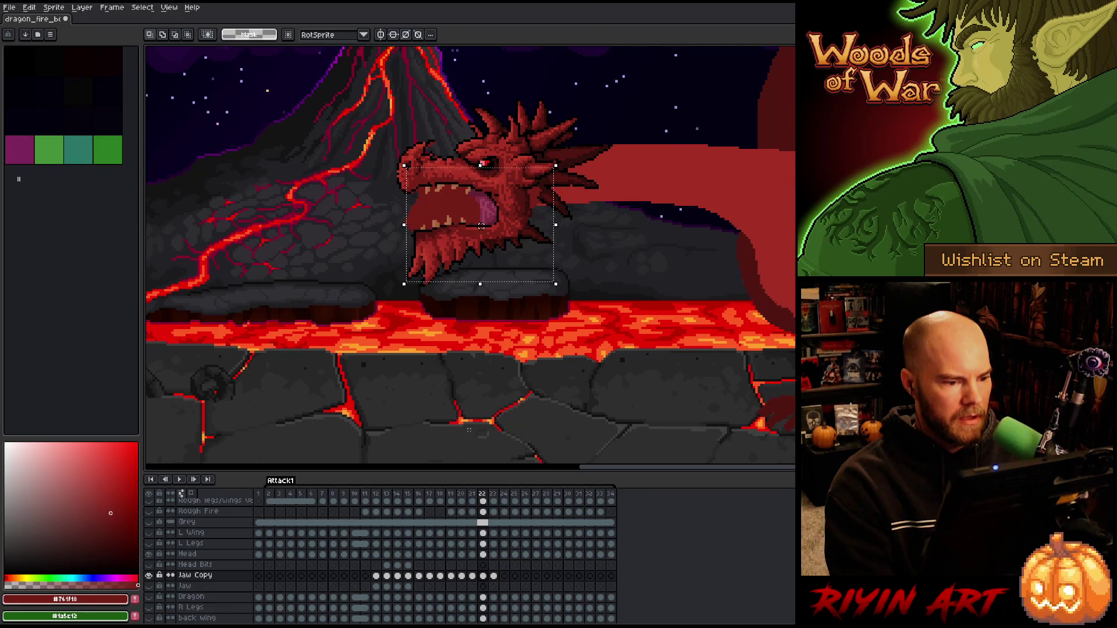
left_click_drag(481, 227, 483, 226)
key("period")
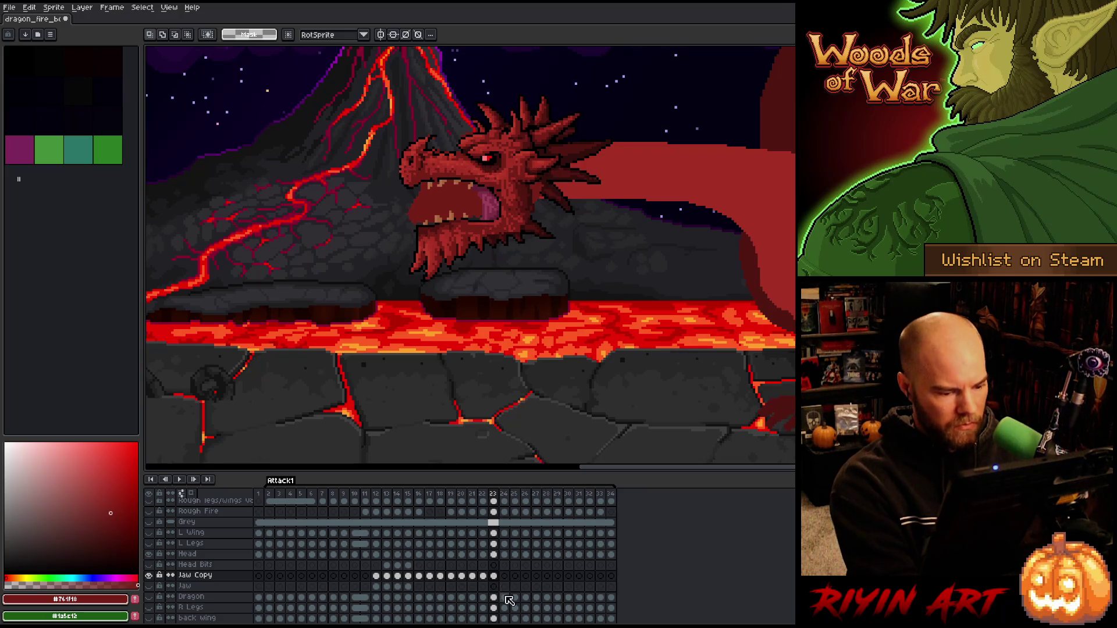
- Nudge the jaw one pixel right and up on frame 24
left_click(504, 577)
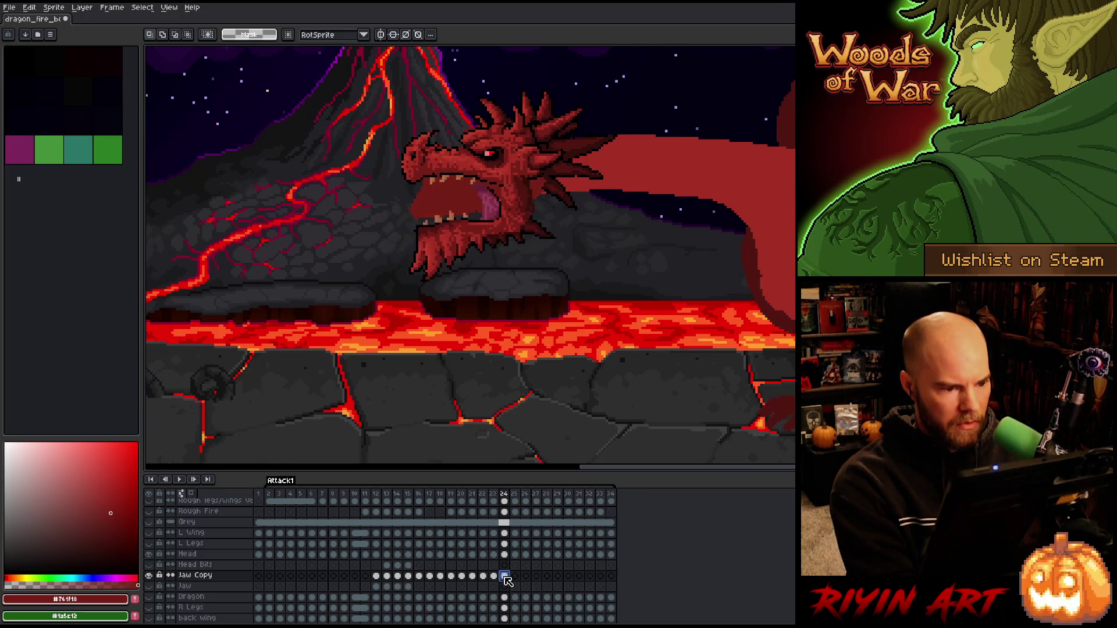
key("Up")
key("Right")
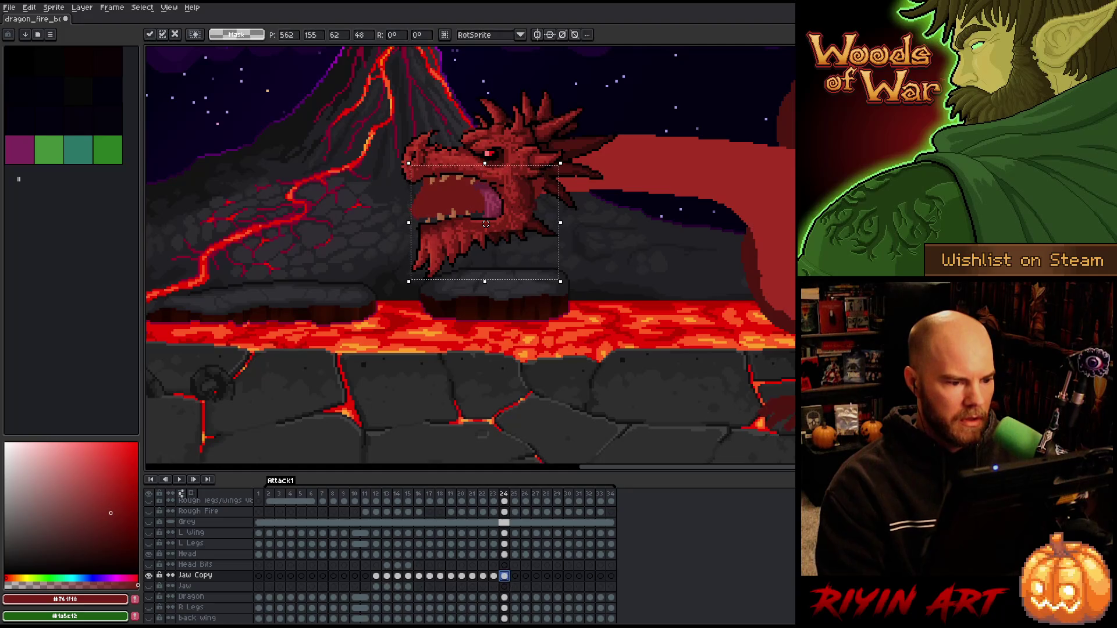
key("Return")
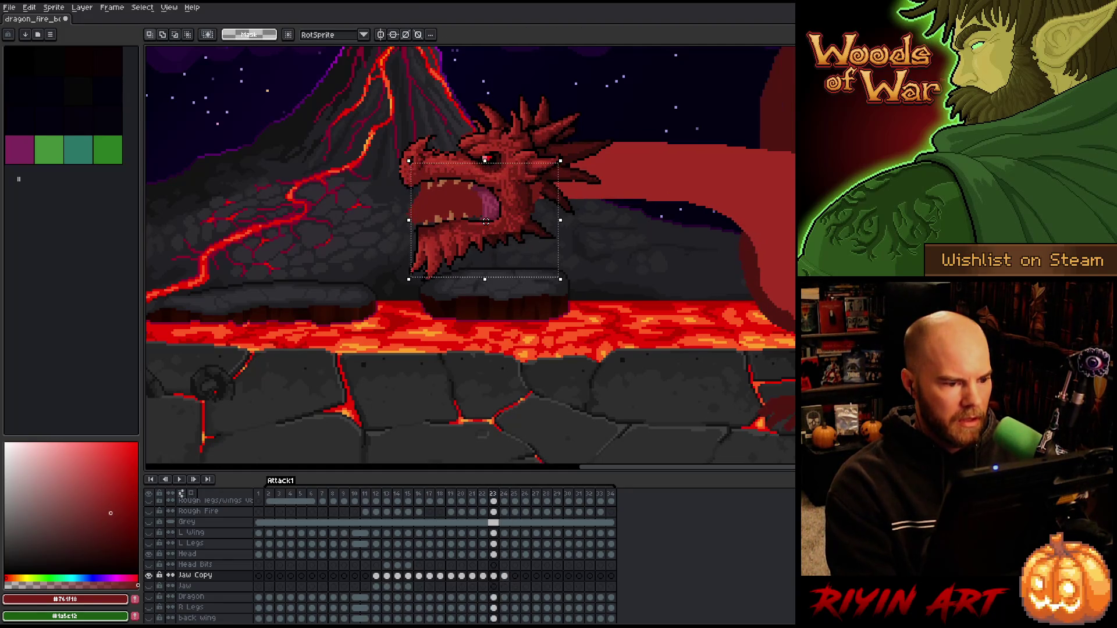
key("ctrl+d")
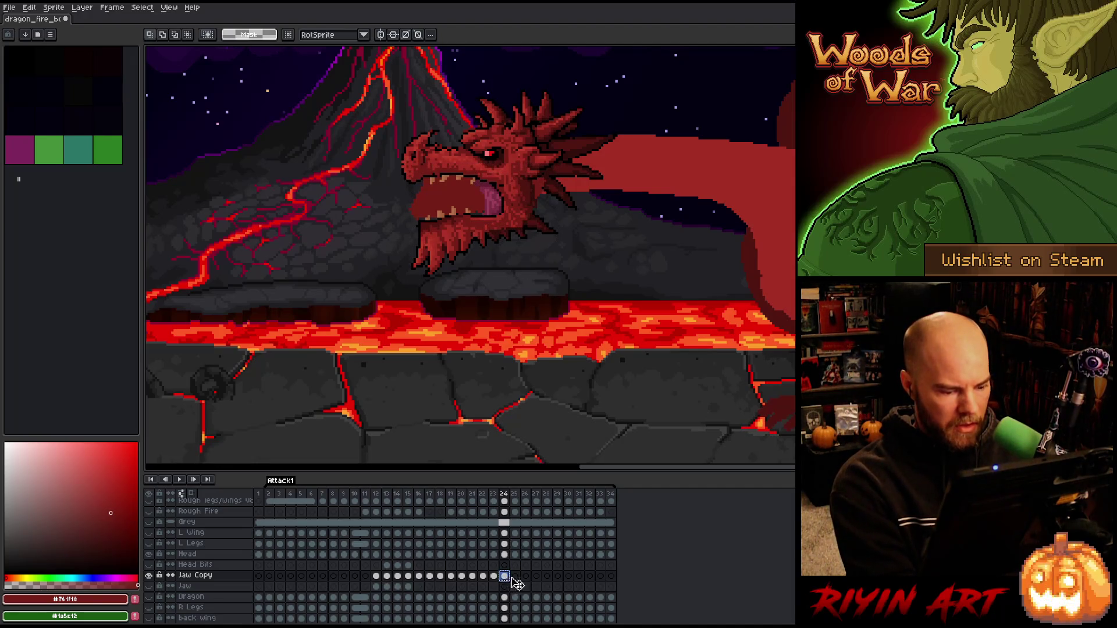
- Transform the jaw on frame 25, comparing it back and forth with frame 24
left_click(515, 576)
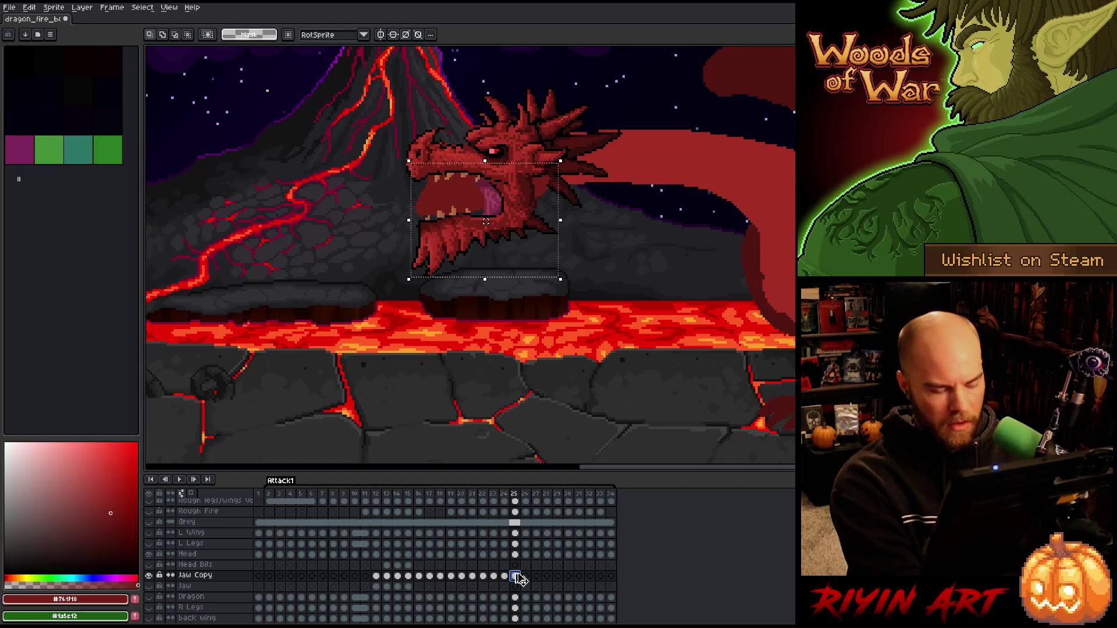
key("ctrl+shift+d")
key("ctrl+t")
key("Left")
key("Right")
key("Left")
key("Right")
key("Left")
key("Right")
key("Left")
key("Right")
key("Left")
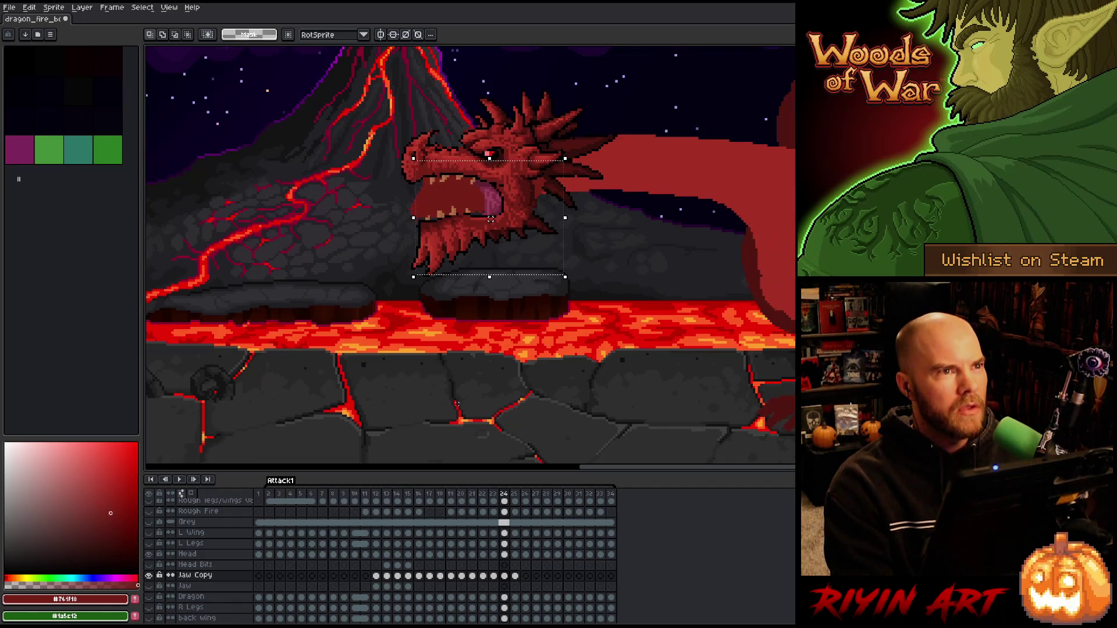
key("Right")
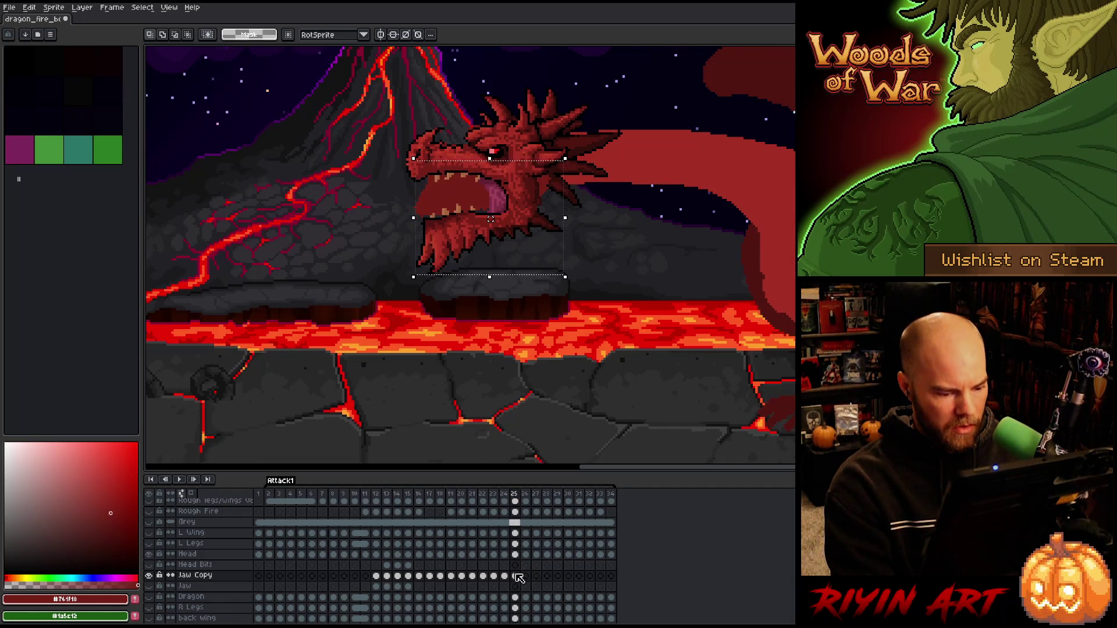
left_click(516, 577)
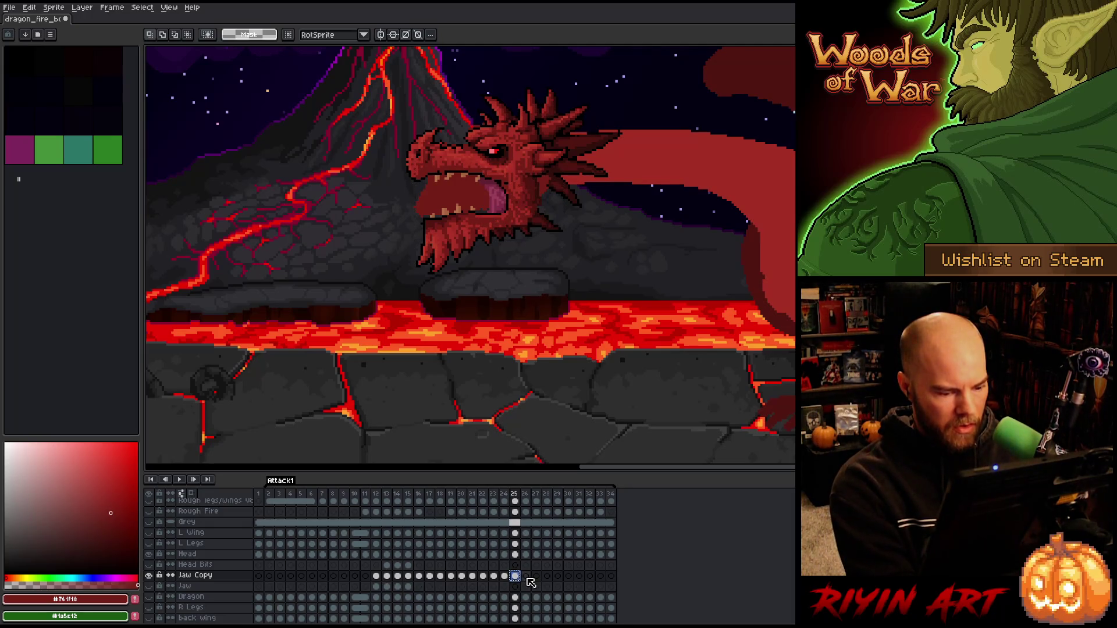
- Compare the closing mouth on frame 26 against the open mouth on frame 25
left_click(528, 579)
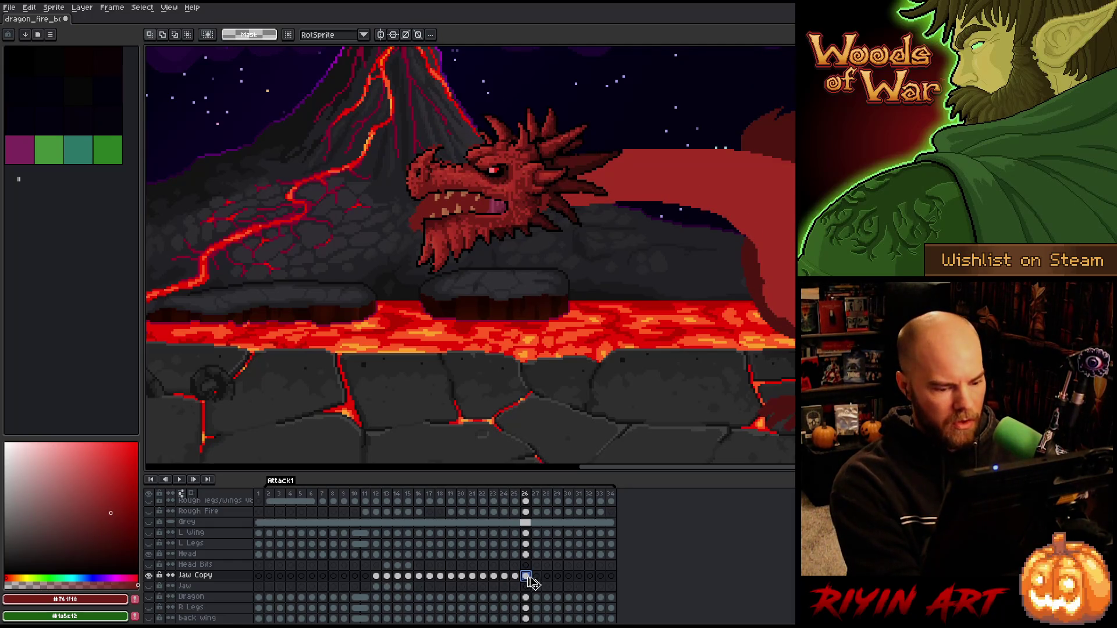
key("Right")
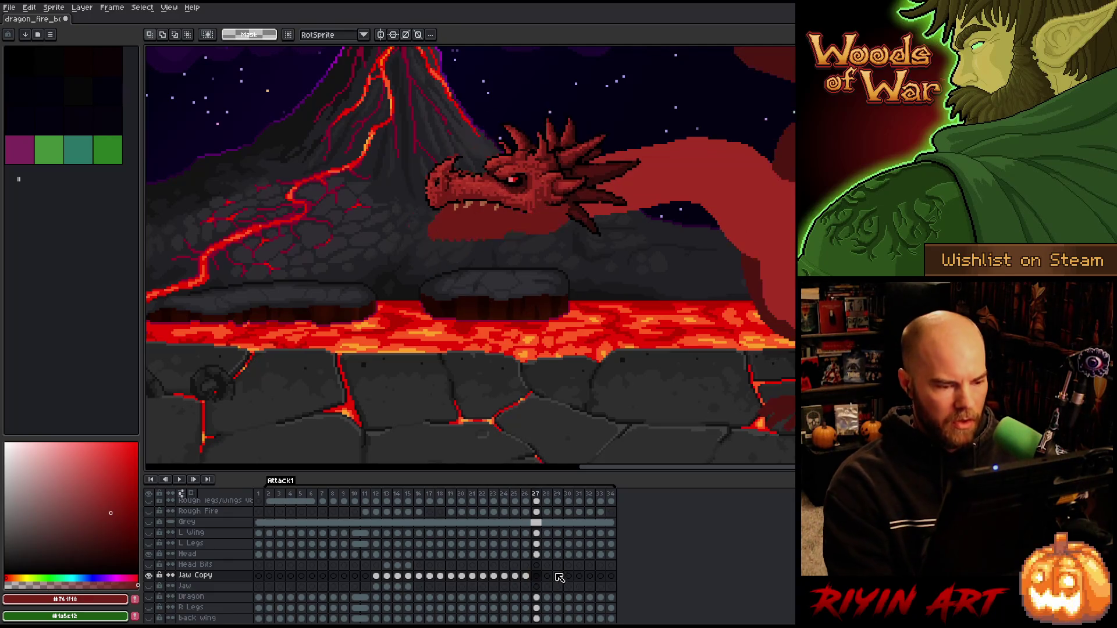
key("Left")
key("Left")
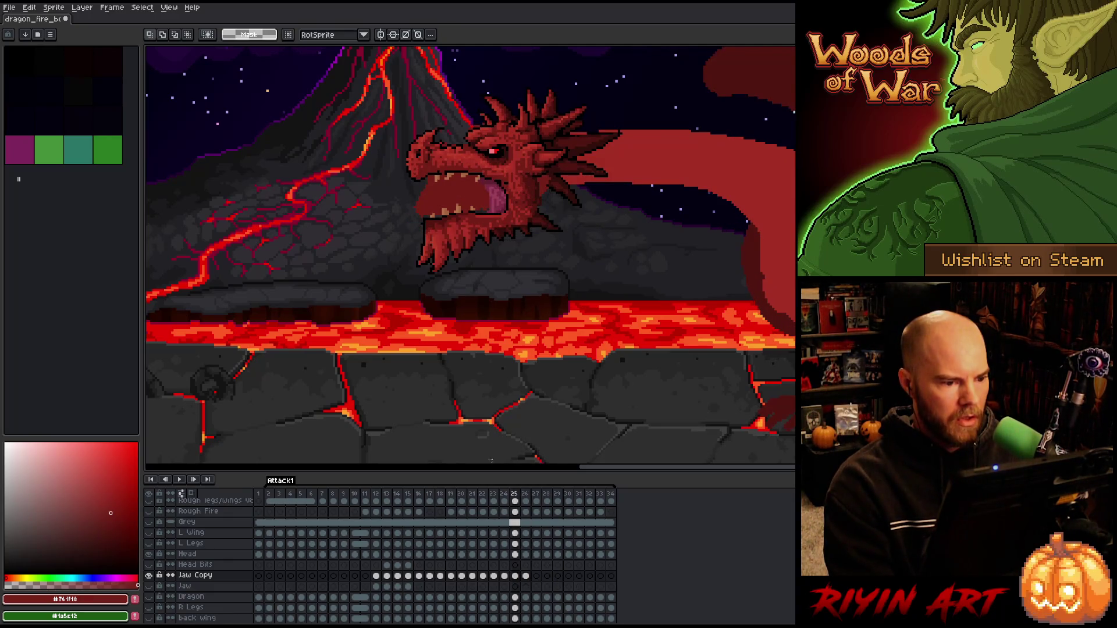
key("Right")
key("Left")
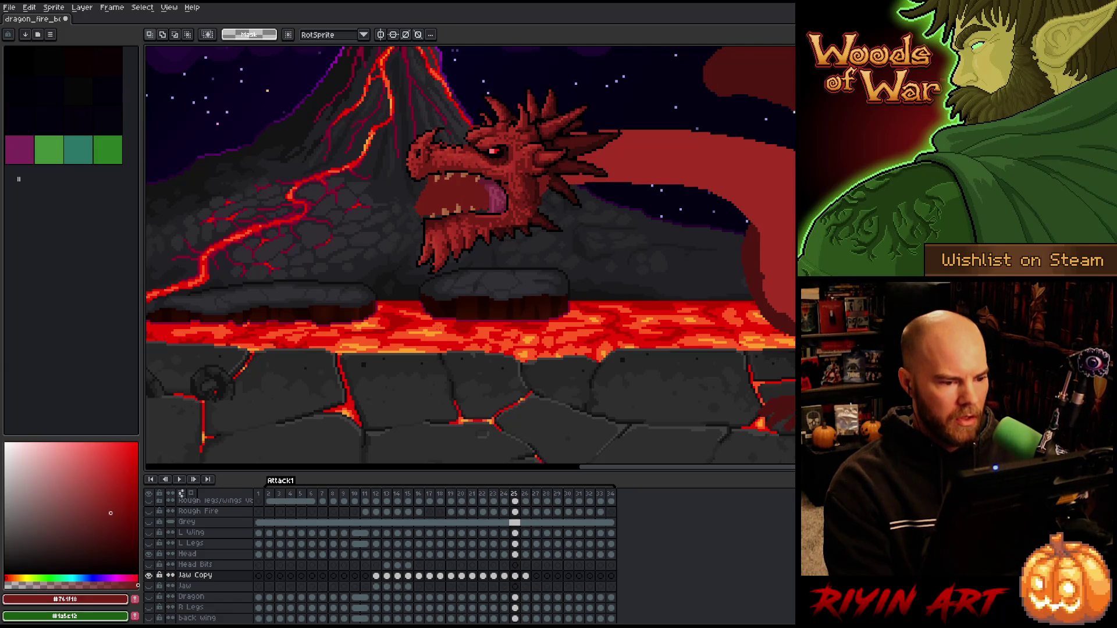
key("Right")
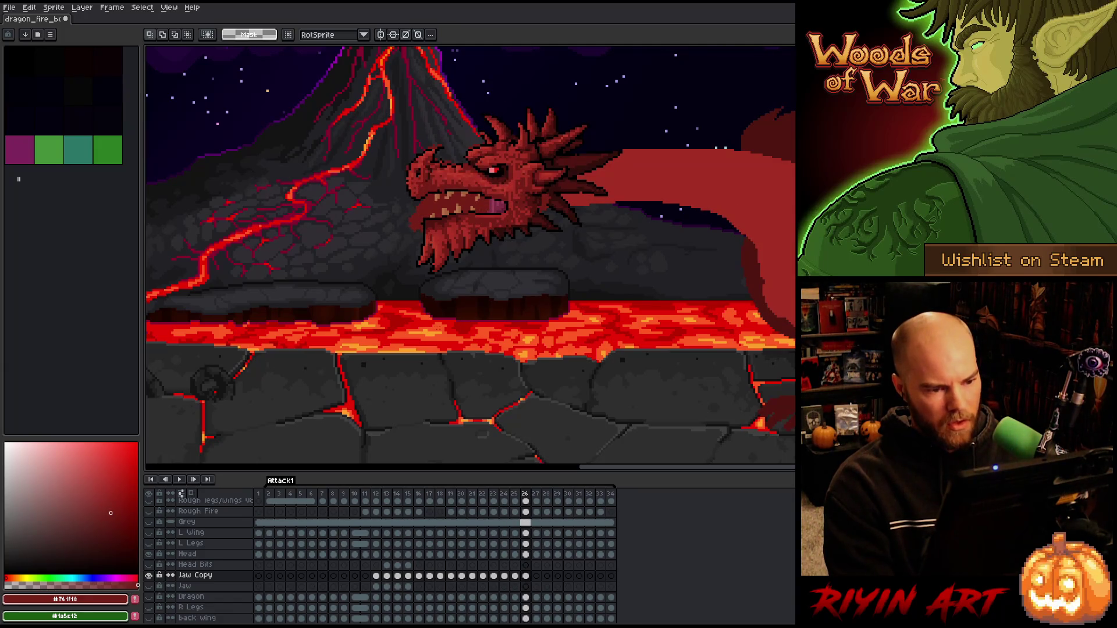
key("Left")
key("Right")
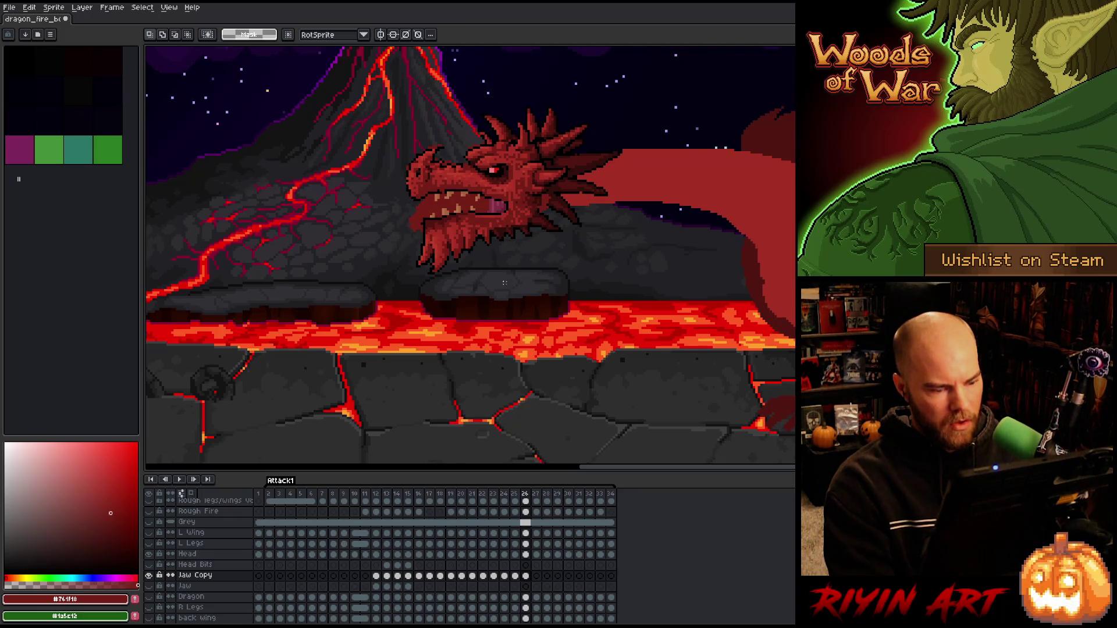
- Pull the lower jaw down on frame 26 to open the mouth, checking frame 27
key("v")
left_click_drag(487, 235, 488, 250)
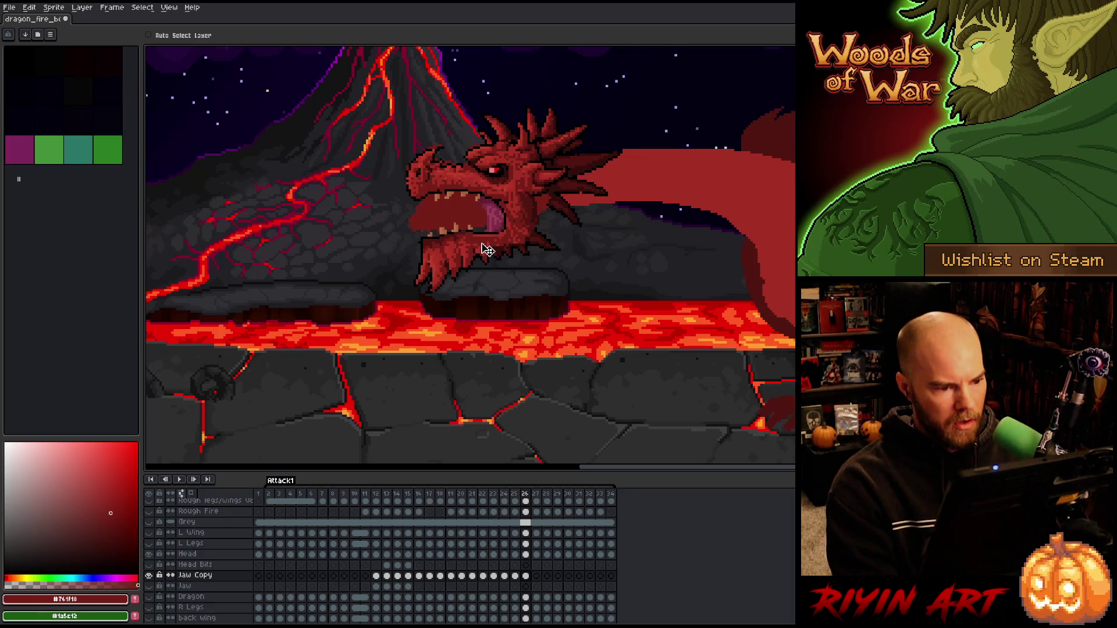
key("Right")
key("Left")
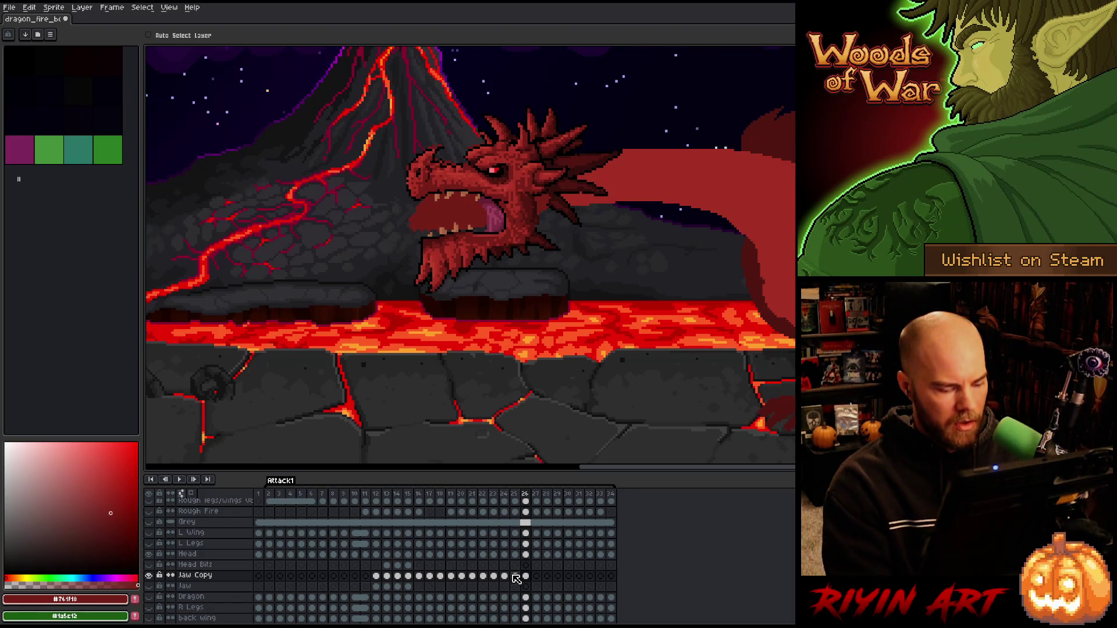
key("ctrl+t")
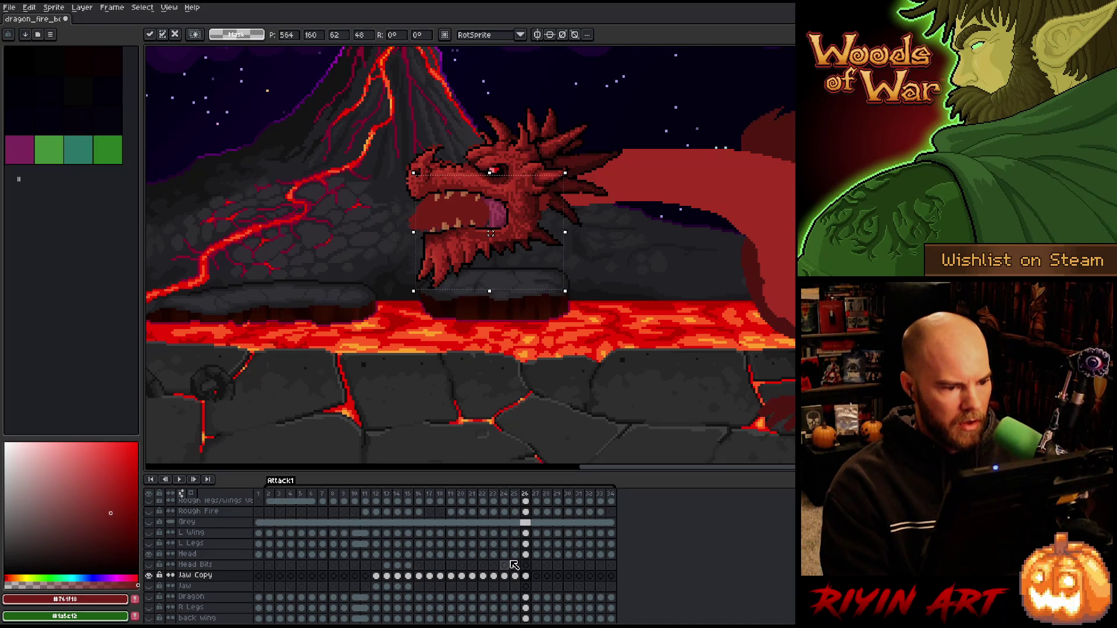
key("Right")
key("Left")
key("Right")
key("Right")
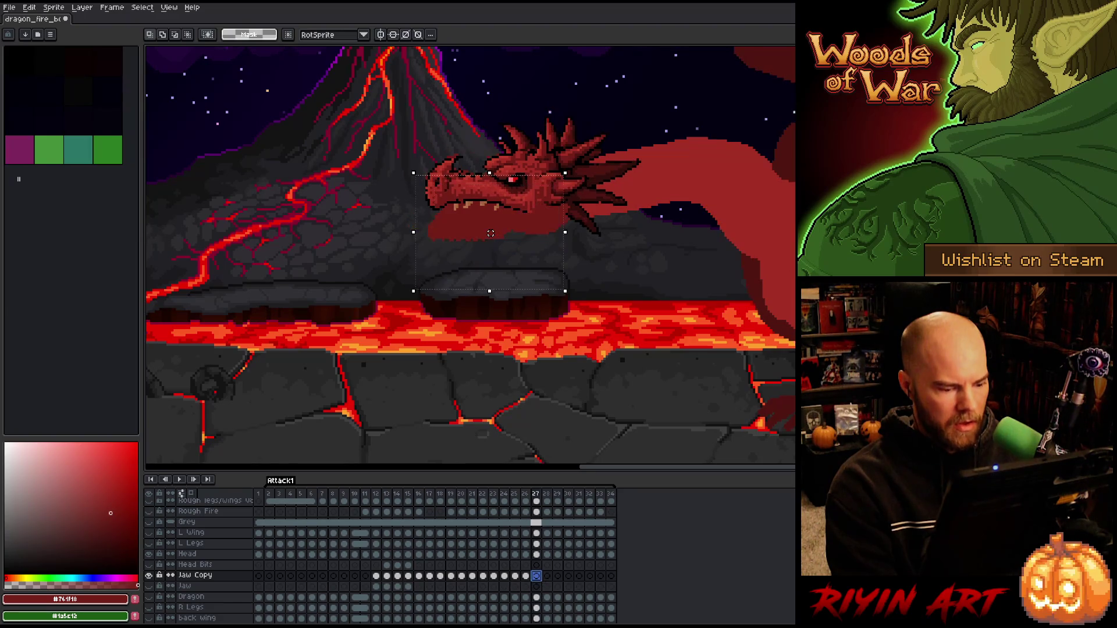
key("Left")
key("Left")
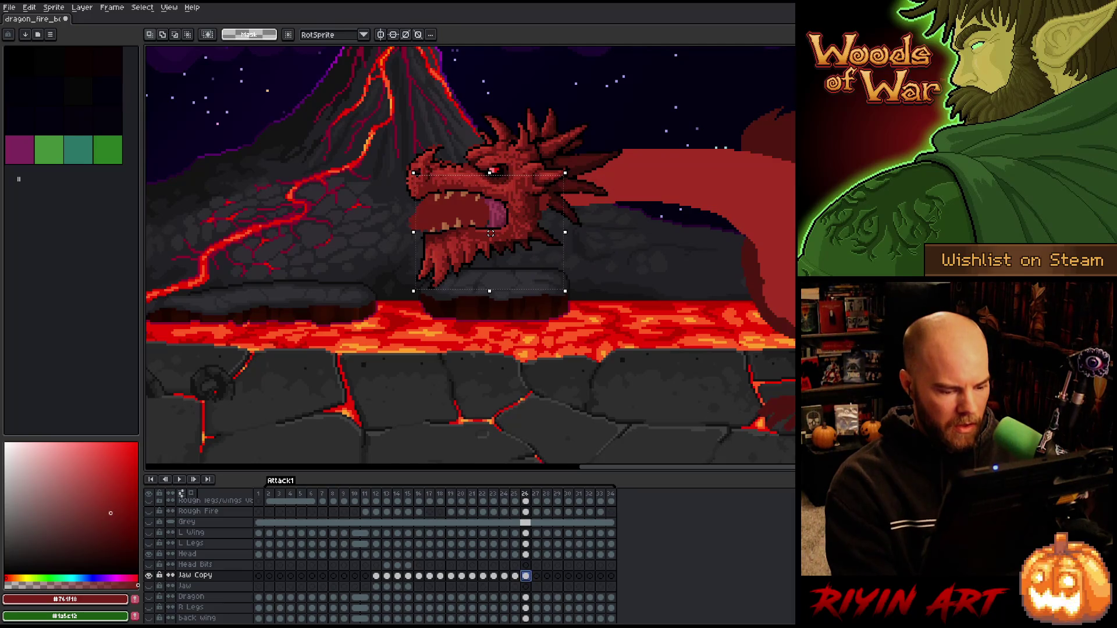
- Move the dragon head on frame 27 right and slightly up, then play the animation
left_click(536, 576)
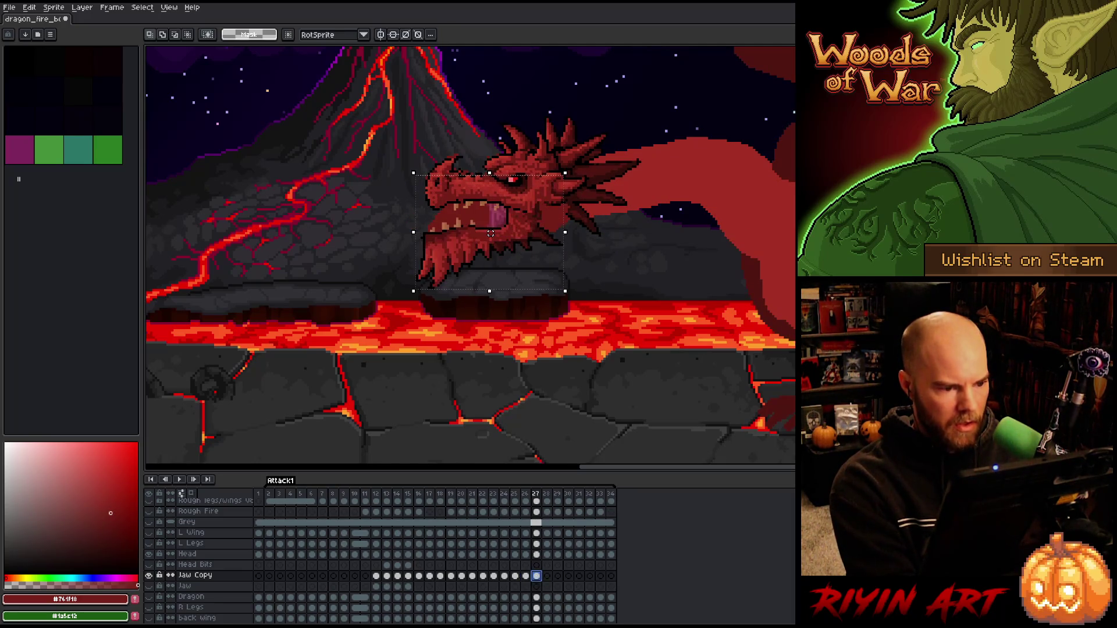
left_click_drag(490, 232, 510, 247)
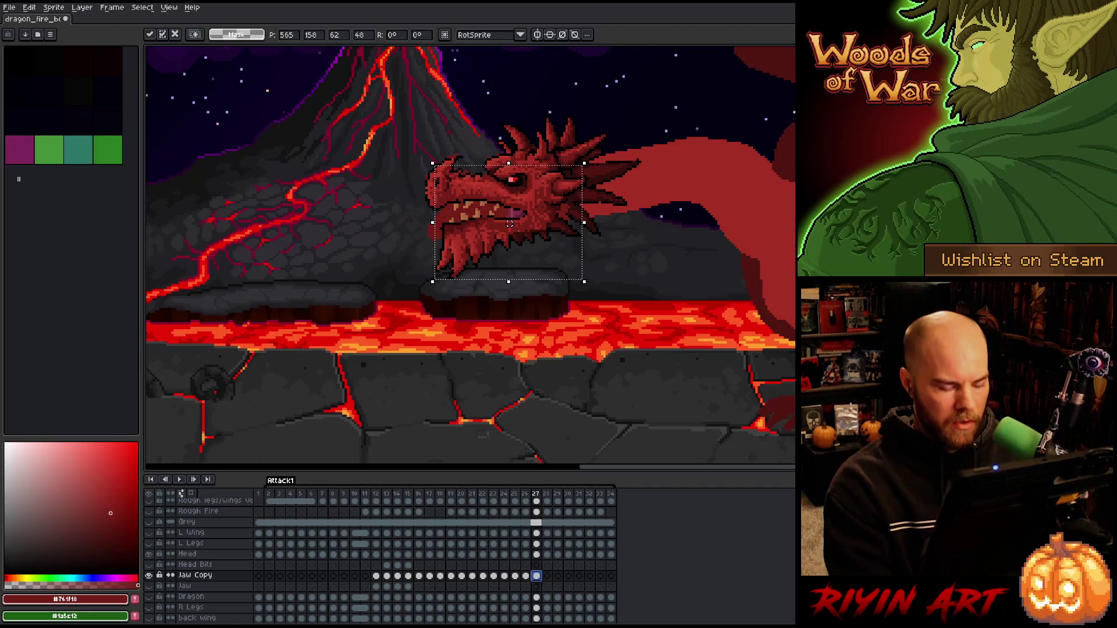
key("Return")
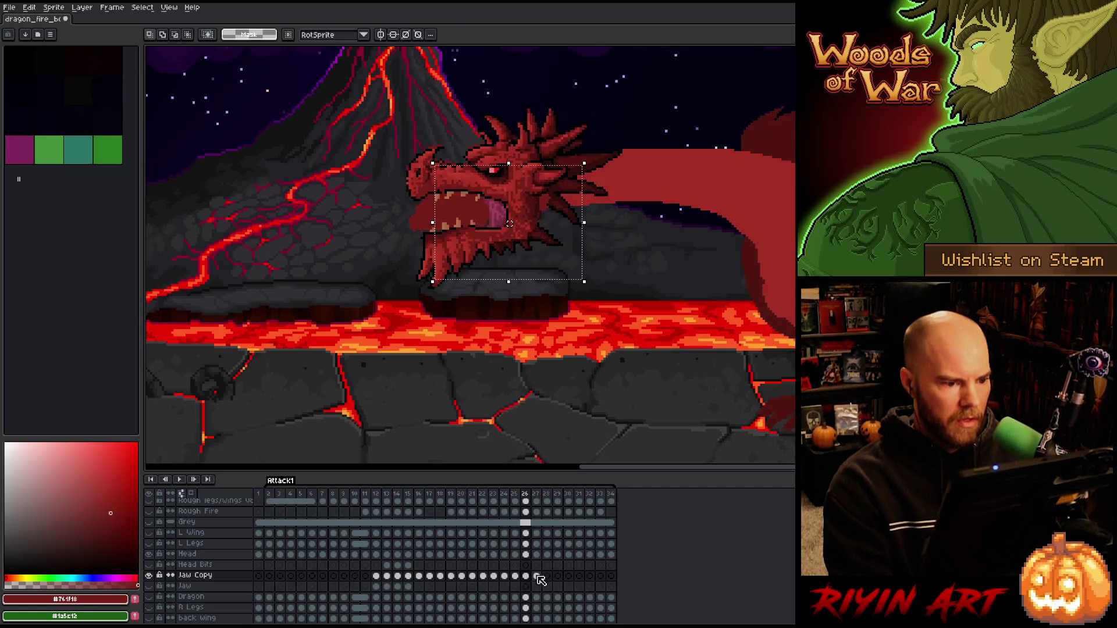
key("period")
key("period")
key("Return")
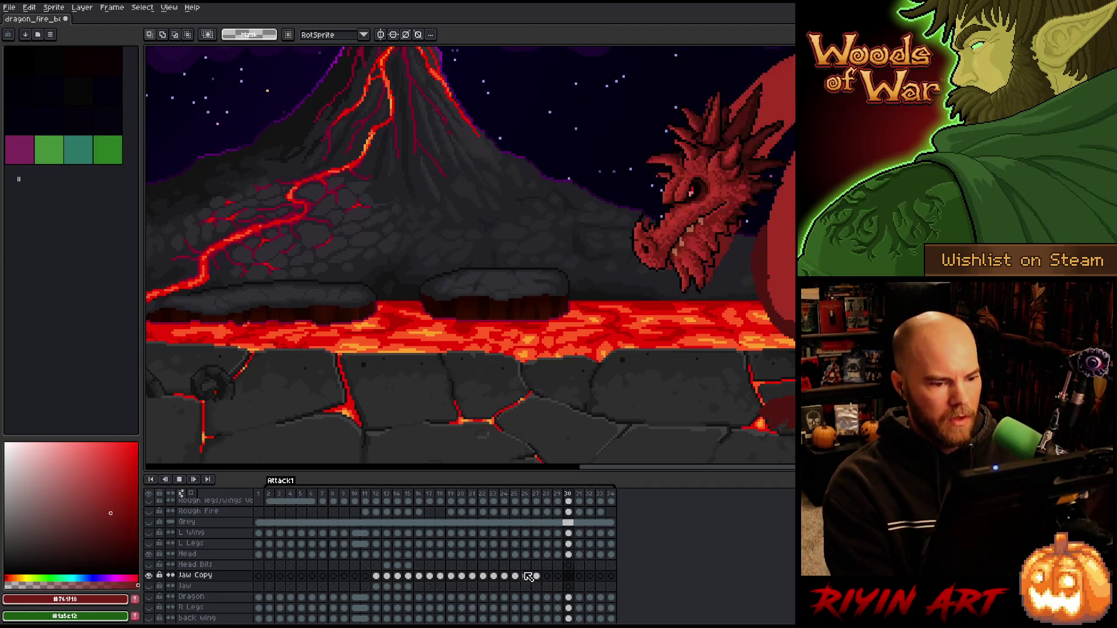
scroll(268, 363, "down", 3)
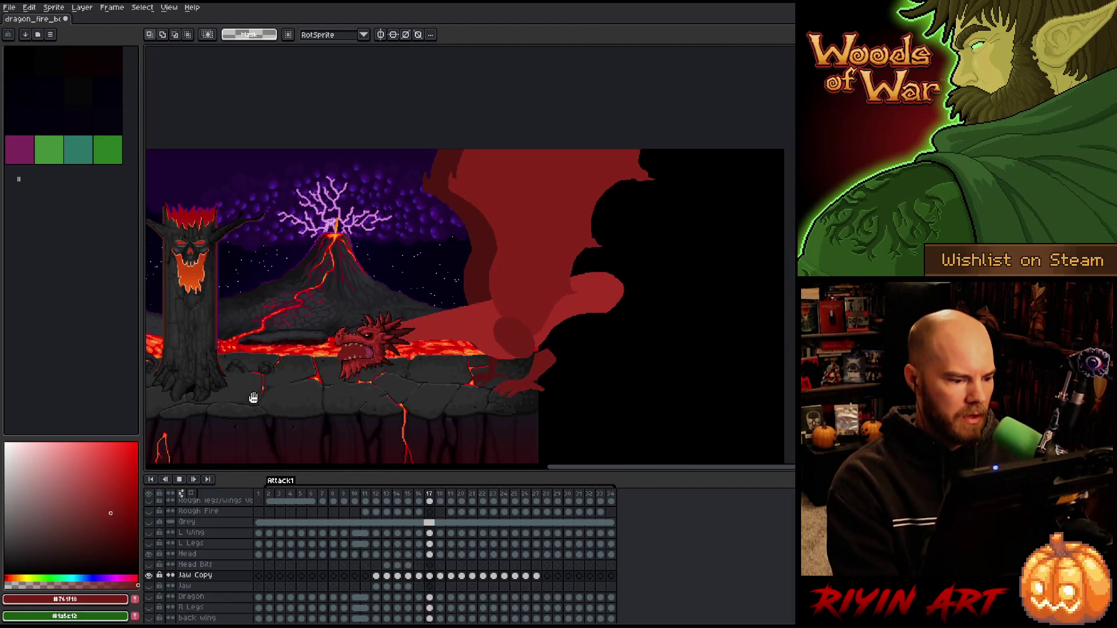
scroll(267, 361, "up", 2)
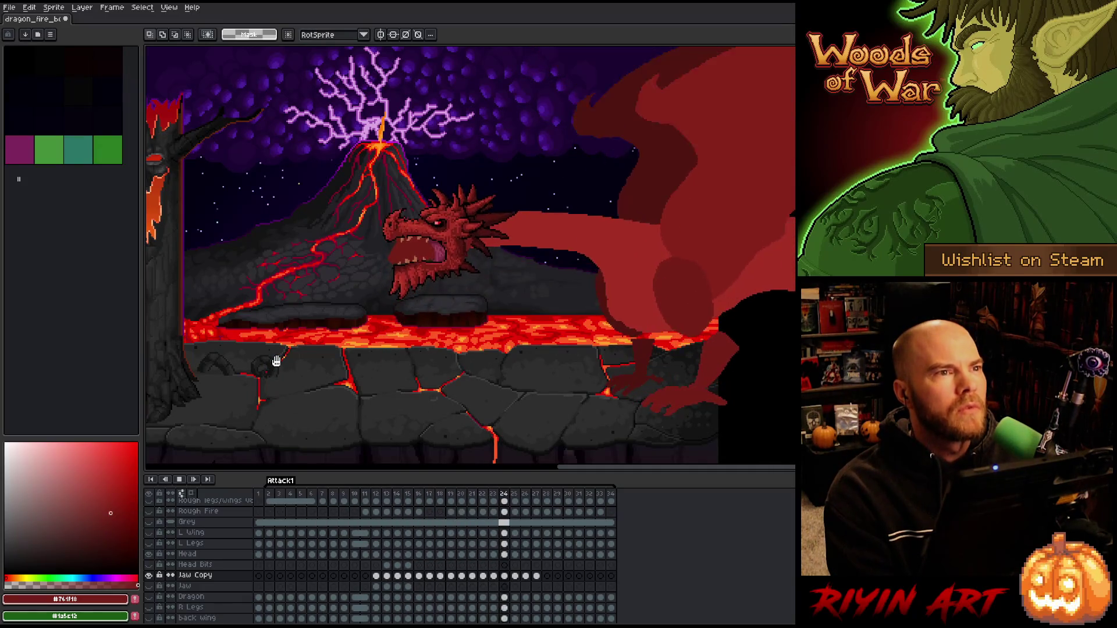
scroll(471, 351, "down", 1)
scroll(471, 350, "up", 2)
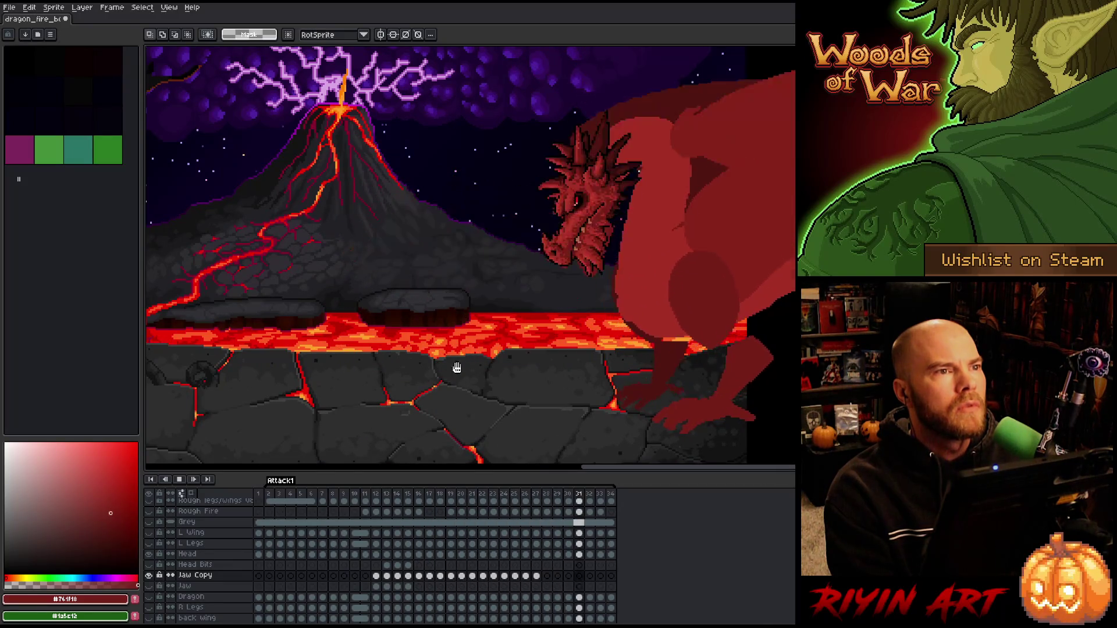
scroll(404, 374, "down", 1)
scroll(402, 375, "up", 2)
scroll(358, 379, "down", 1)
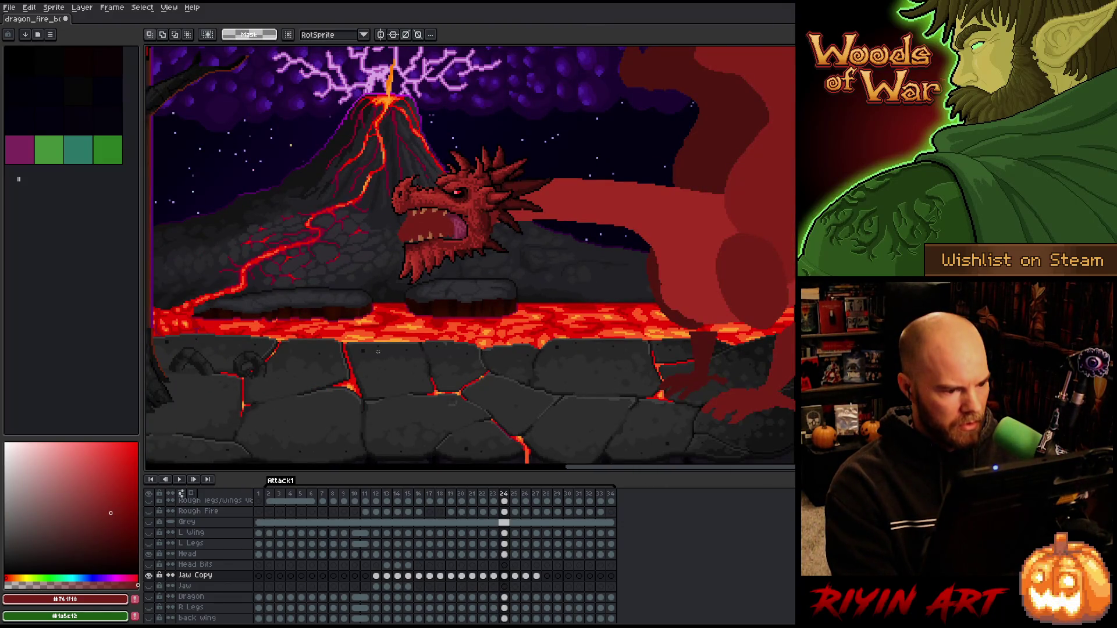
scroll(329, 578, "down", 2)
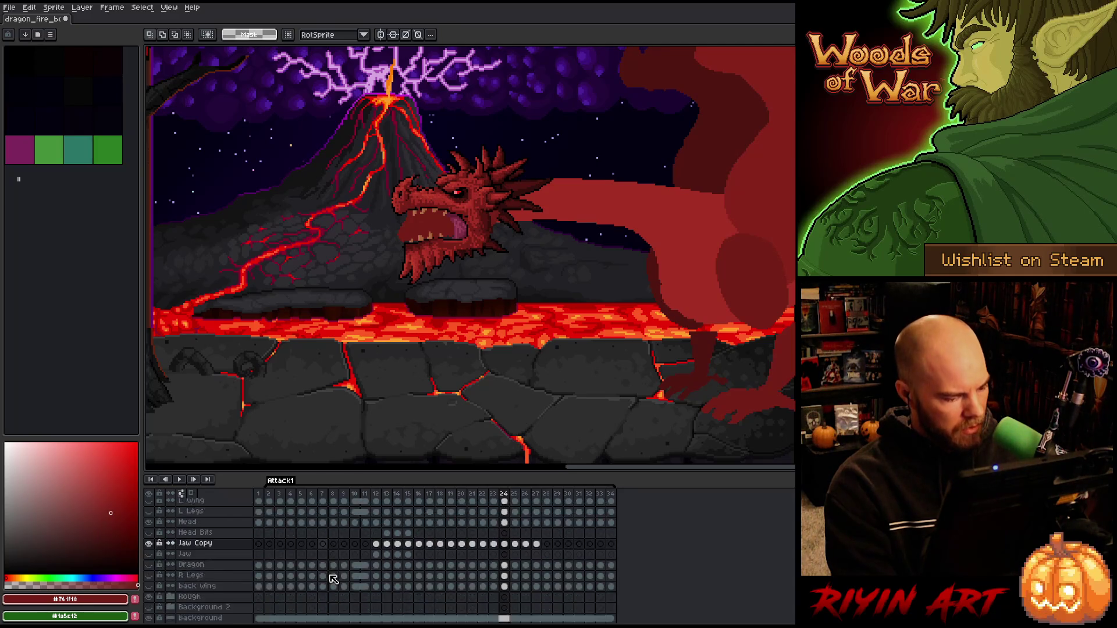
- Rename the Jaw Copy layer to 'Jaw Parallel' and move it above the Head Bits layer
left_click(177, 584)
scroll(192, 588, "down", 3)
left_click(150, 554)
scroll(457, 576, "up", 5)
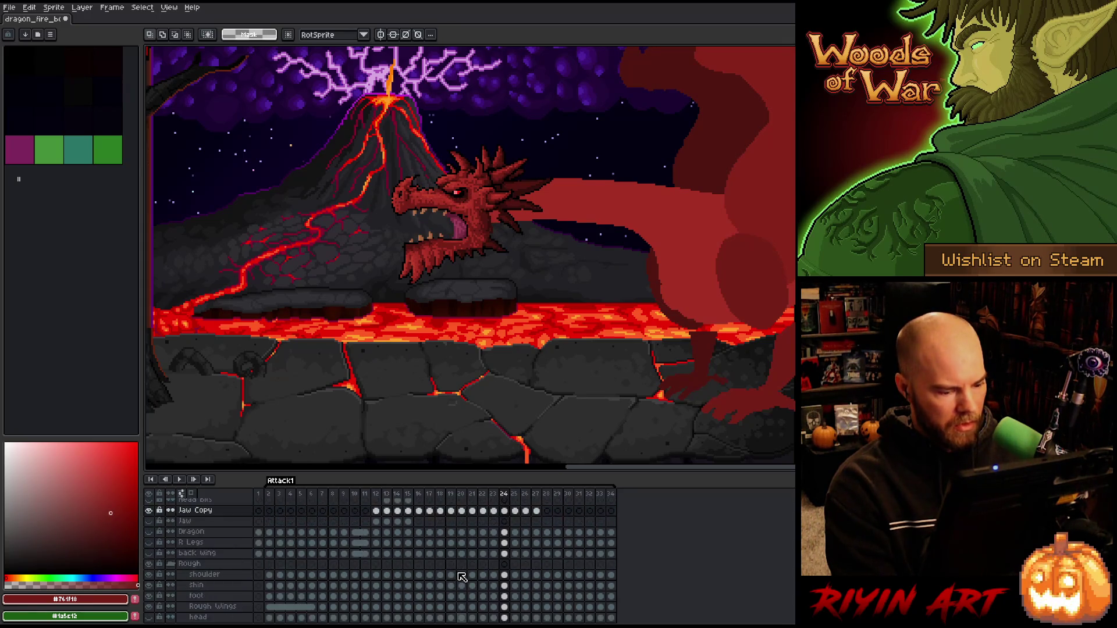
left_click(212, 544)
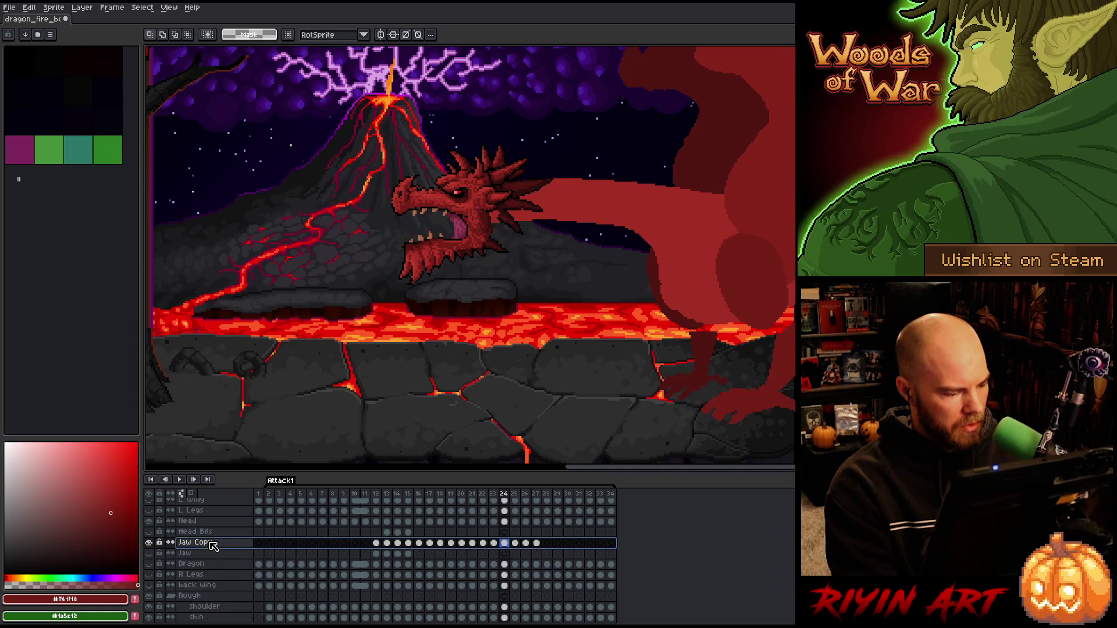
double_click(204, 545)
key("BackSpace")
key("BackSpace")
key("BackSpace")
type("Parallel")
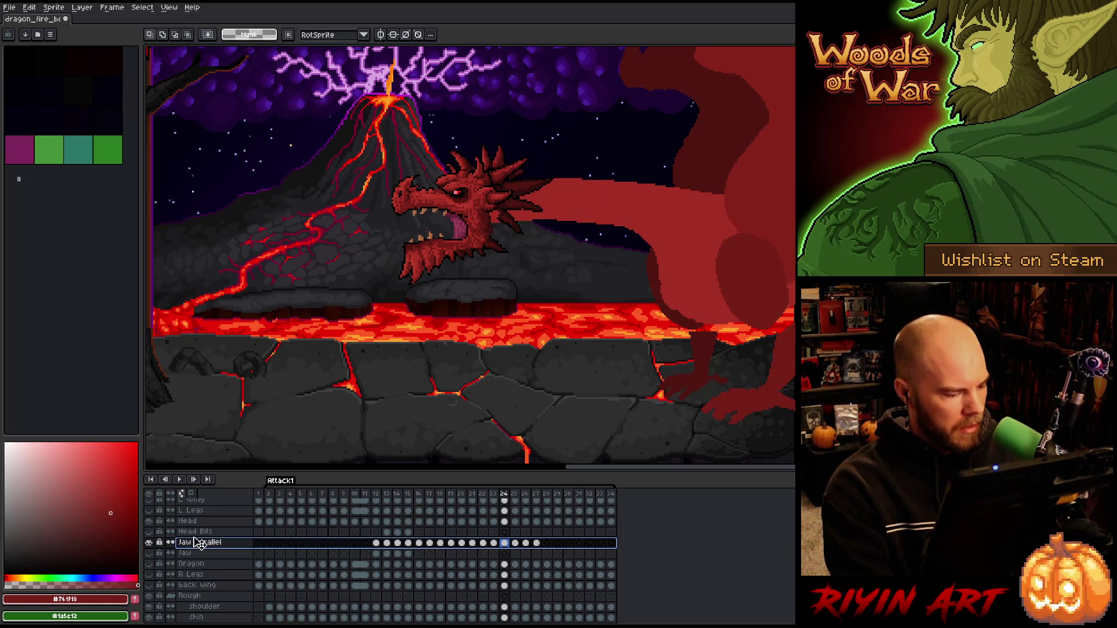
left_click_drag(198, 545, 187, 531)
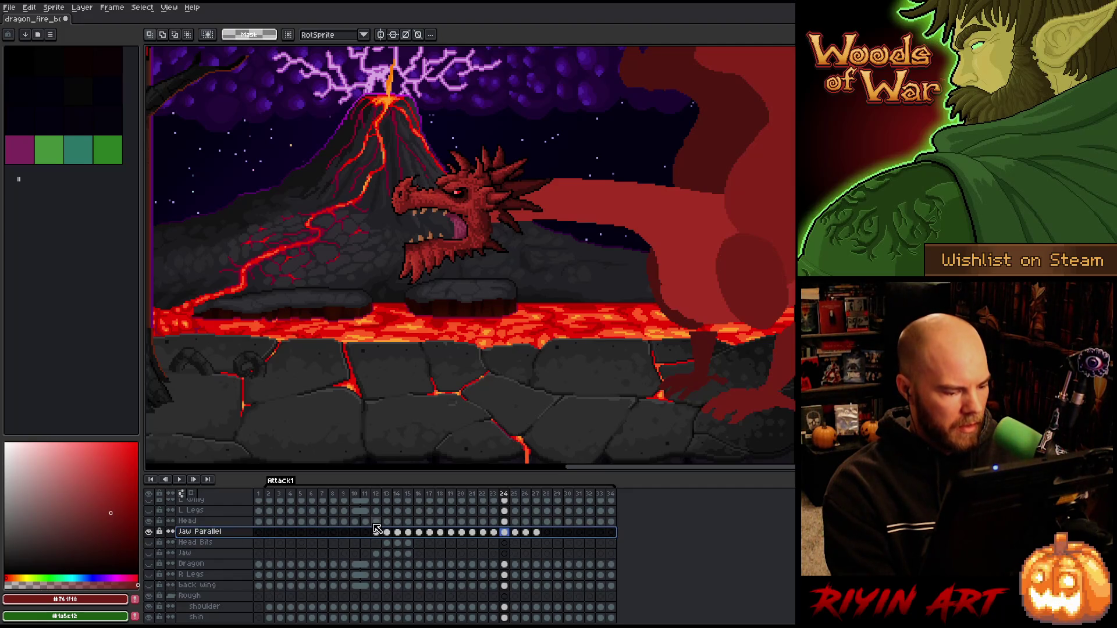
- Lower the dragon head slightly on frame 11 and compare it against frames 10 and 12
left_click_drag(376, 522, 381, 534)
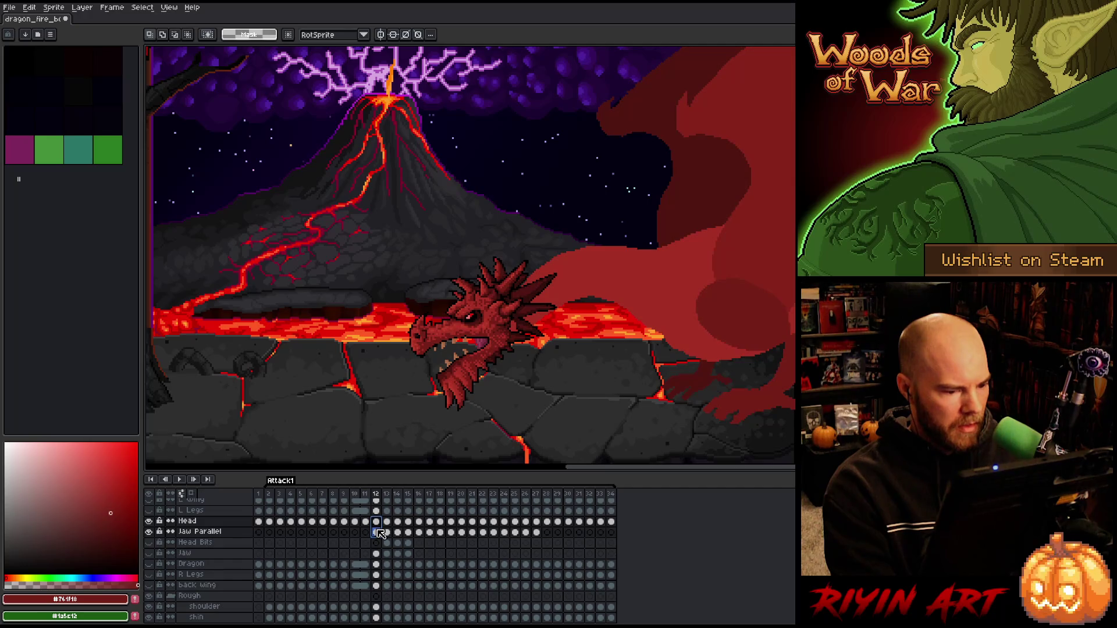
key("Left")
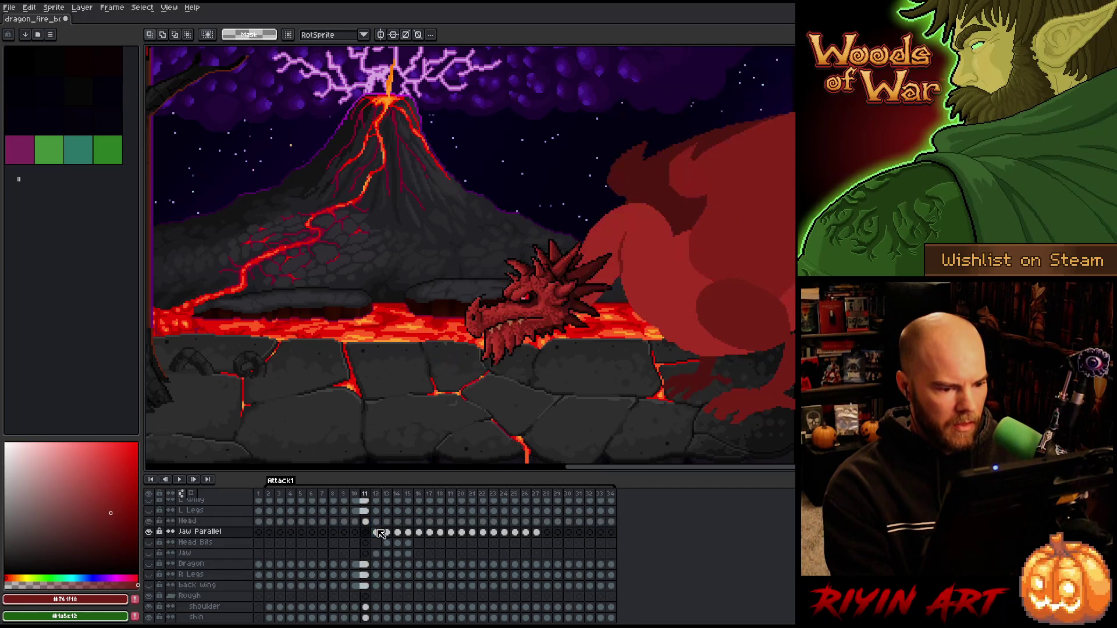
key("Left")
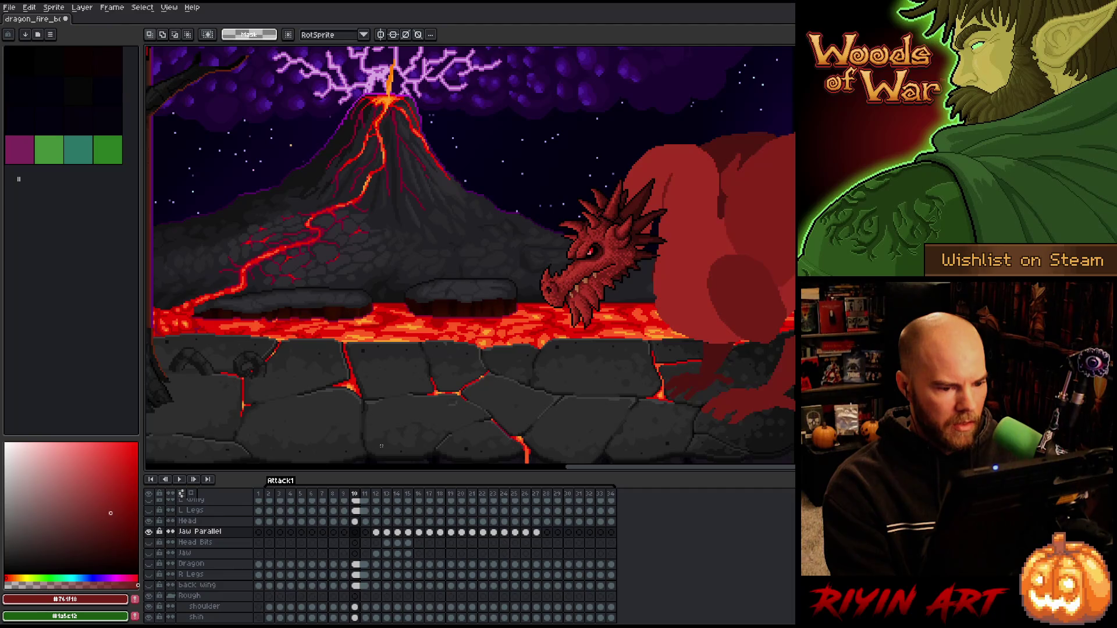
key("Right")
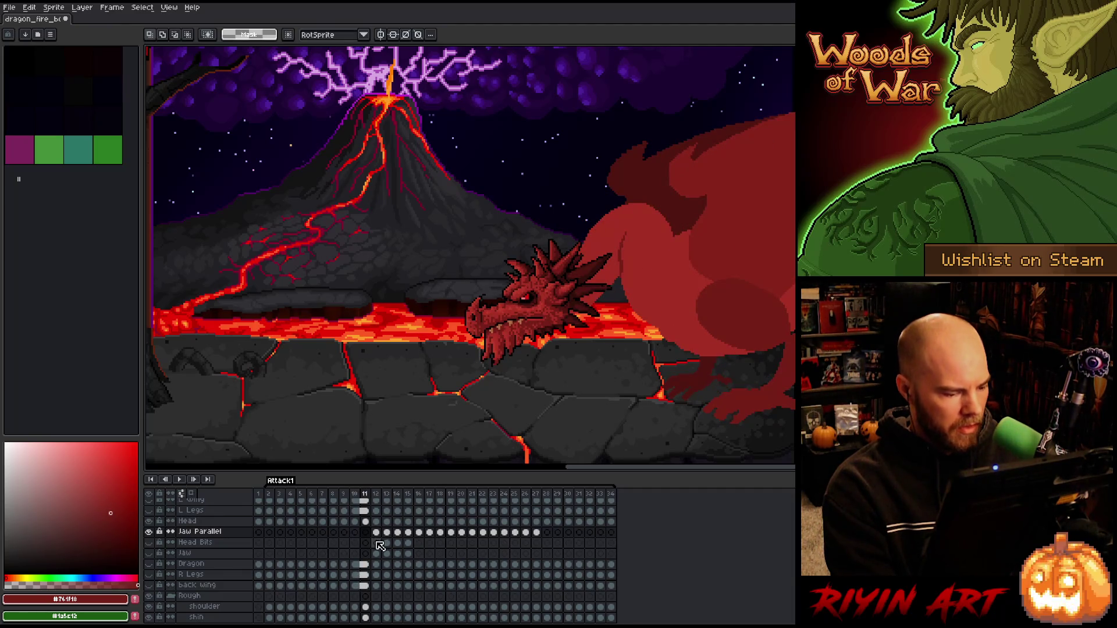
left_click(365, 521)
key("v")
left_click_drag(551, 304, 540, 327)
key("Left")
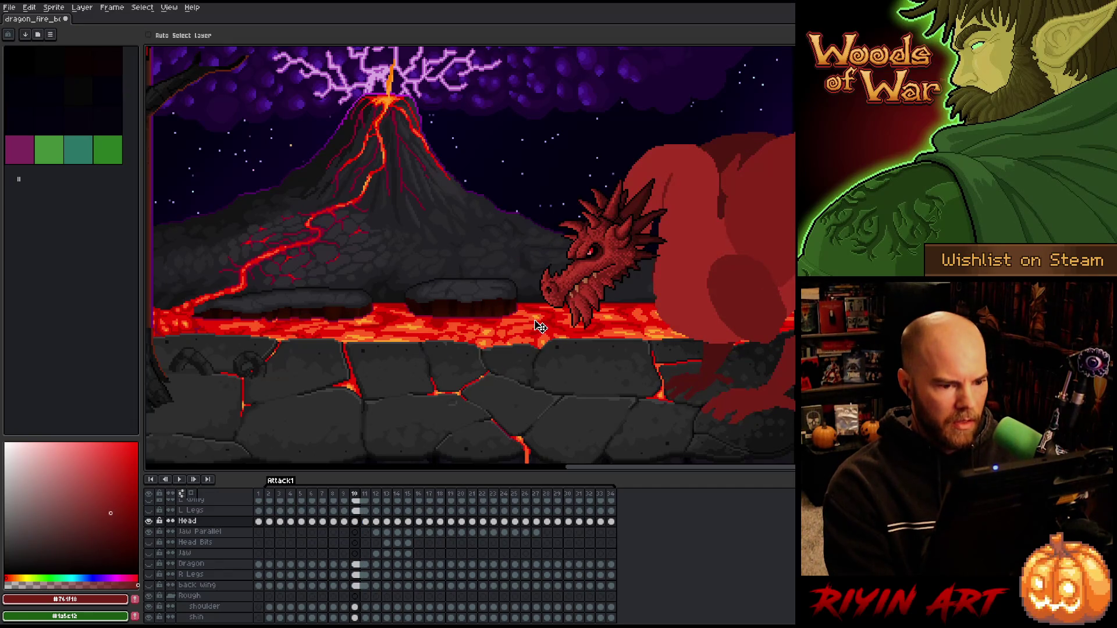
key("Right")
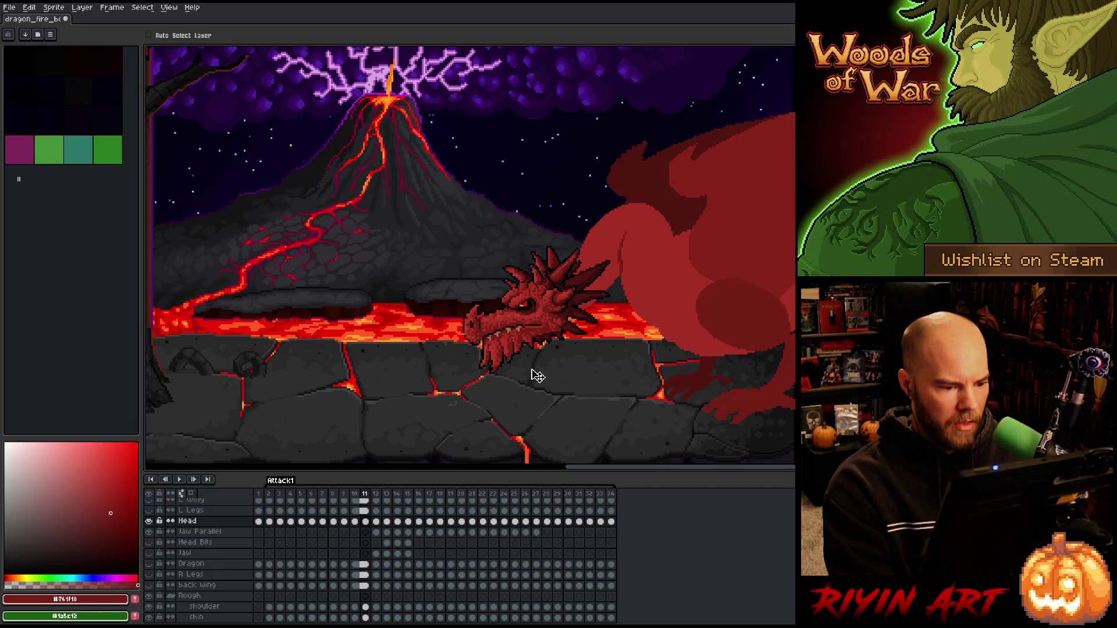
key("Right")
key("Left")
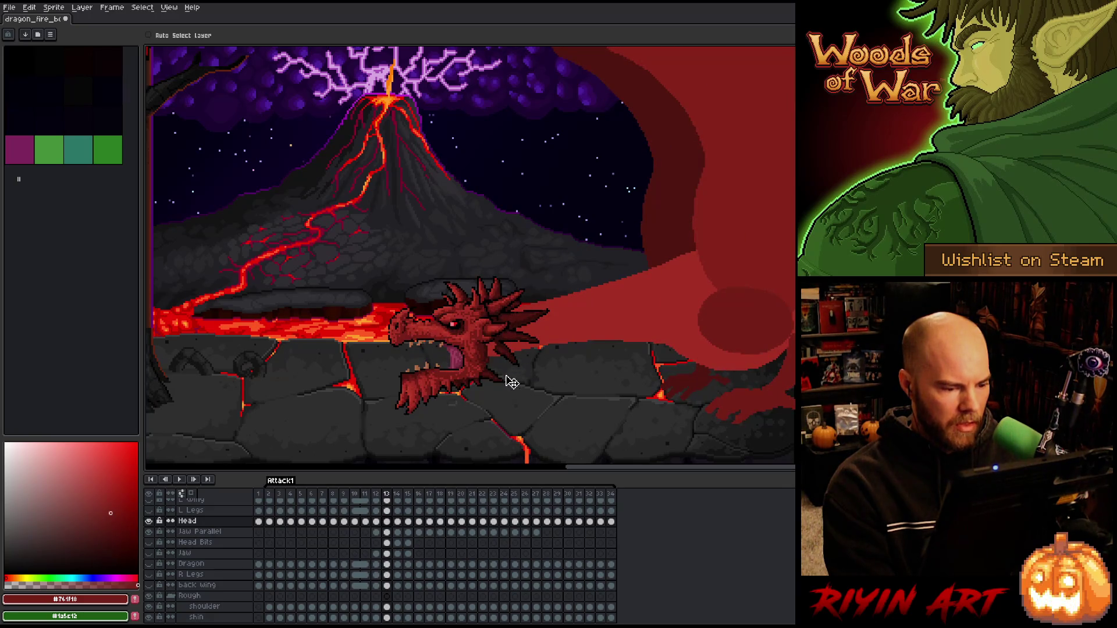
key("Right")
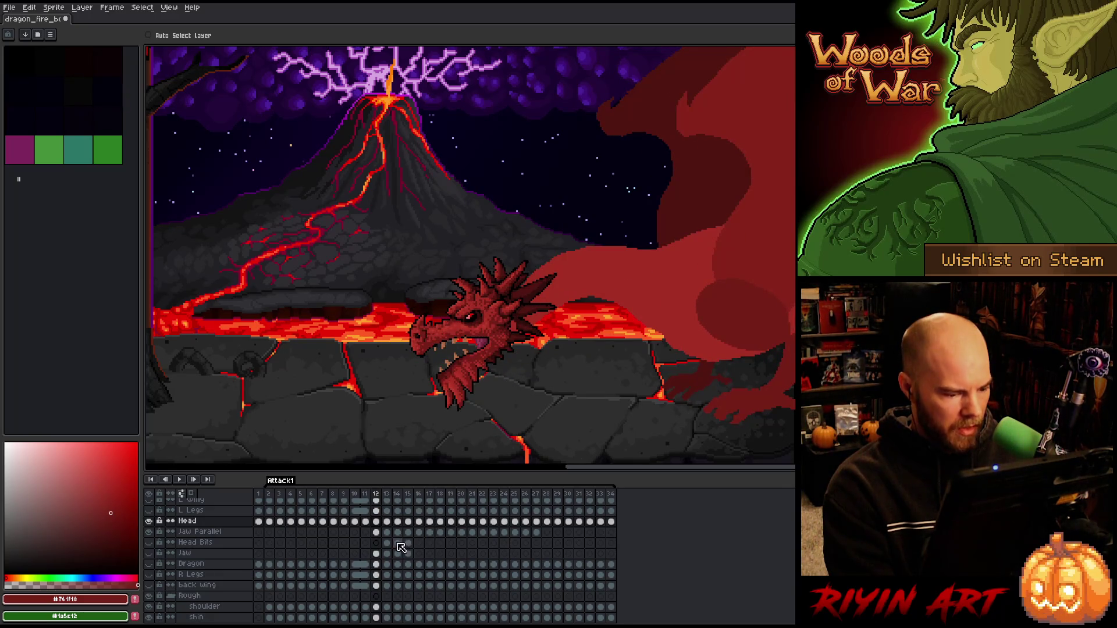
- Raise the dragon head and Jaw Parallel jaw together on frame 13, checking against frame 12
key("Right")
left_click(387, 531, "shift")
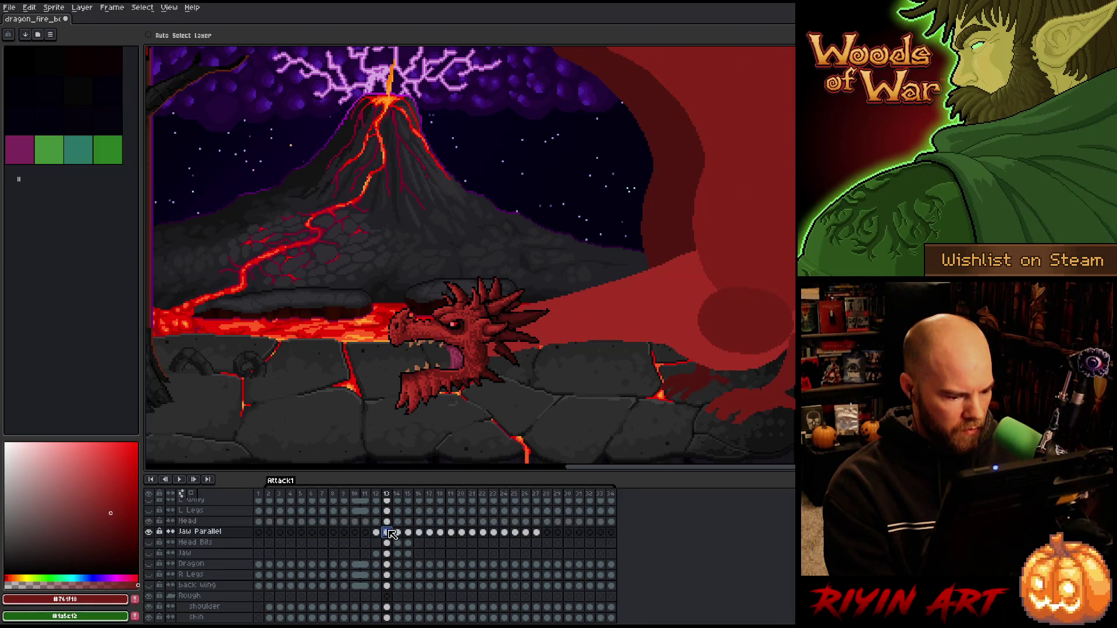
scroll(489, 326, "up", 2)
scroll(438, 335, "down", 1)
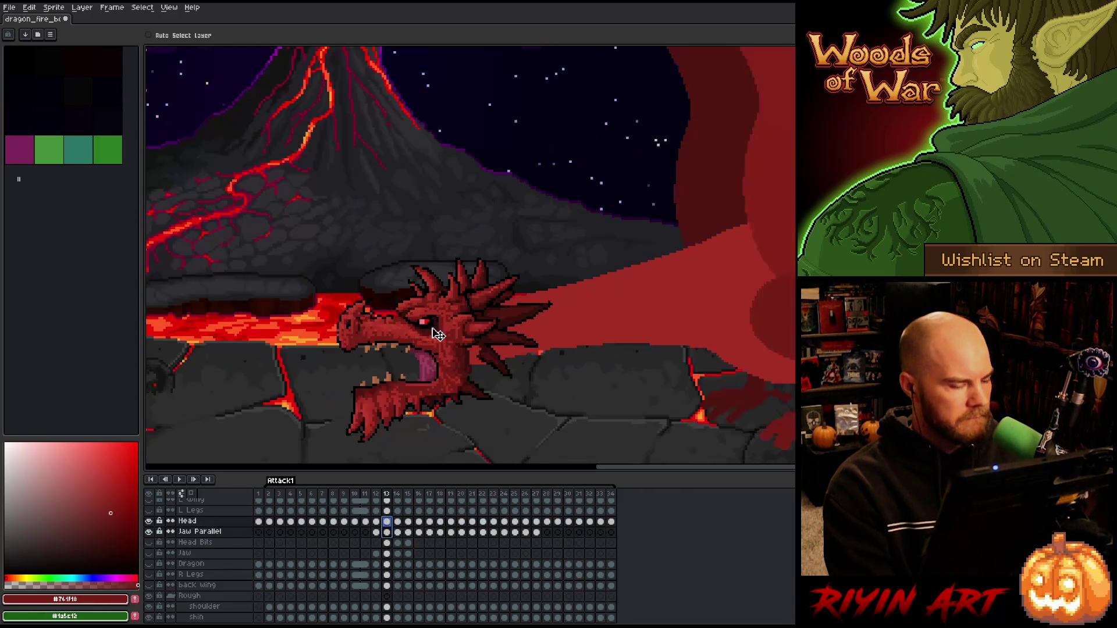
left_click_drag(448, 344, 447, 328)
key("Left")
key("Right")
key("Left")
key("Right")
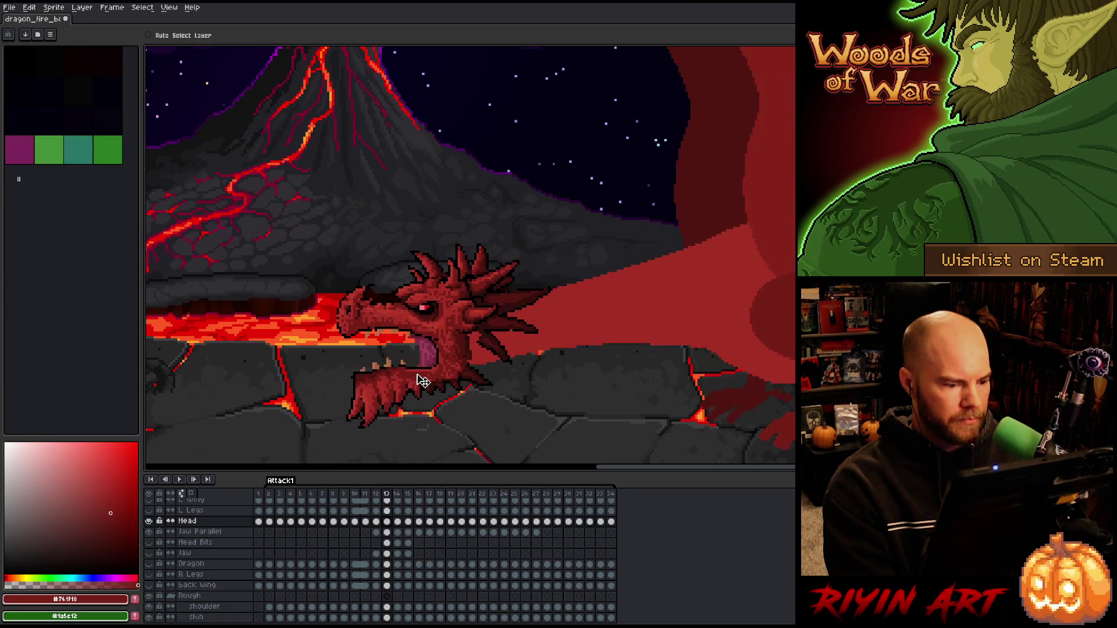
left_click_drag(387, 532, 387, 522)
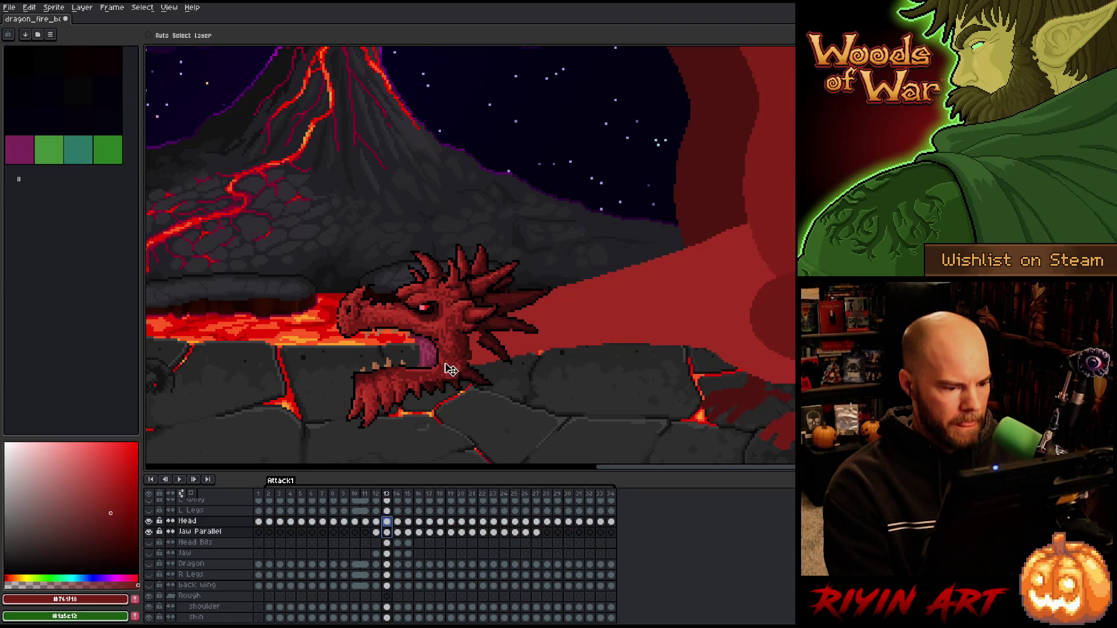
- Nudge the head and jaw down one pixel, then flip through frames 11 to 13 to compare poses
key("Down")
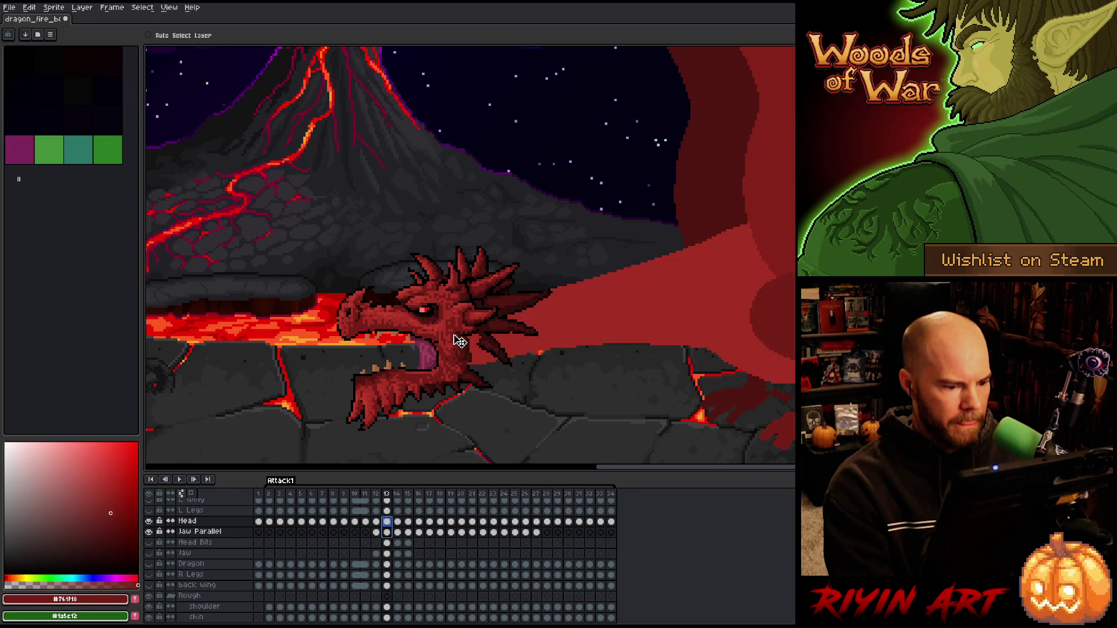
scroll(349, 342, "down", 2)
key("Left")
key("Right")
scroll(379, 348, "up", 1)
key("Left")
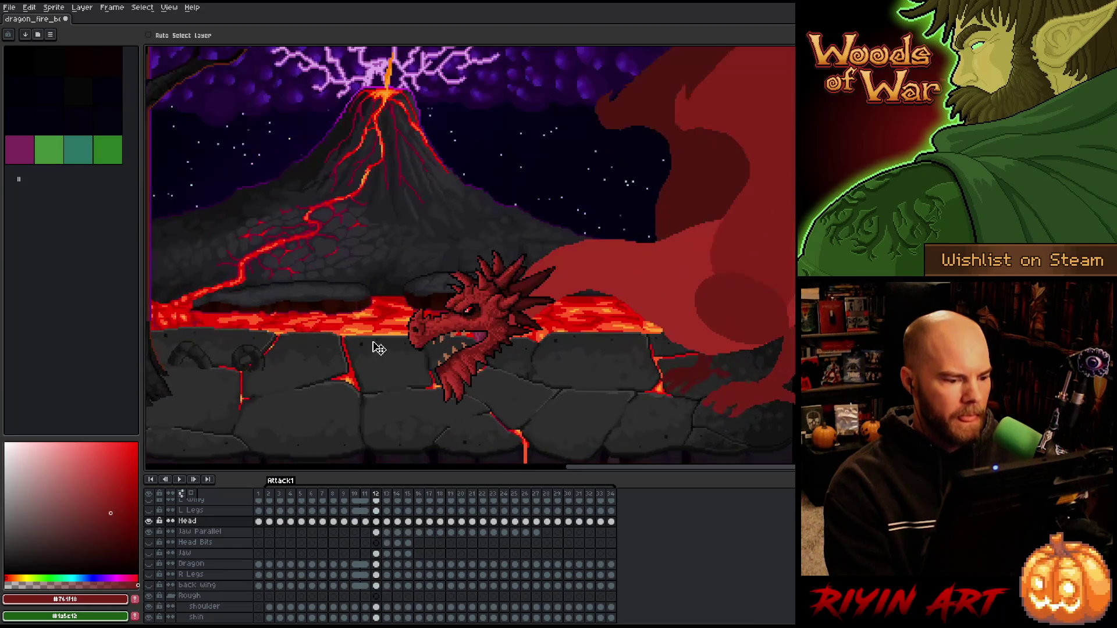
key("Left")
key("Right")
key("Right")
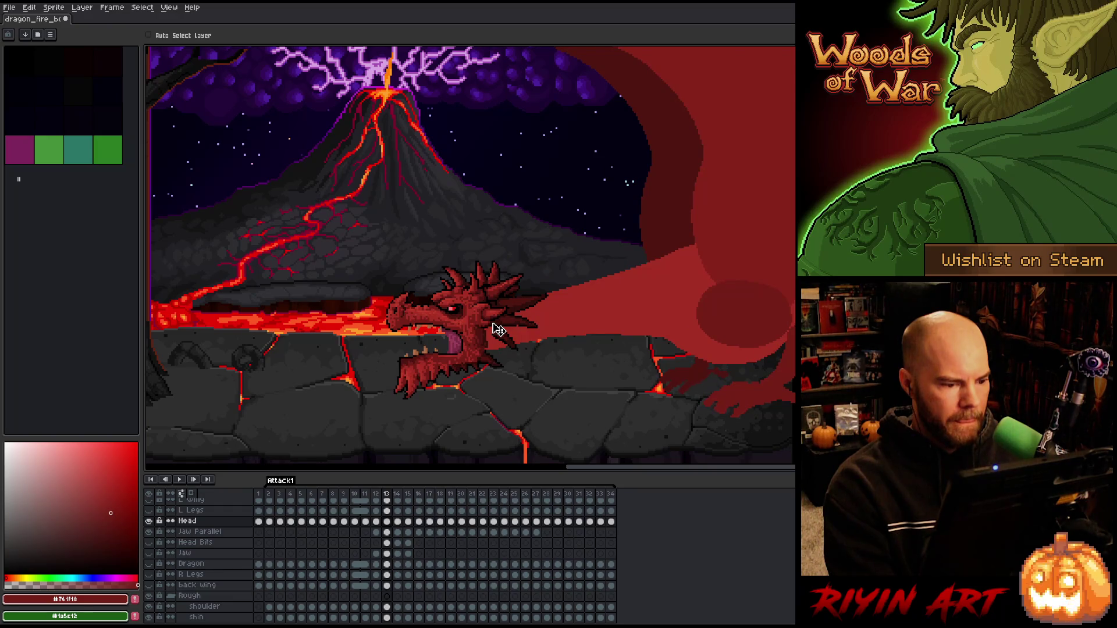
key("Left")
key("Left")
key("Right")
key("Right")
key("Left")
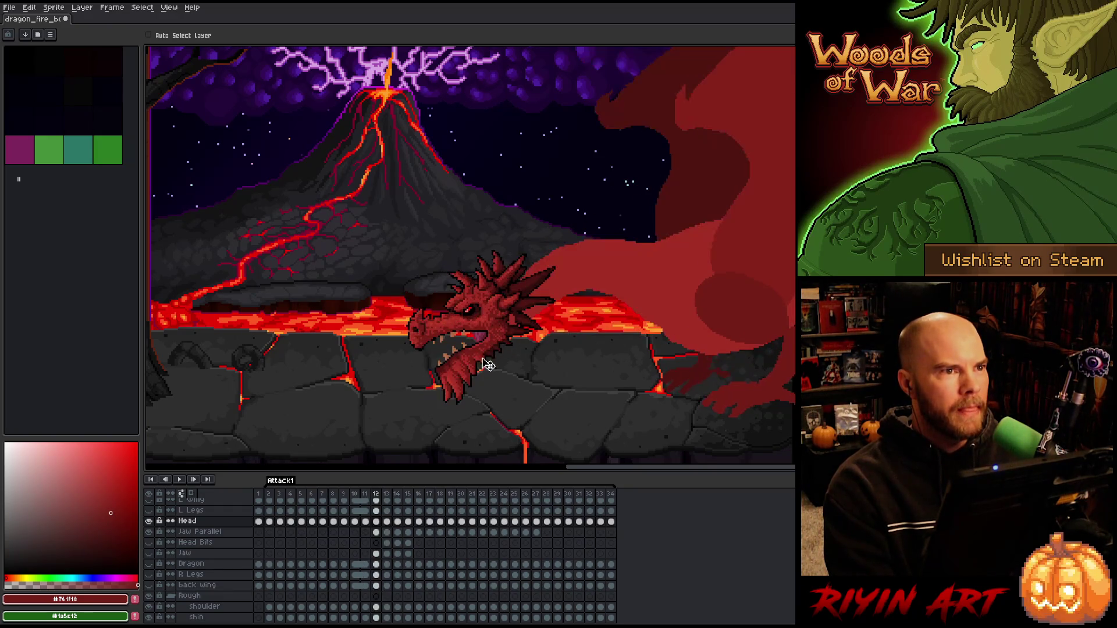
key("Right")
key("Left")
key("Left")
key("Right")
key("Right")
key("Left")
key("Left")
key("Right")
key("Right")
key("Left")
key("Left")
key("Right")
key("Right")
key("Left")
key("Right")
key("Left")
key("Right")
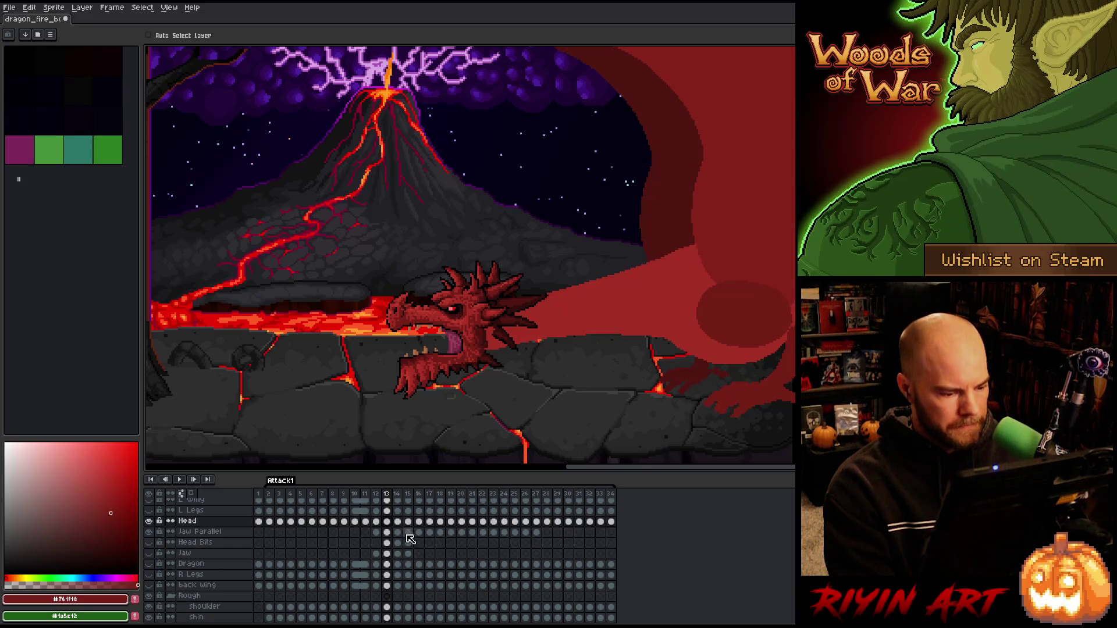
key("Right")
- Raise frame 14's head and jaw a few pixels, checking against frame 13
left_click(401, 532, "shift")
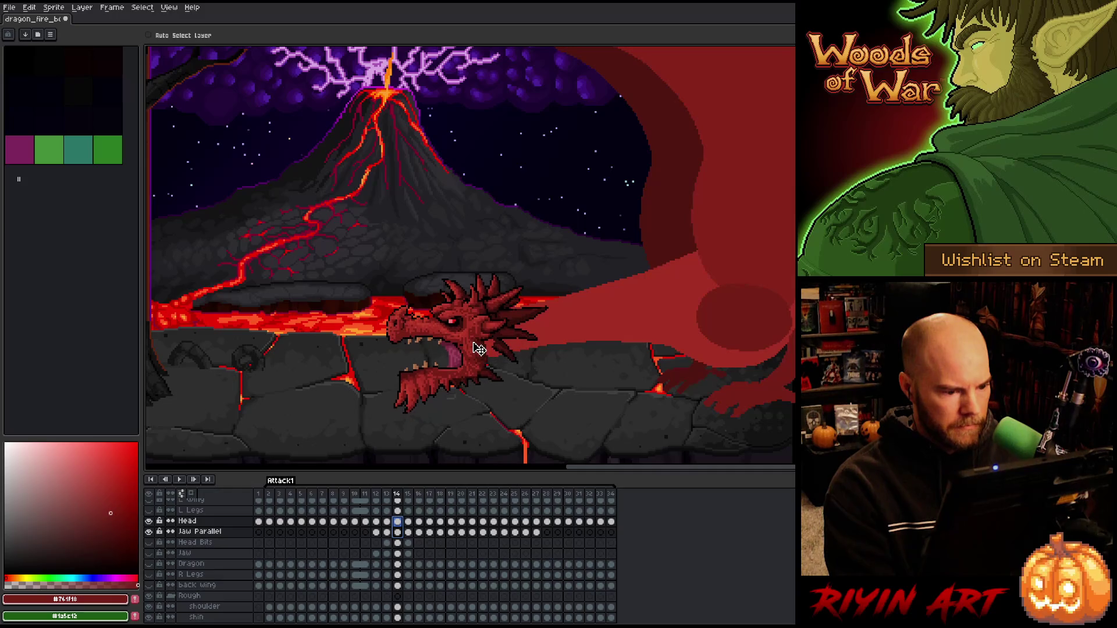
left_click_drag(478, 348, 479, 346)
left_click(478, 378)
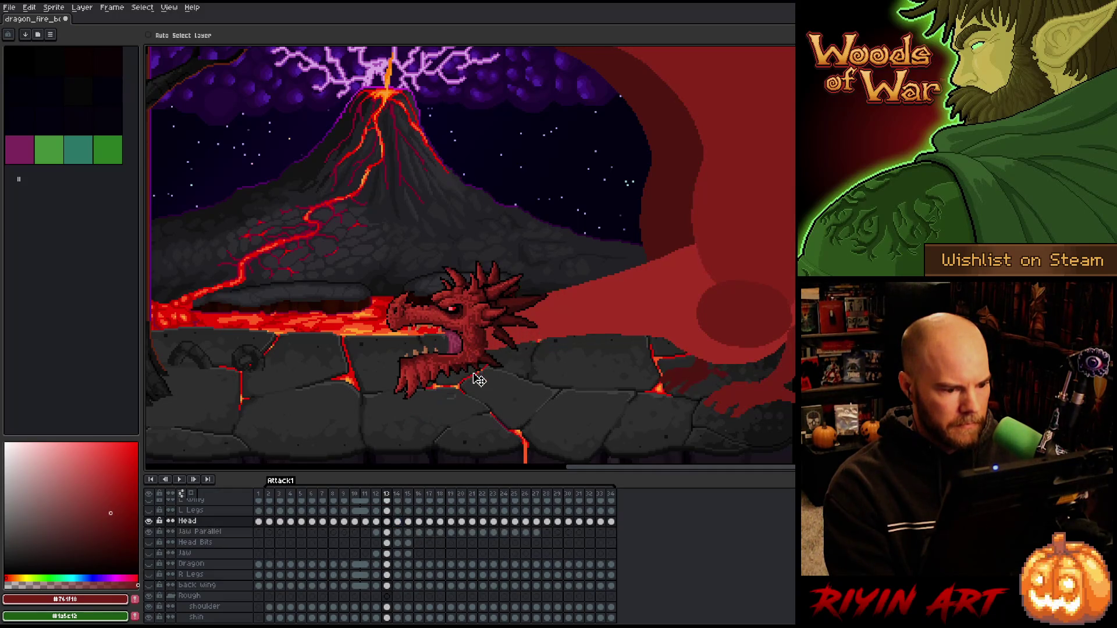
key("Left")
key("Right")
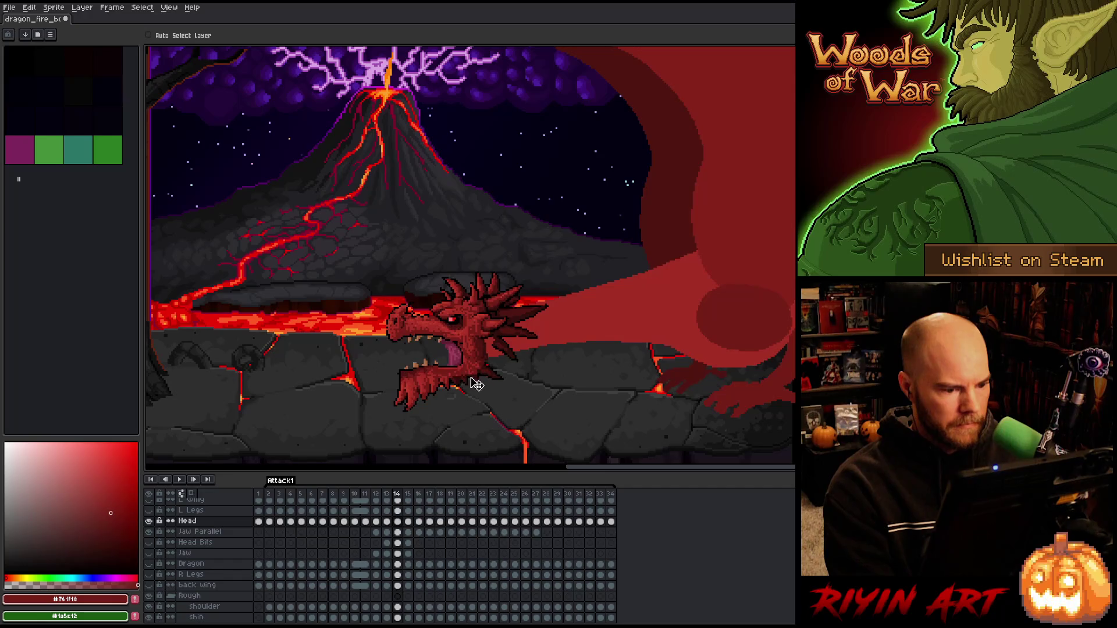
left_click_drag(397, 532, 398, 521)
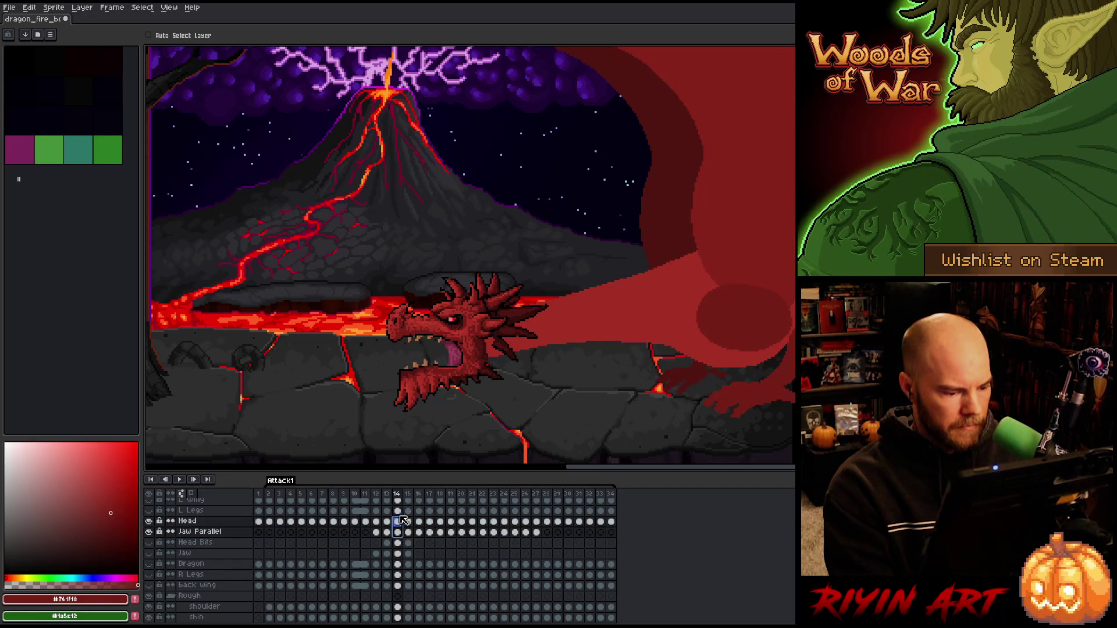
key("Up")
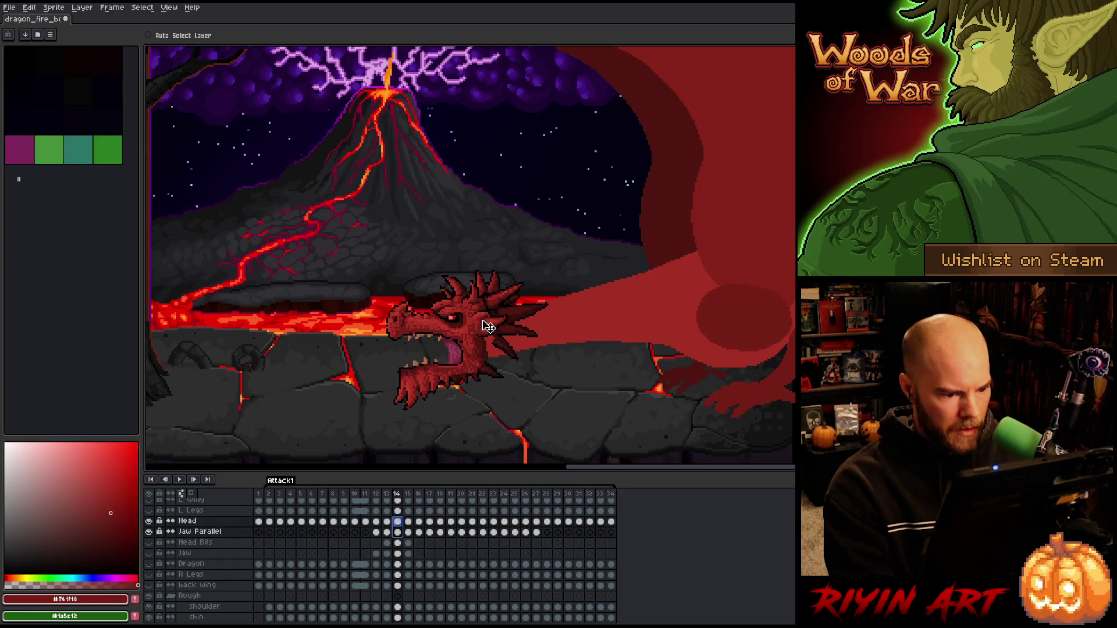
key("Left")
key("Right")
- Lift frame 14's head and jaw slightly further and compare it with frame 13
left_click_drag(397, 532, 398, 521)
left_click_drag(487, 326, 486, 326)
key("Left")
key("Right")
key("Left")
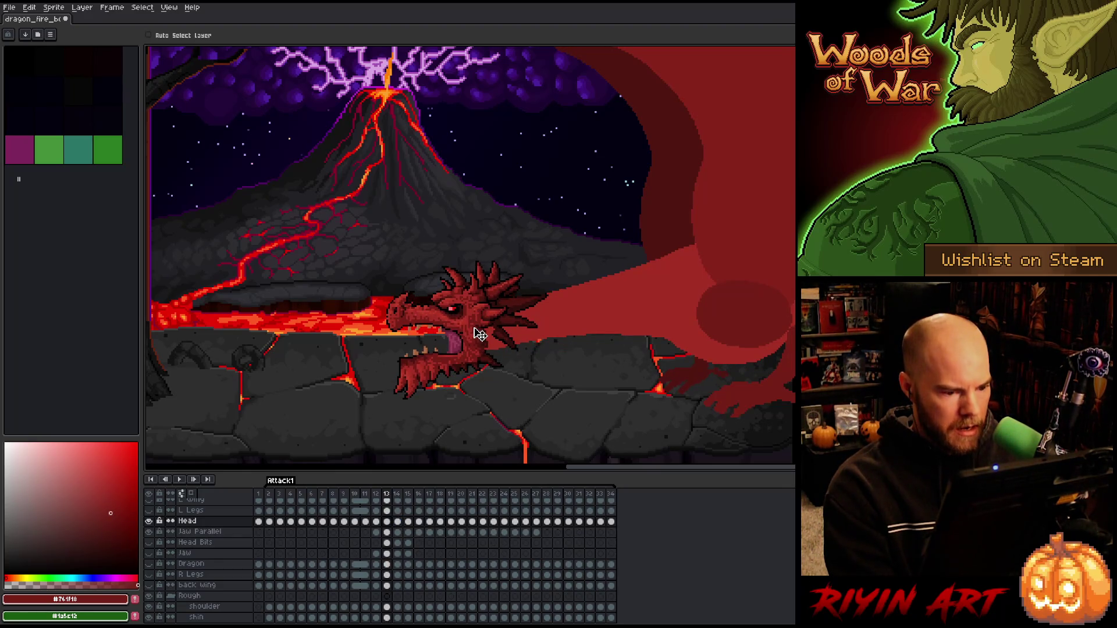
key("Right")
key("Left")
key("Right")
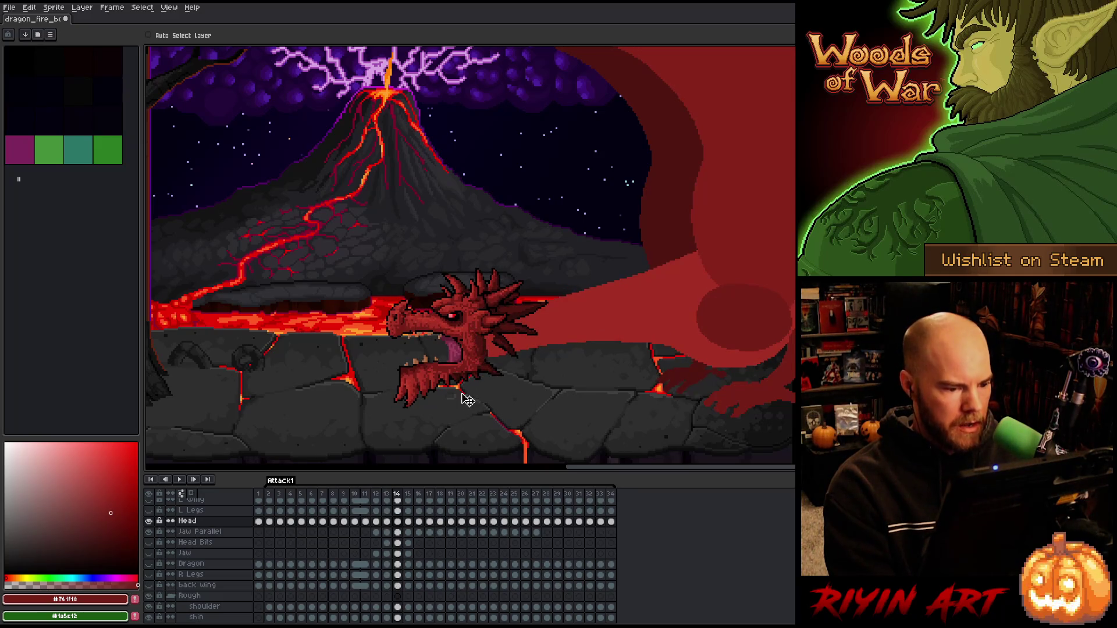
key("Left")
key("Right")
key("Right")
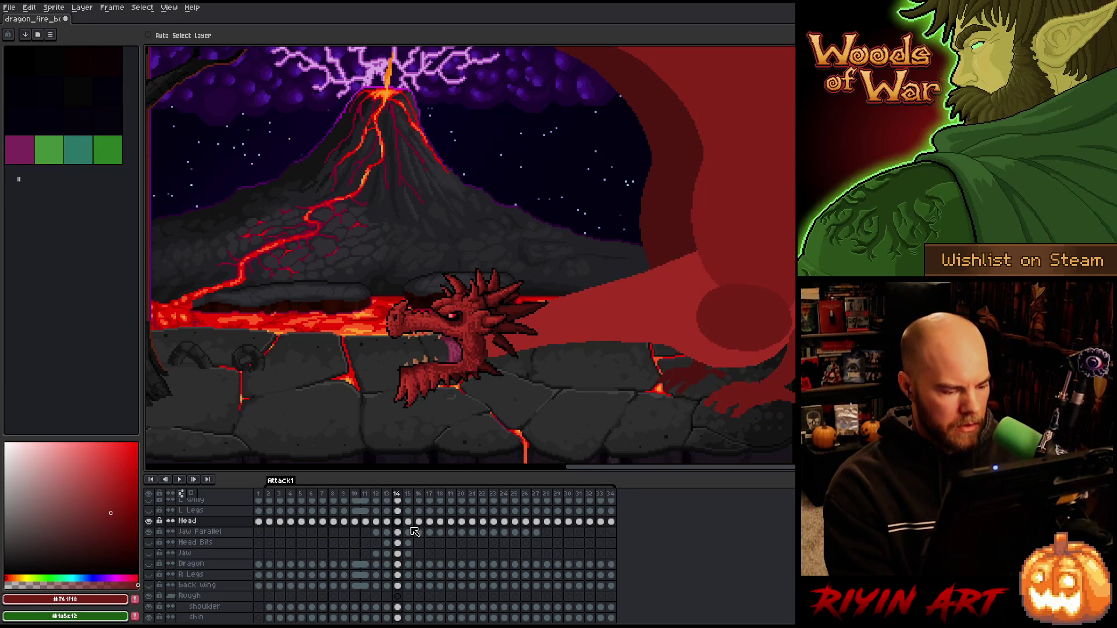
- Raise frame 15's head and jaw about 9 pixels plus a one-pixel nudge, comparing with frame 14
left_click(408, 531, "shift")
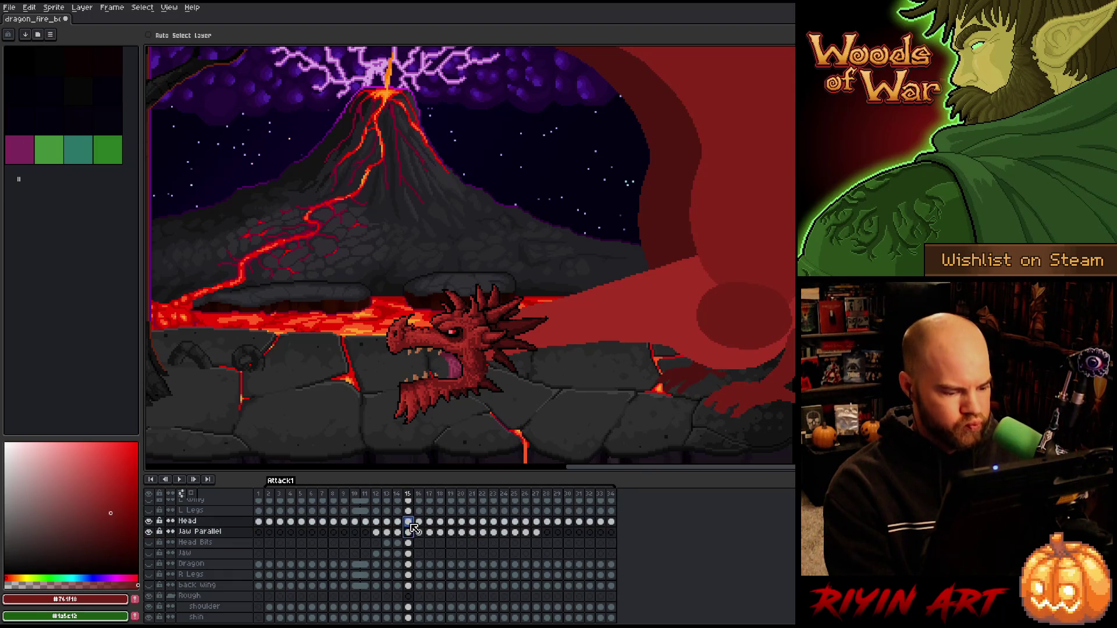
left_click_drag(472, 356, 470, 343)
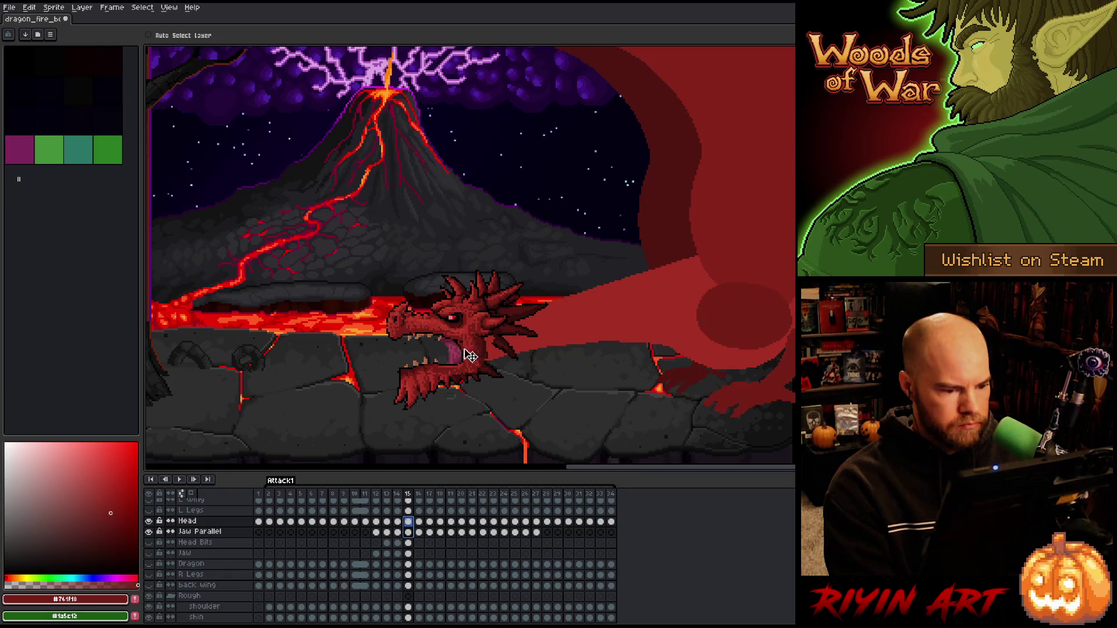
key("Left")
key("Right")
key("Left")
key("Right")
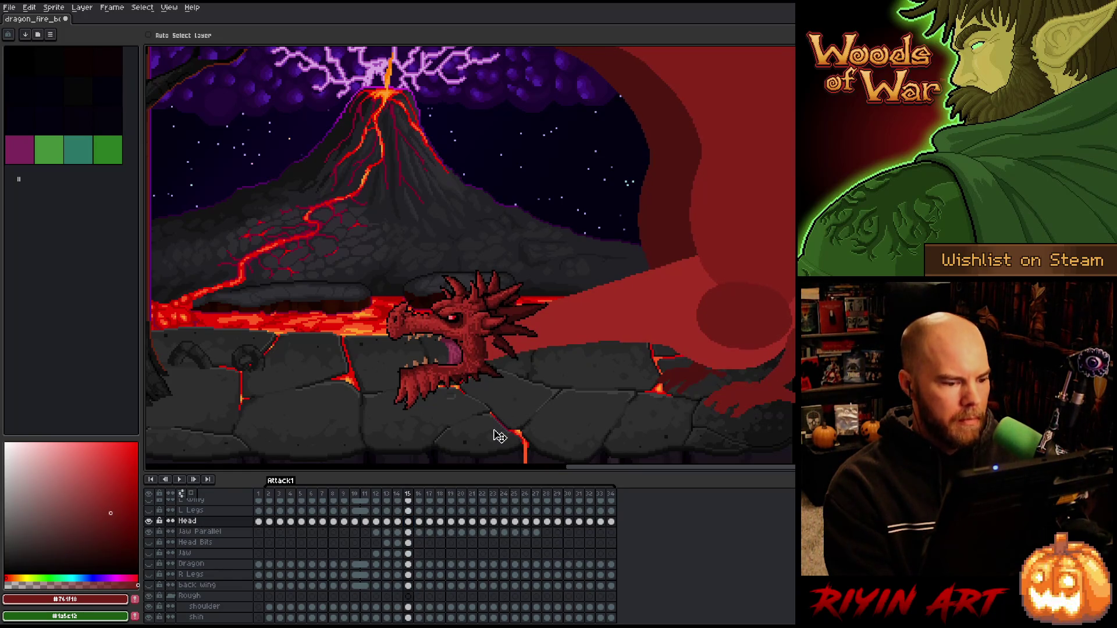
key("Left")
key("Right")
key("Left")
key("Right")
left_click(408, 532, "shift")
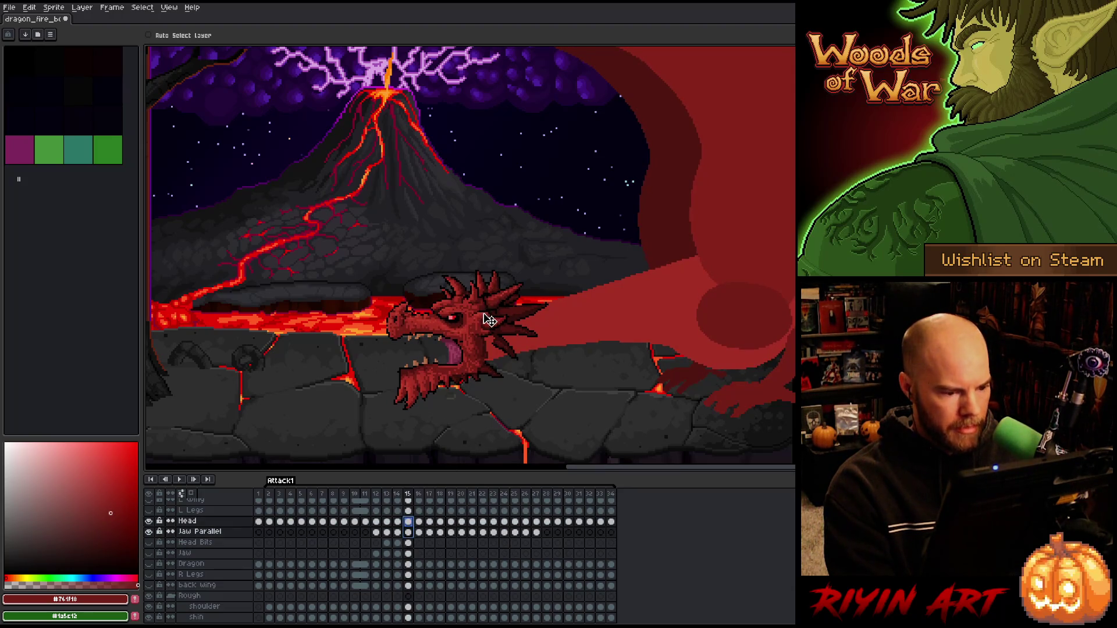
key("Up")
key("Escape")
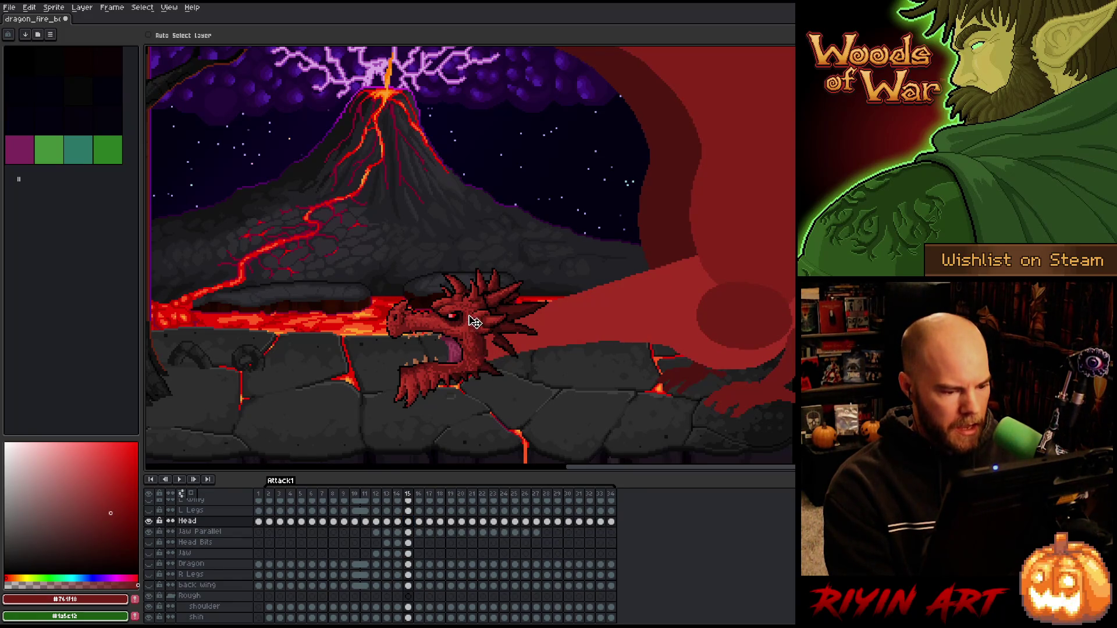
left_click_drag(408, 522, 410, 532)
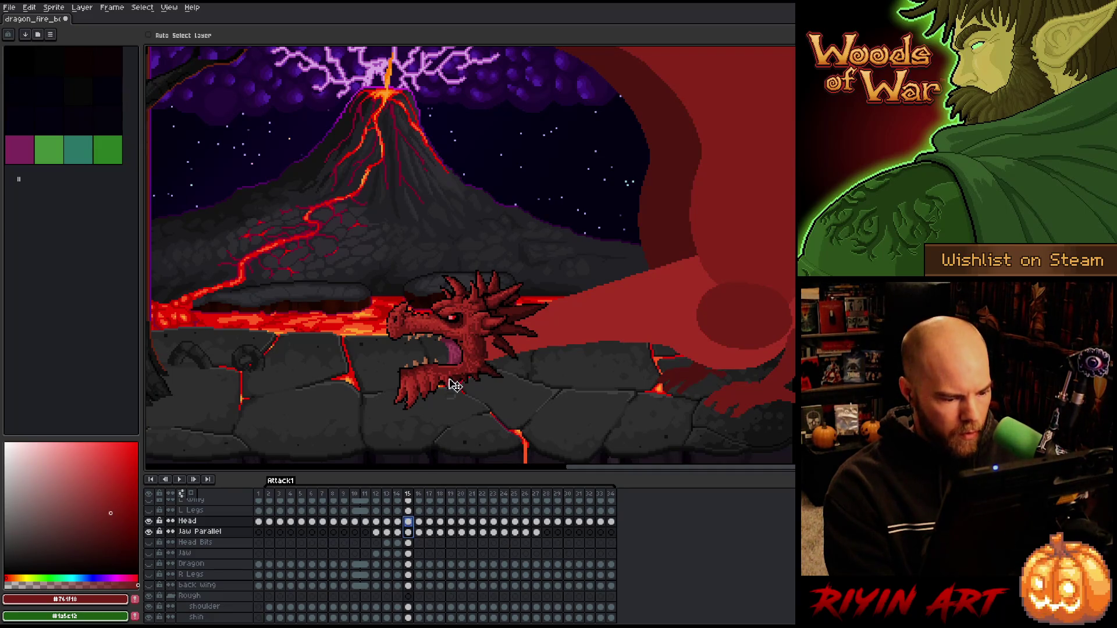
- Raise frame 16's head and jaw about 10 pixels, then compare neighbouring frames before reaching frame 17
key("Right")
left_click_drag(418, 521, 418, 532)
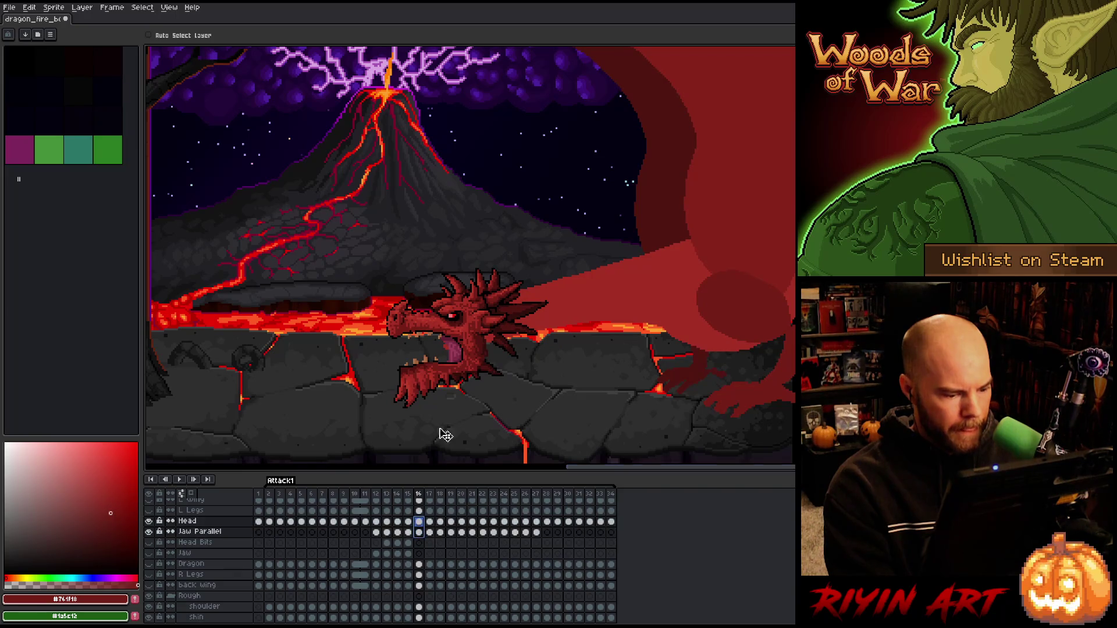
key("Up")
key("Up")
key("Up")
left_click_drag(483, 318, 477, 311)
key("Left")
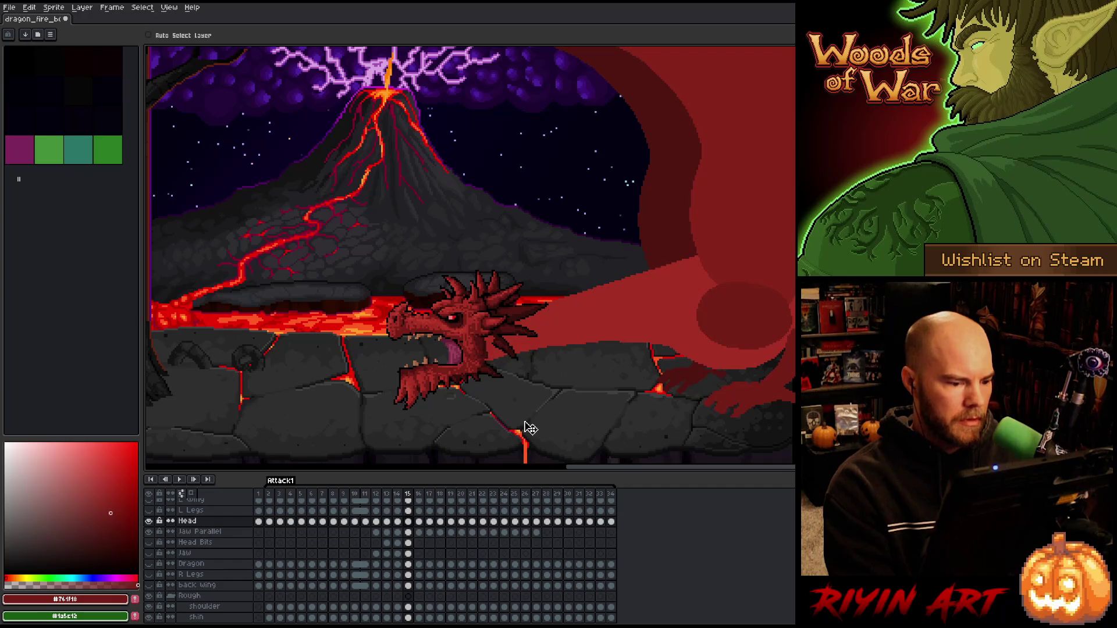
key("Left")
key("Right")
key("Right")
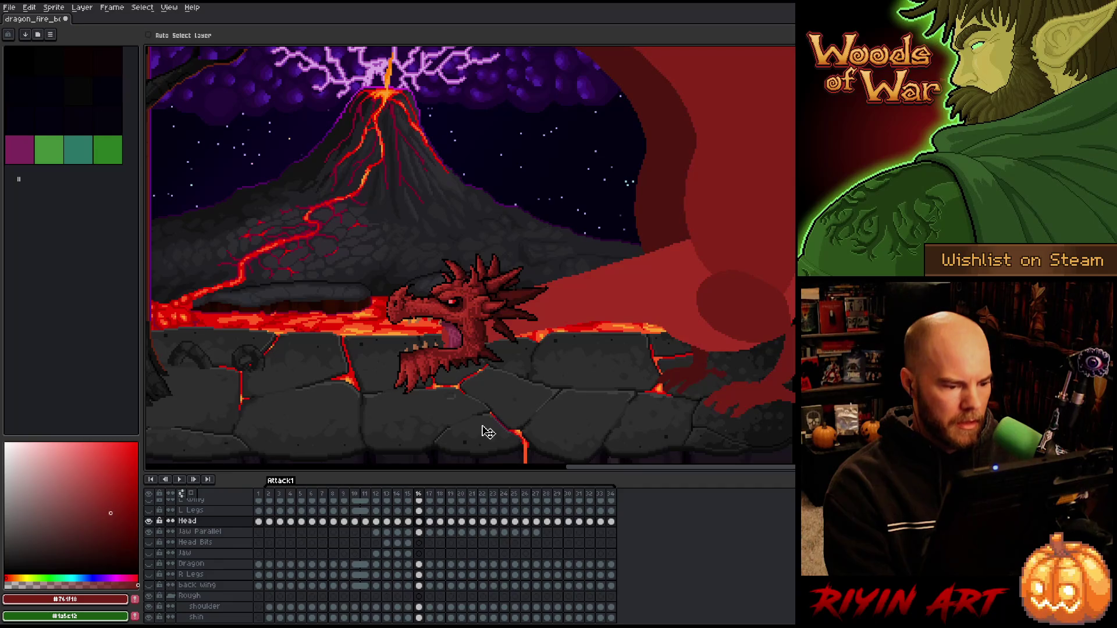
key("Left")
key("Right")
key("Left")
key("Right")
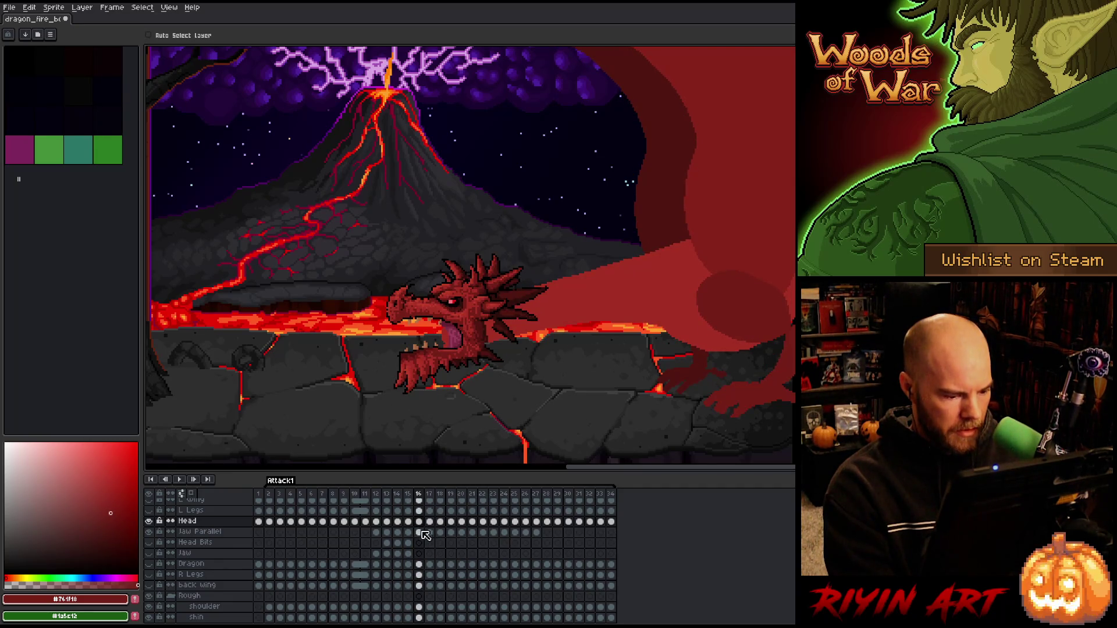
key("Right")
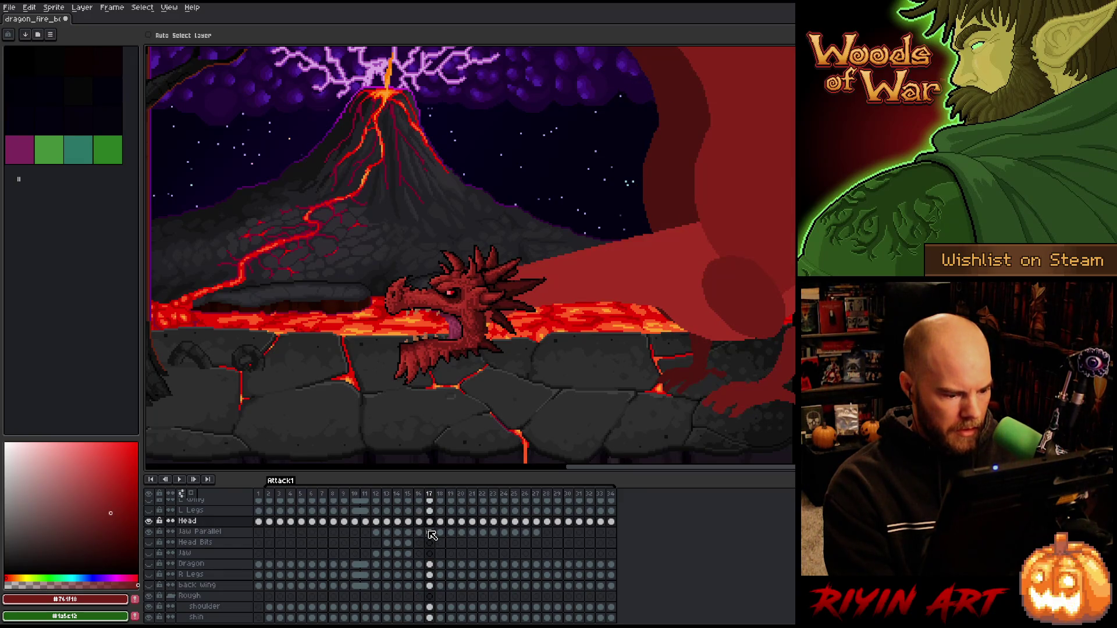
- Raise frame 17's Head and Jaw Parallel cels well above the lava, then flip frames to check
left_click(430, 533)
key("Left")
key("Right")
left_click_drag(432, 531, 429, 522)
left_click_drag(494, 317, 493, 300)
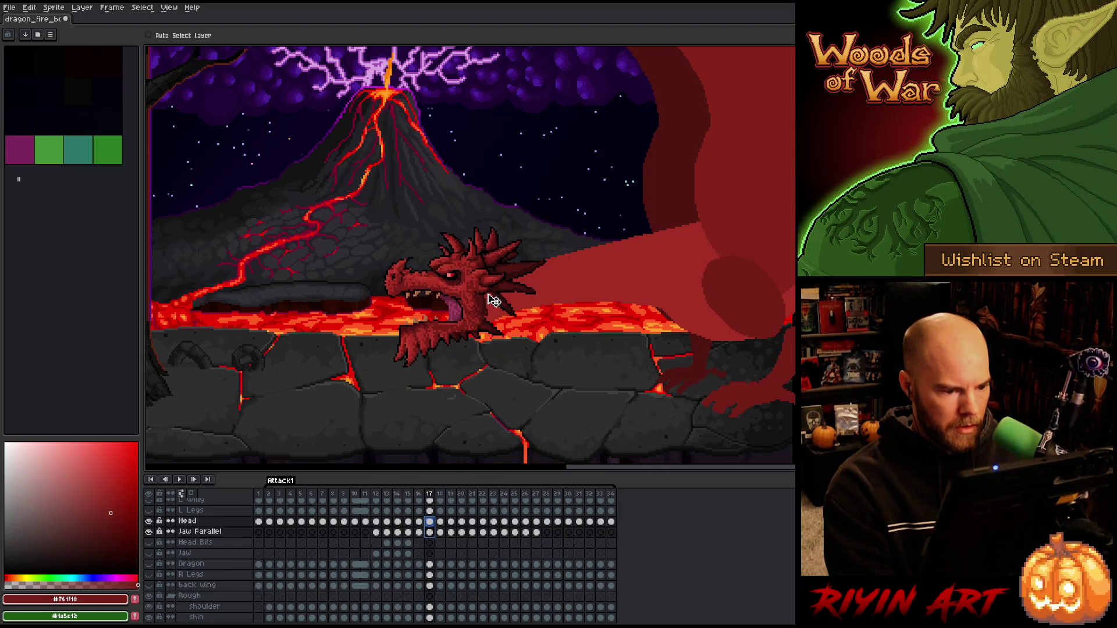
key("Left")
key("Right")
key("Left")
key("Right")
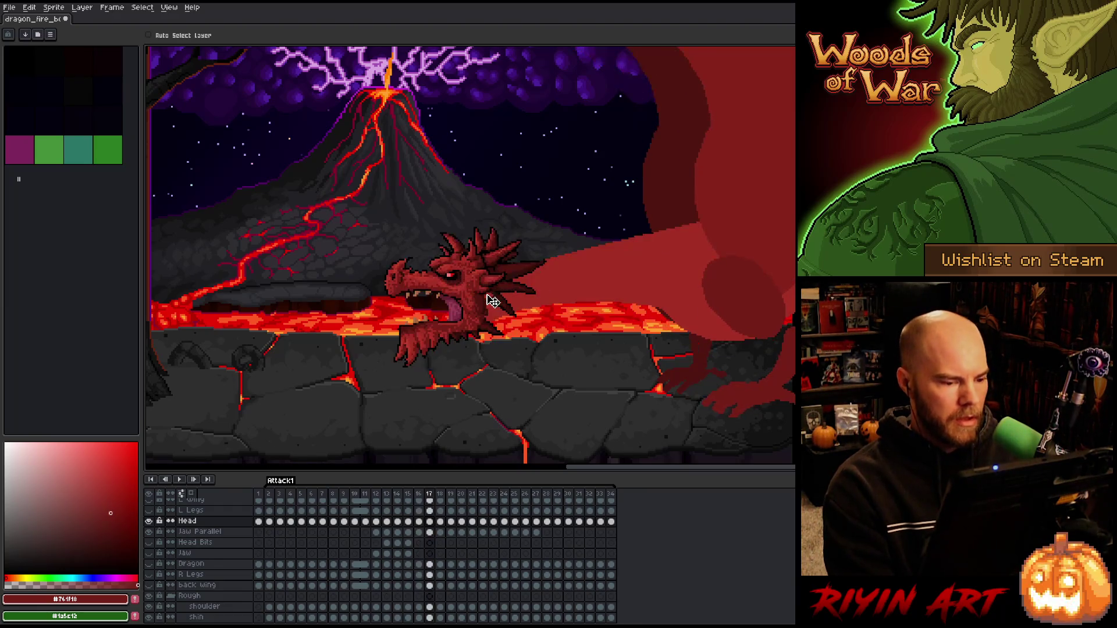
- Fine-tune the height of frame 17's head and jaw, comparing it against frame 16
left_click_drag(432, 532, 429, 522)
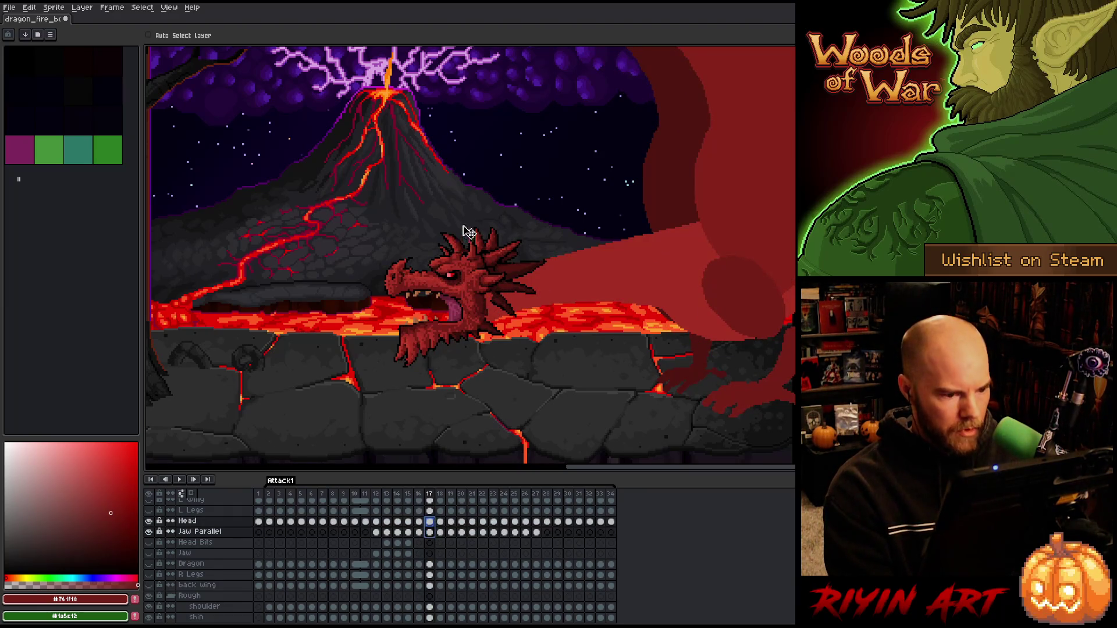
key("Left")
key("Right")
key("Left")
key("Right")
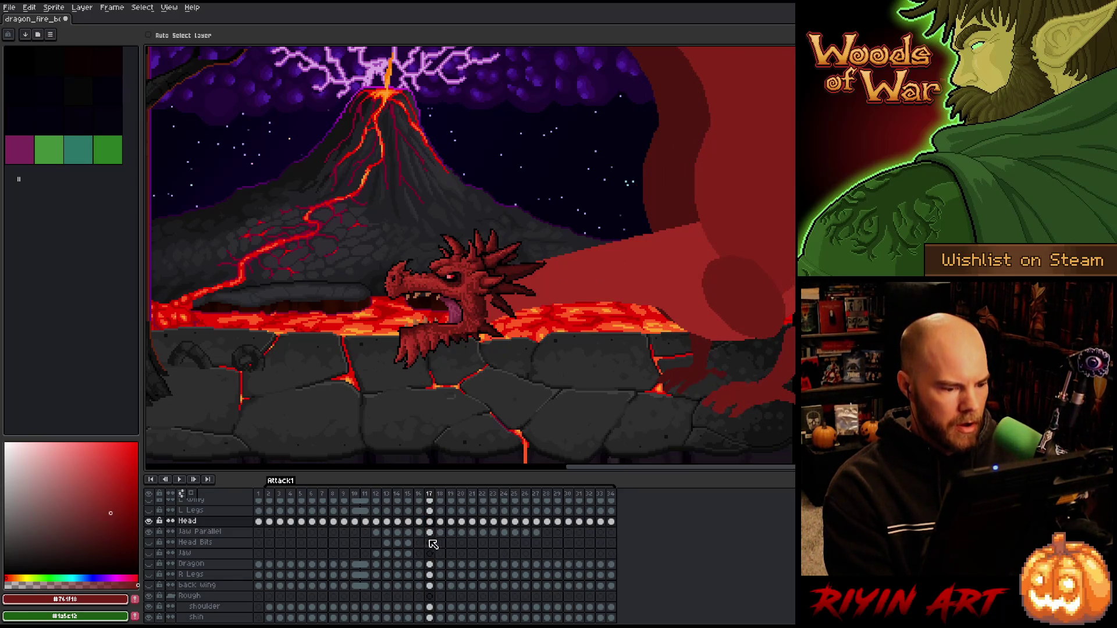
left_click_drag(432, 533, 429, 522)
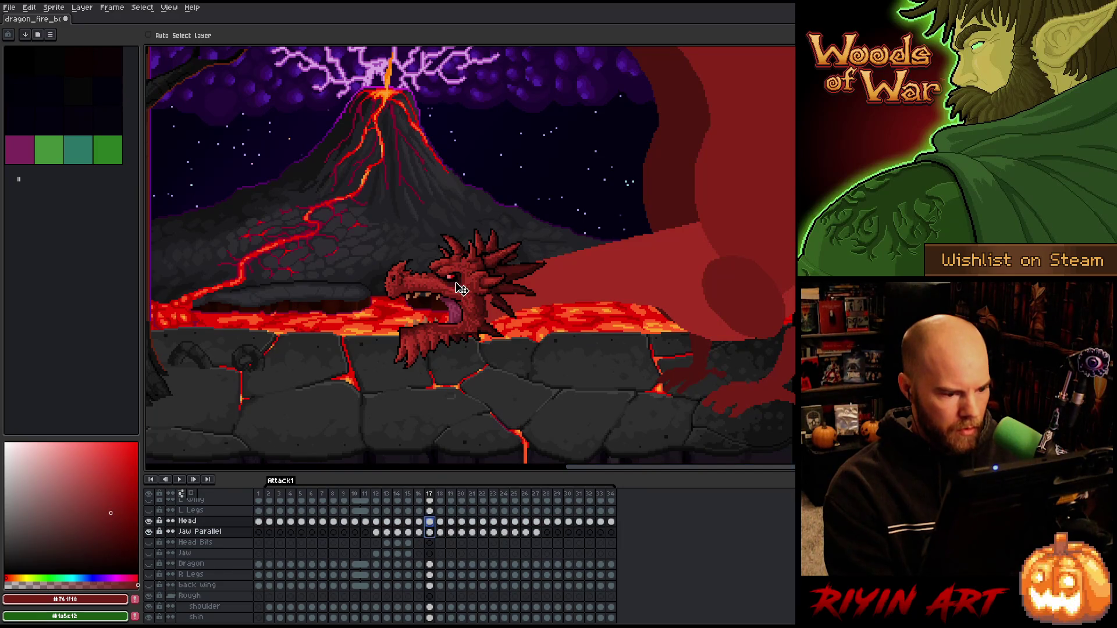
key("Down")
key("Down")
key("Up")
key("comma")
key("period")
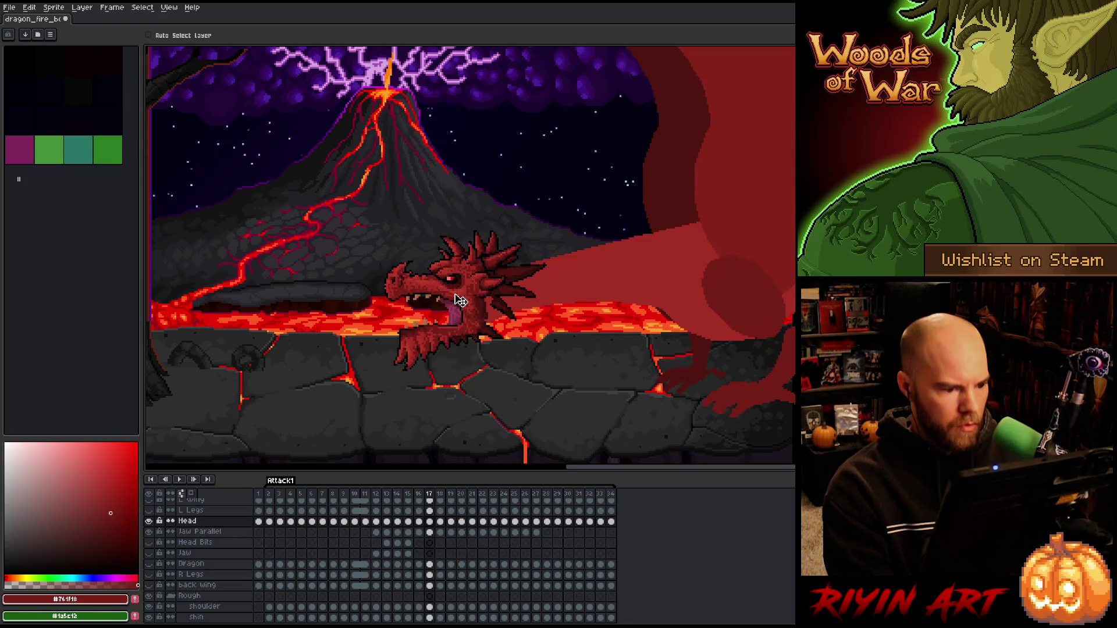
key("comma")
key("period")
key("comma")
key("period")
key("comma")
key("period")
key("comma")
key("period")
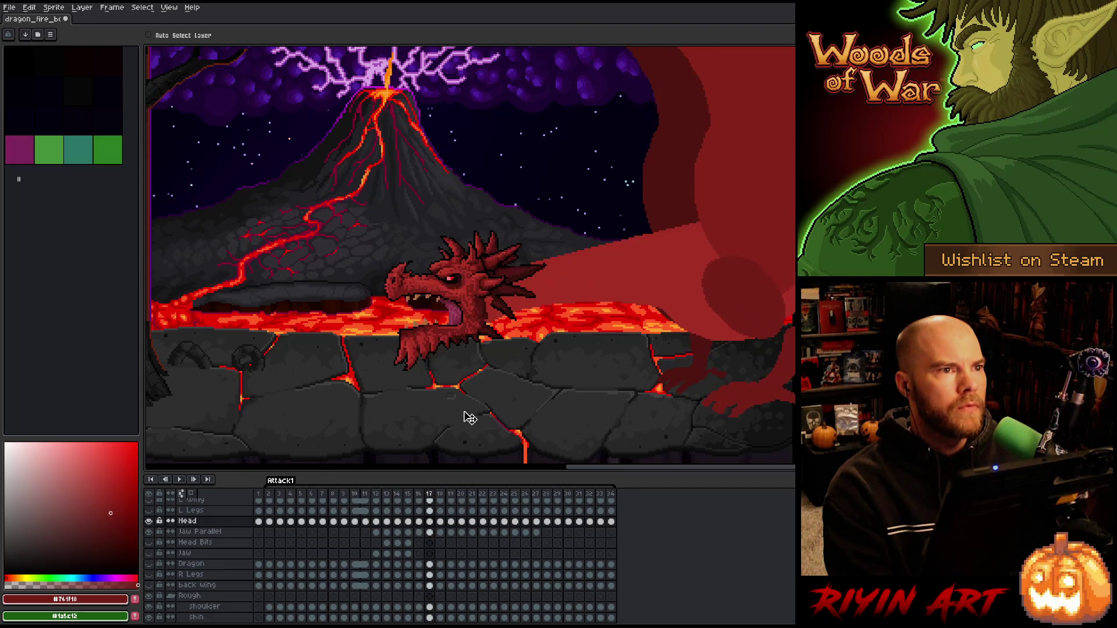
key("period")
- Lift frame 18's head and jaw about 12 px and compare it with the earlier frames
left_click(440, 532, "shift")
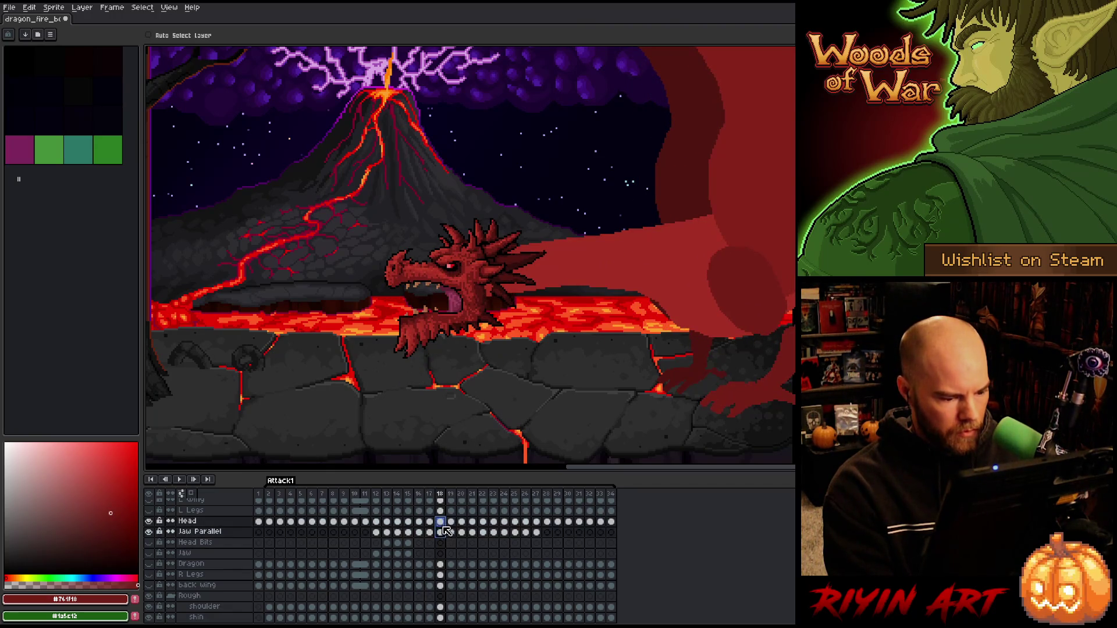
left_click_drag(484, 284, 483, 276)
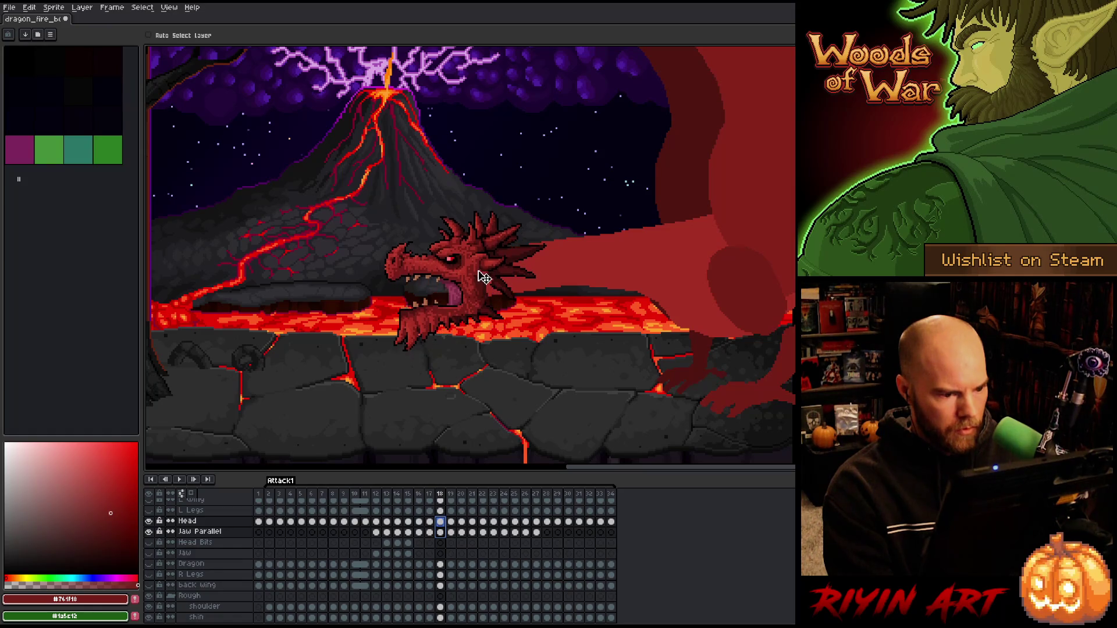
key("Return")
key("Return")
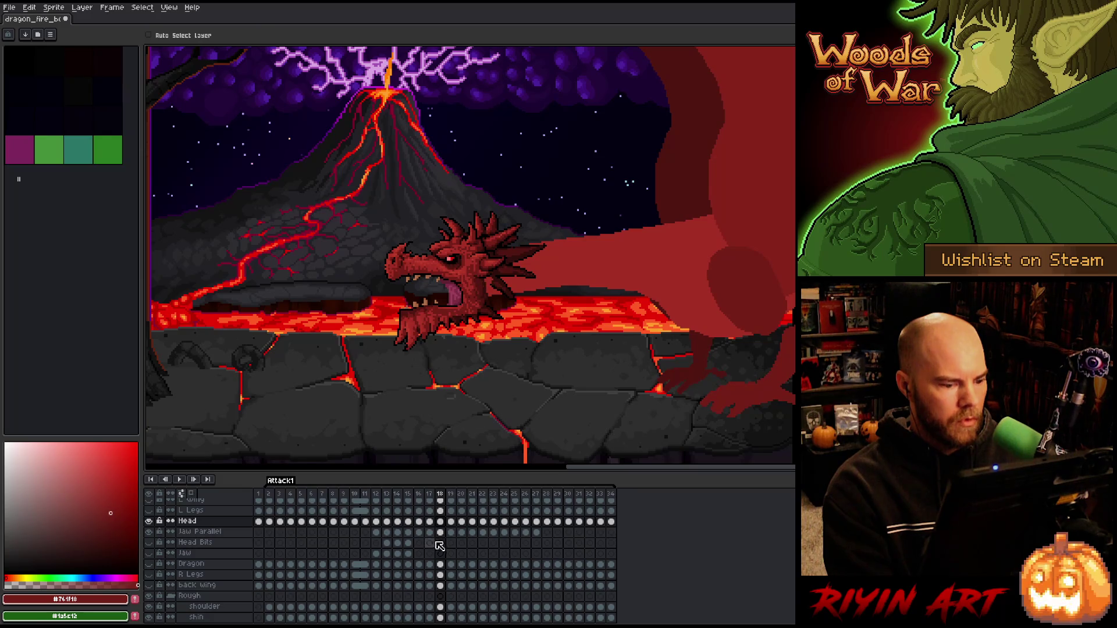
left_click(441, 532, "shift")
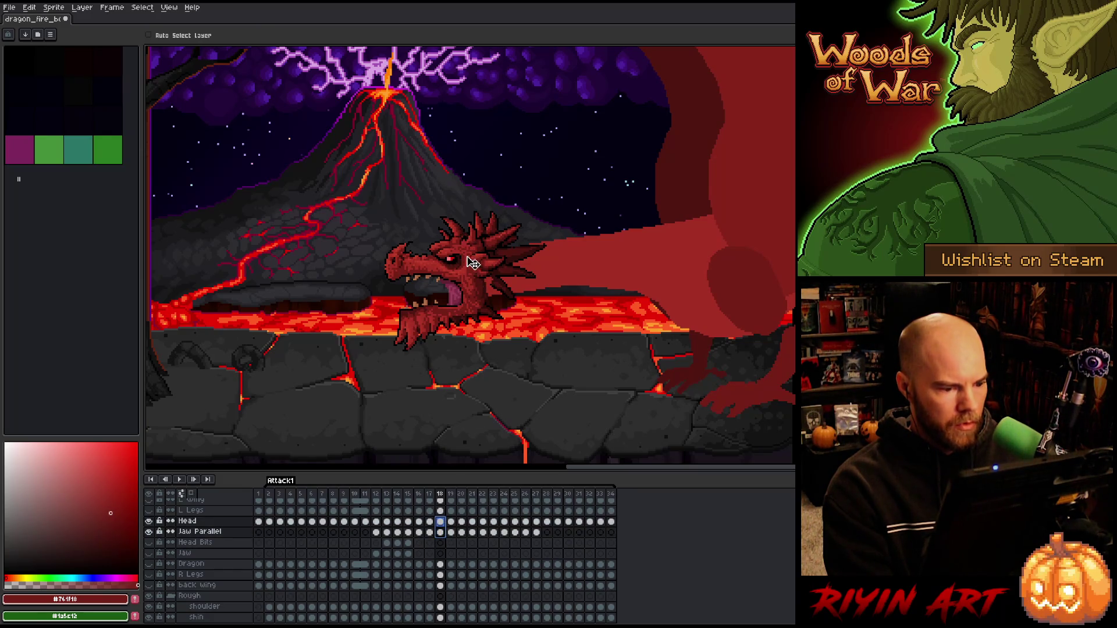
key("Down")
key("Left")
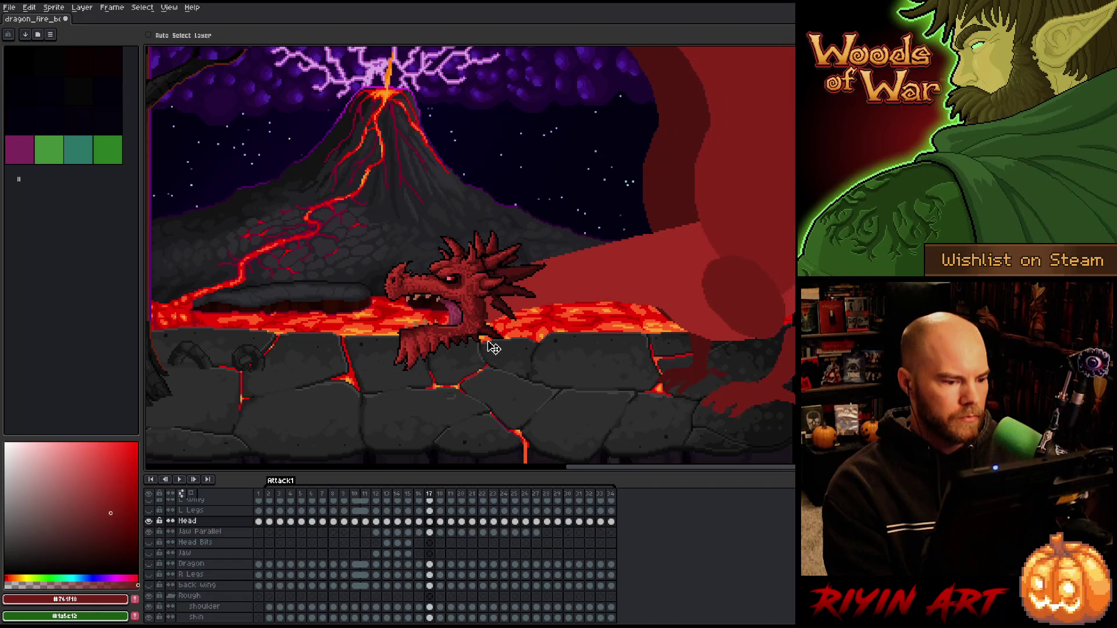
key("Right")
key("Left")
key("Left")
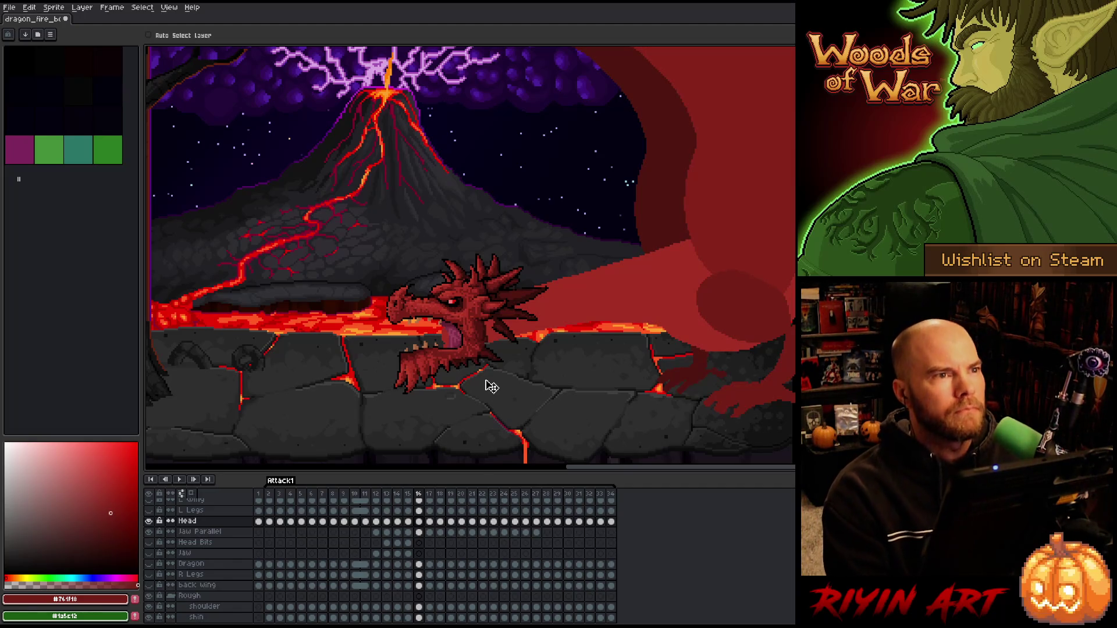
key("Right")
key("Left")
key("Right")
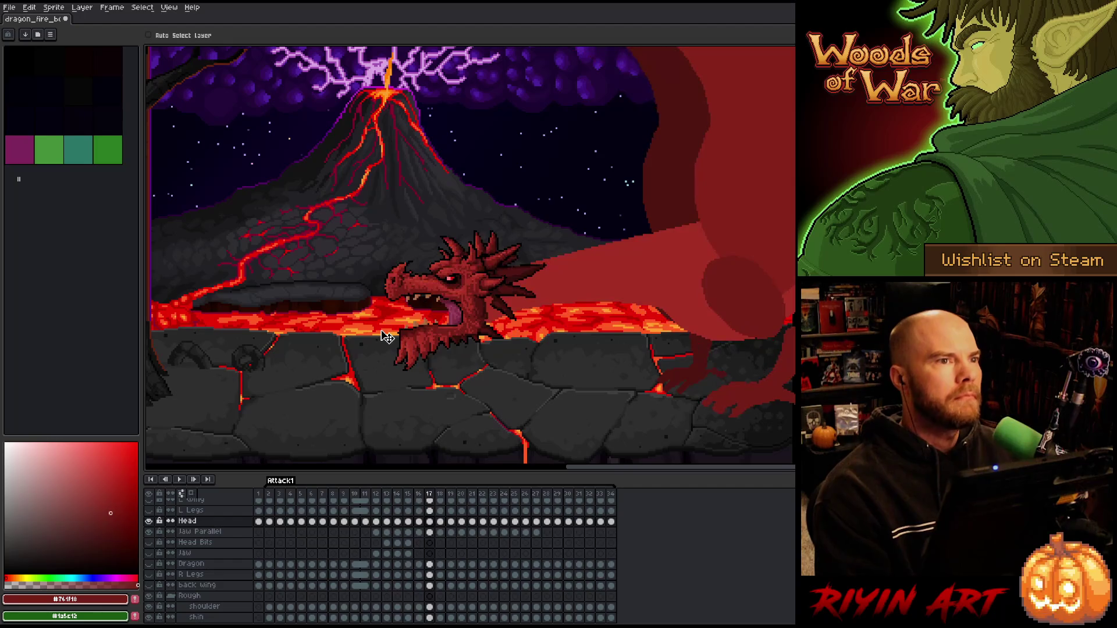
key("Right")
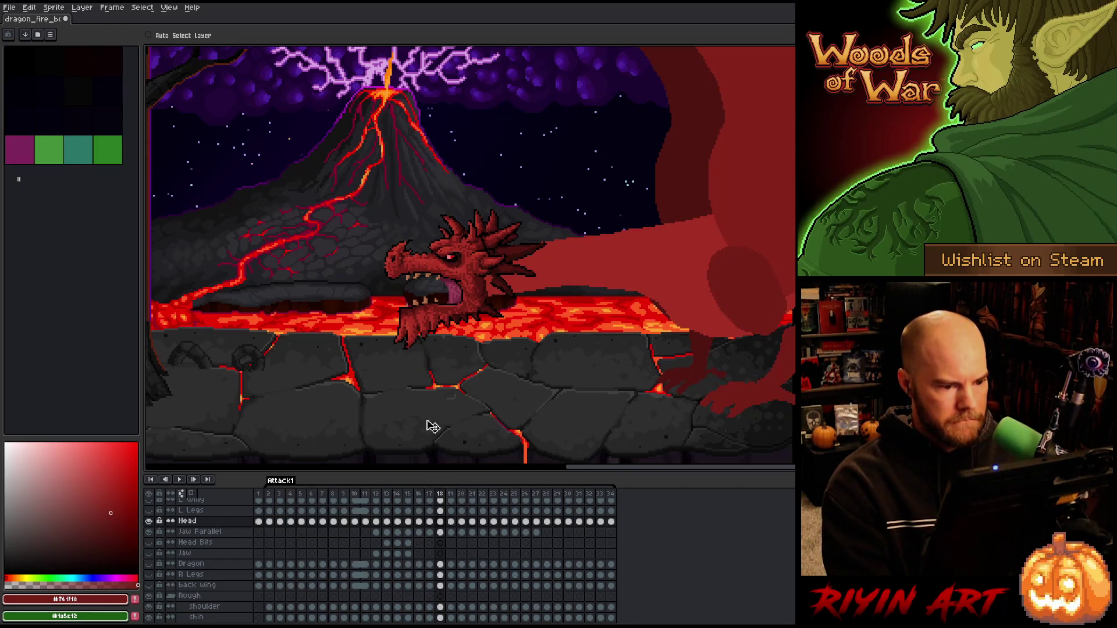
key("Right")
- Raise frame 19's Head and Jaw Parallel cels together, checking against frame 18
left_click(452, 533)
left_click(451, 522, "shift")
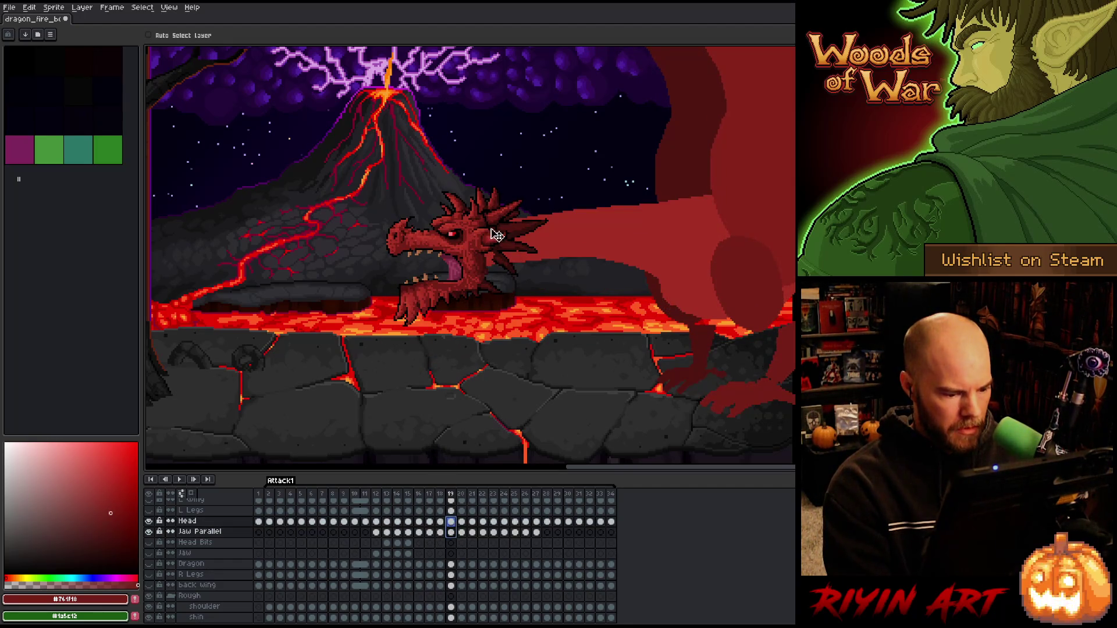
key("Left")
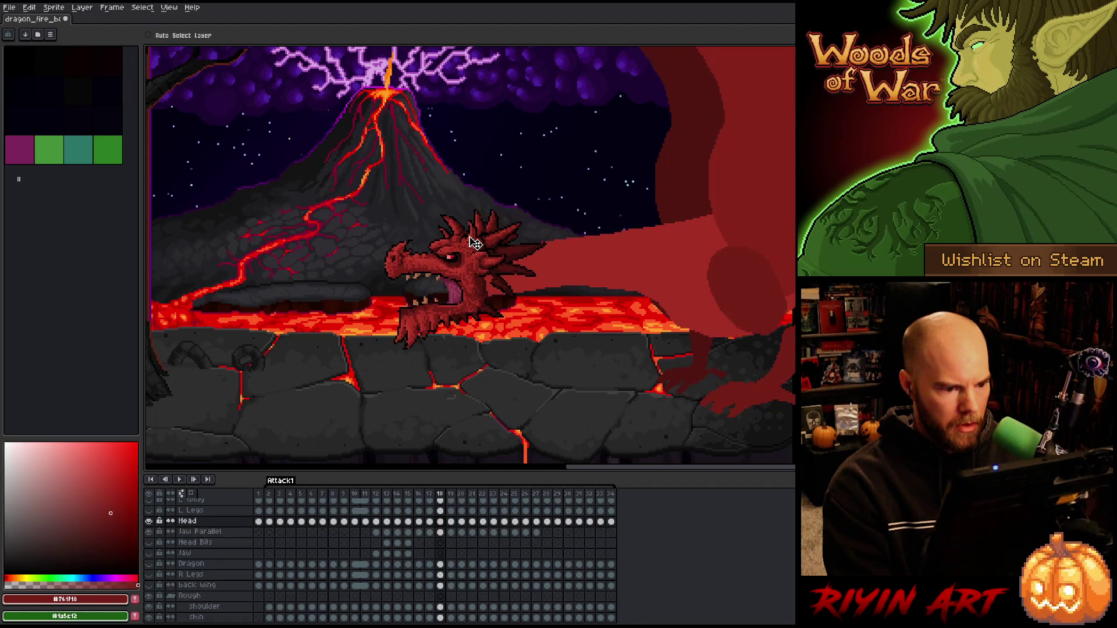
key("Right")
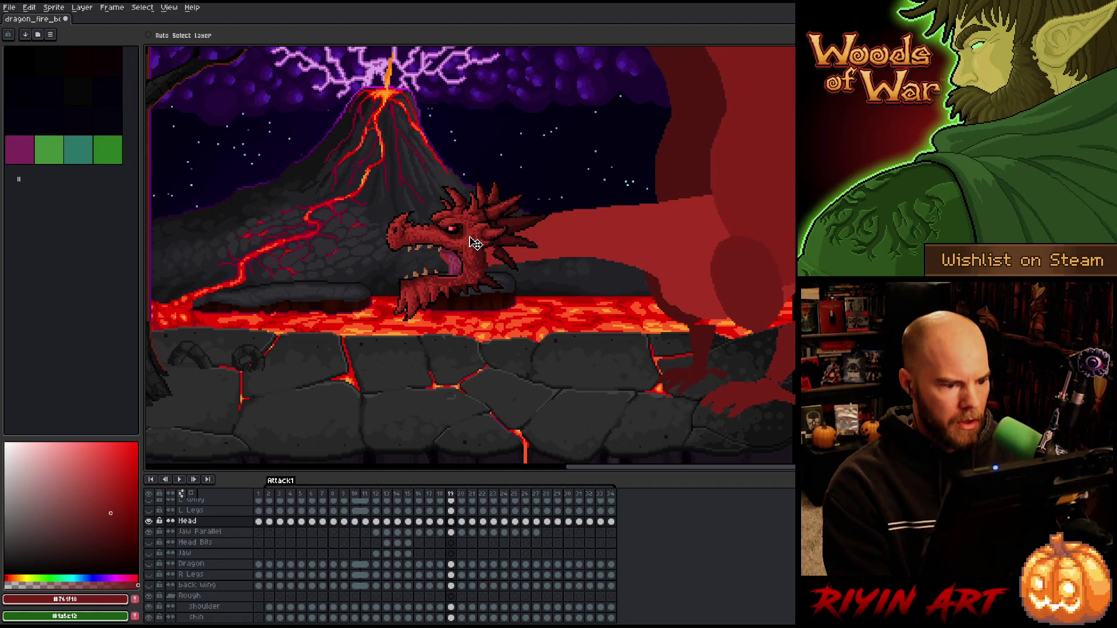
left_click(452, 532)
left_click(454, 526, "shift")
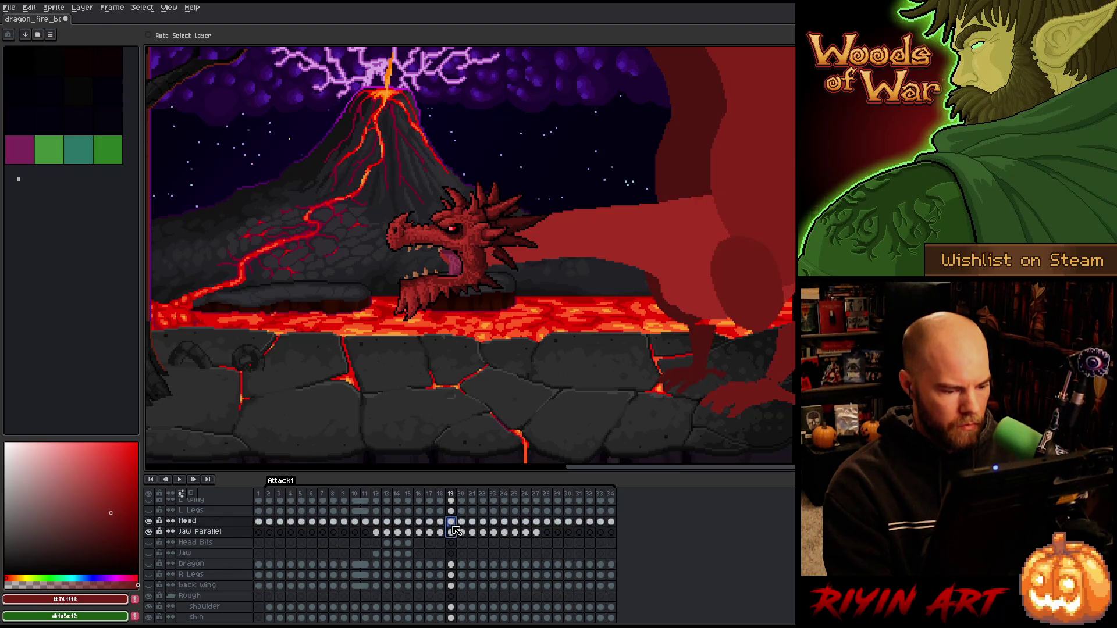
left_click_drag(464, 243, 466, 235)
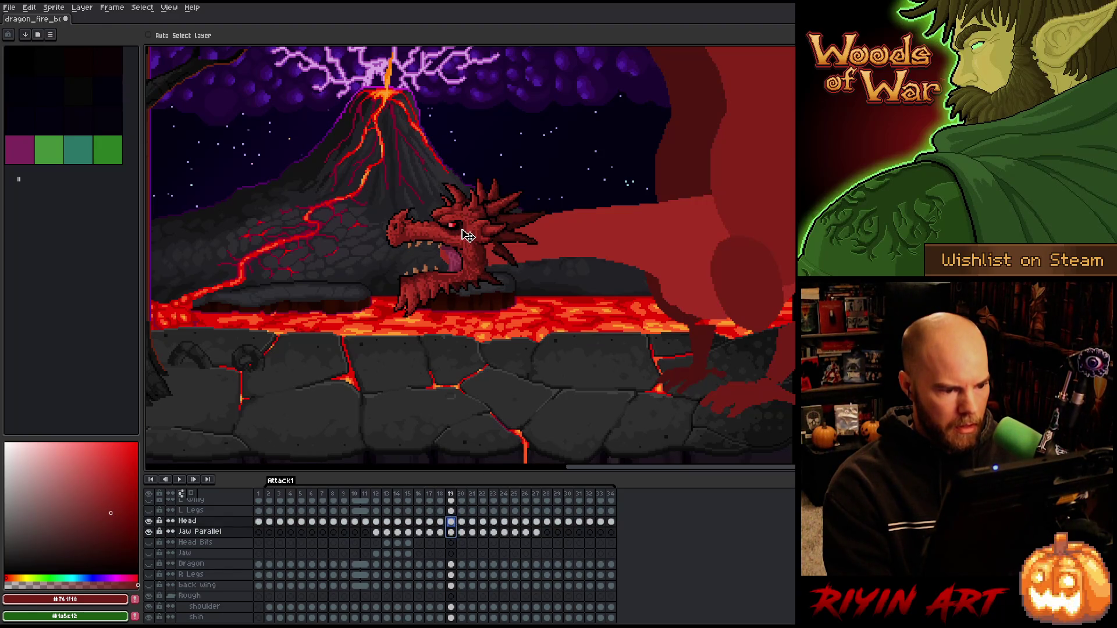
key("Left")
key("Right")
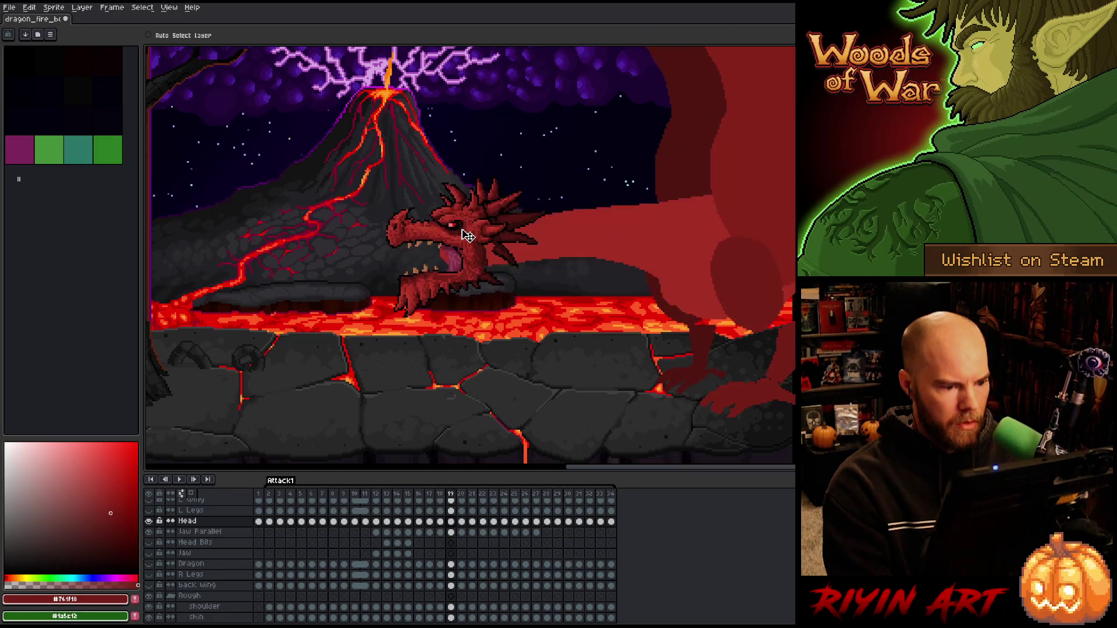
- Lift frame 20's head and jaw slightly and flip between frames to check the rise
key("Right")
left_click(461, 532)
left_click(461, 521, "shift")
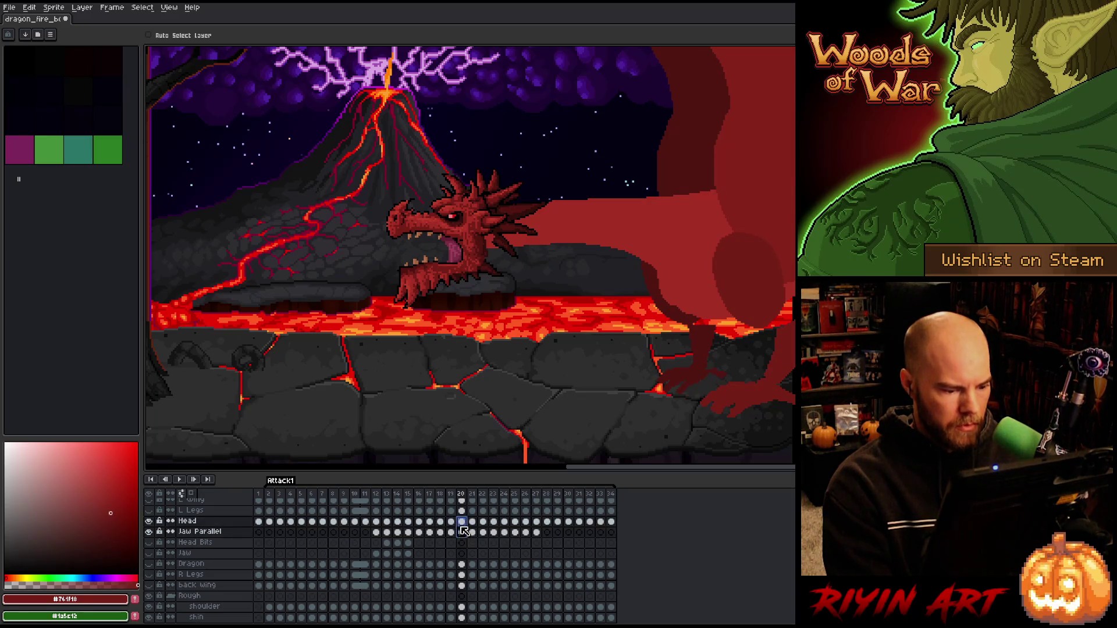
left_click_drag(477, 257, 476, 254)
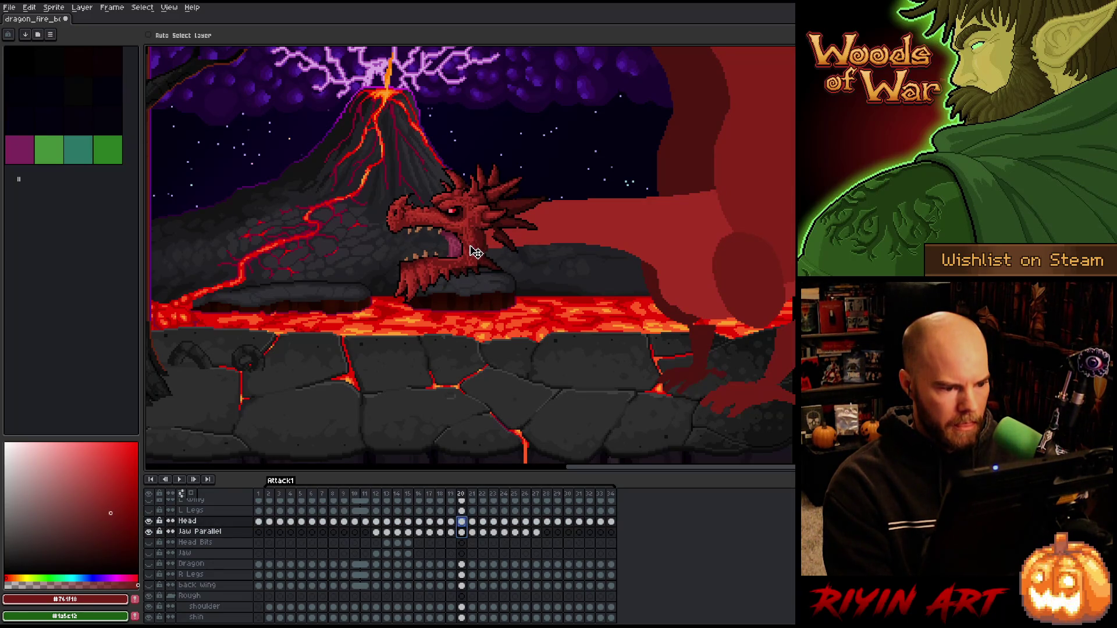
key("Right")
key("Left")
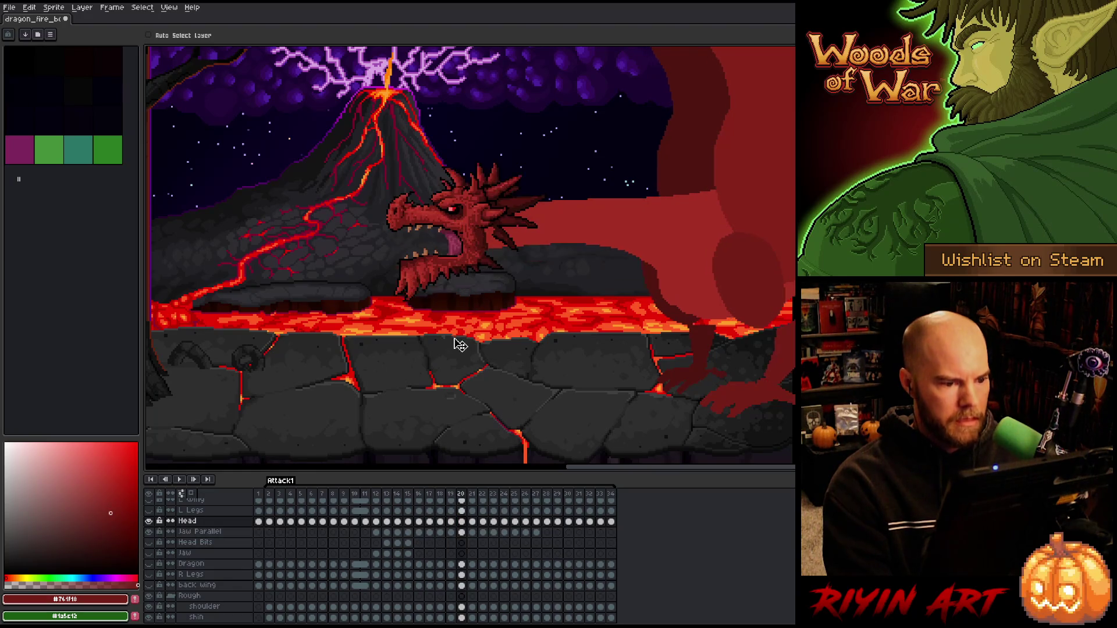
key("Right")
key("Left")
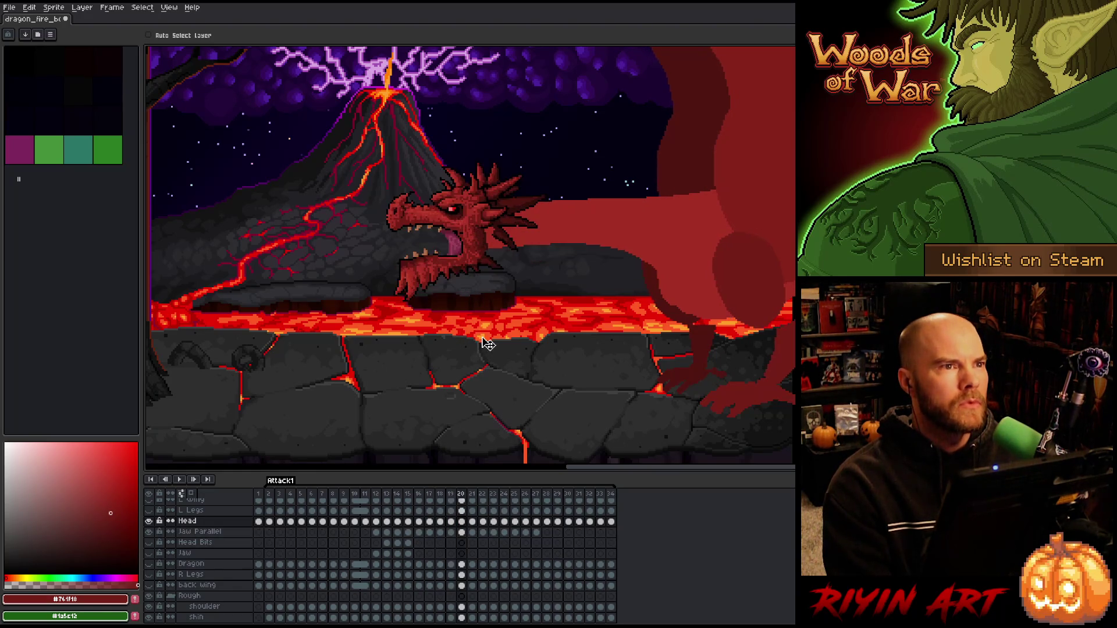
key("Right")
left_click(478, 536, "shift")
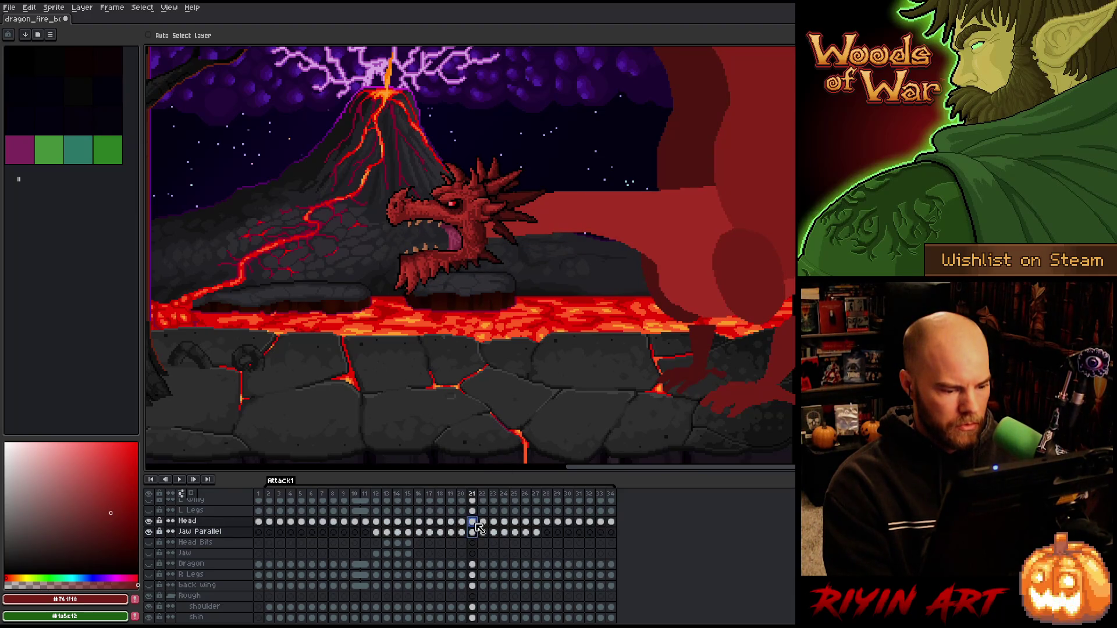
- Raise frame 21's head and jaw about 12 px and compare the motion with frame 20
left_click_drag(474, 226, 474, 220)
key("Left")
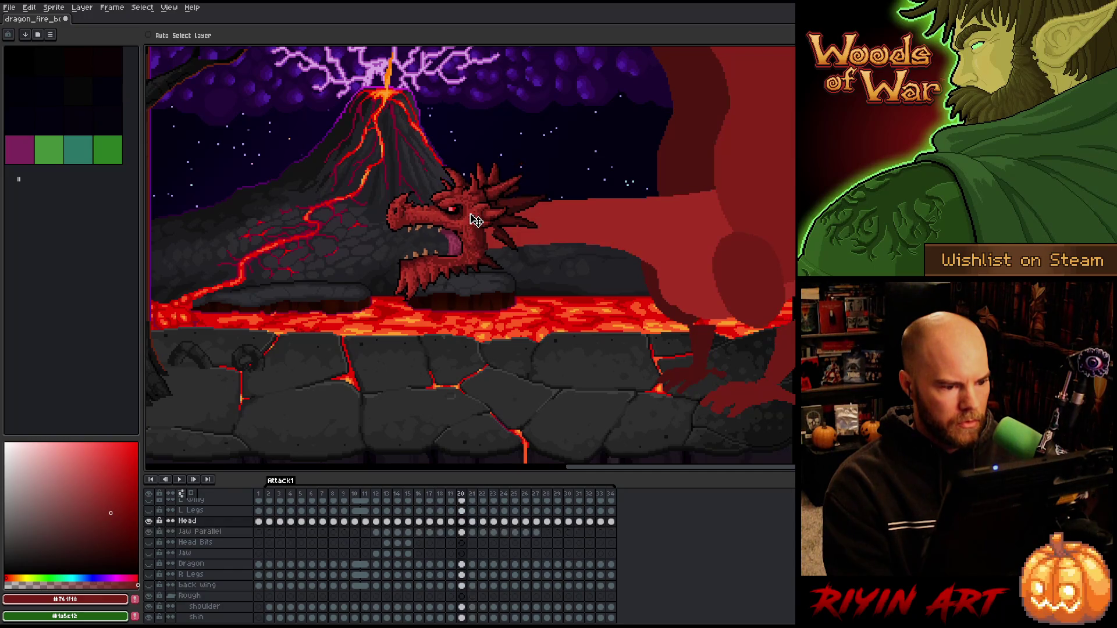
key("Right")
key("Left")
key("Right")
key("Left")
key("Right")
key("Left")
key("Right")
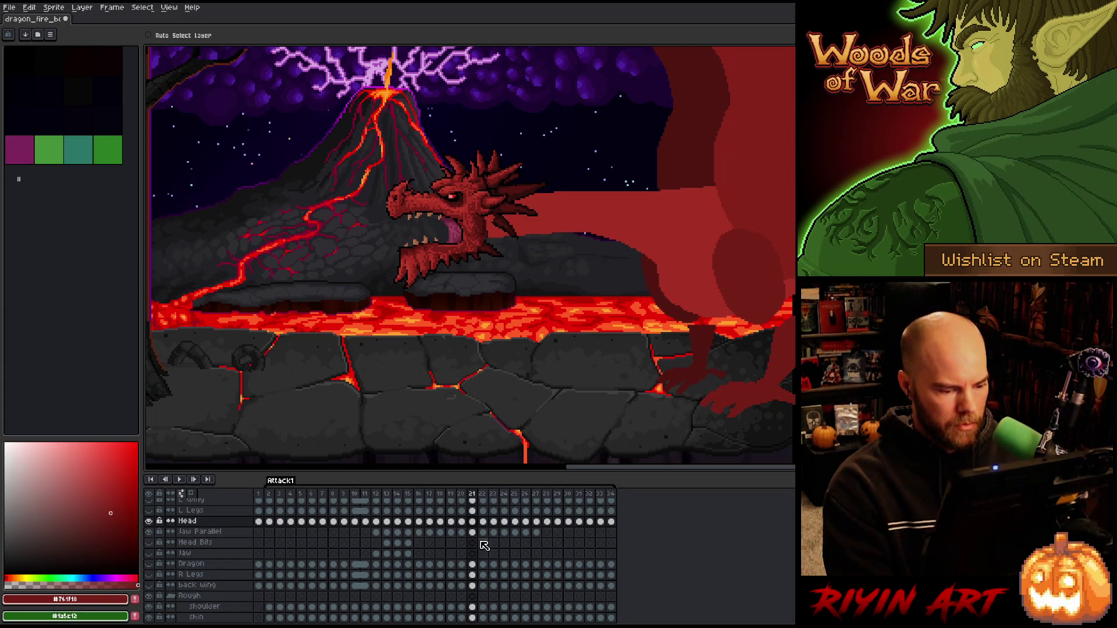
- Nudge frame 22's Head and Jaw Parallel cels up a few pixels
key("Right")
left_click_drag(482, 532, 483, 521)
key("Up")
key("Up")
left_click(477, 249)
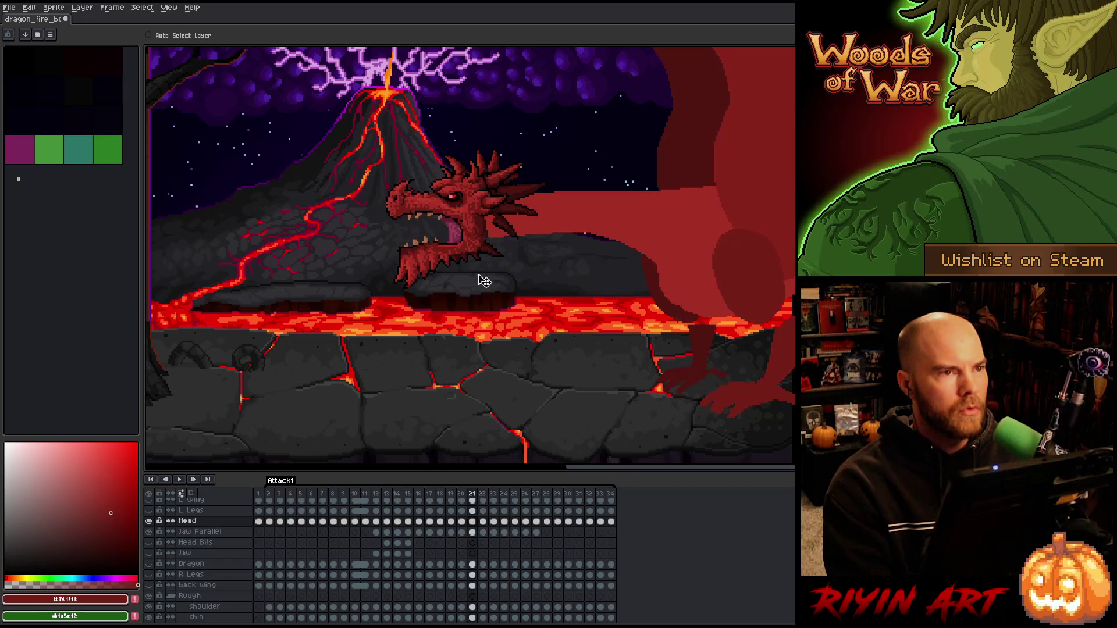
- Select frame 23's Head and Jaw Parallel cels and compare the pose against frame 22
key("Right")
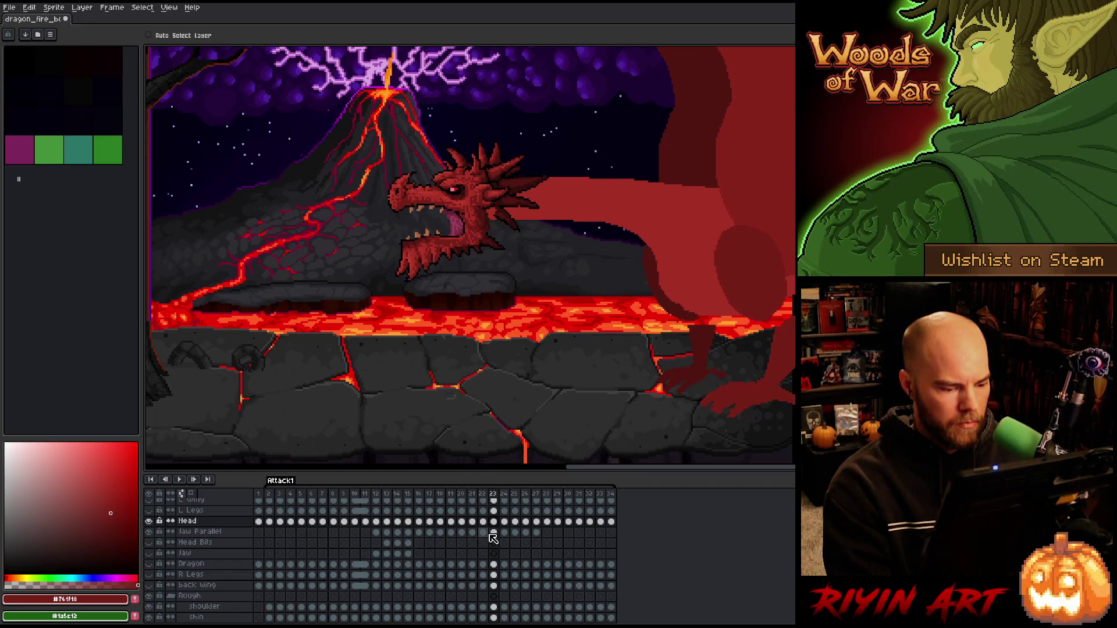
left_click_drag(495, 537, 495, 526)
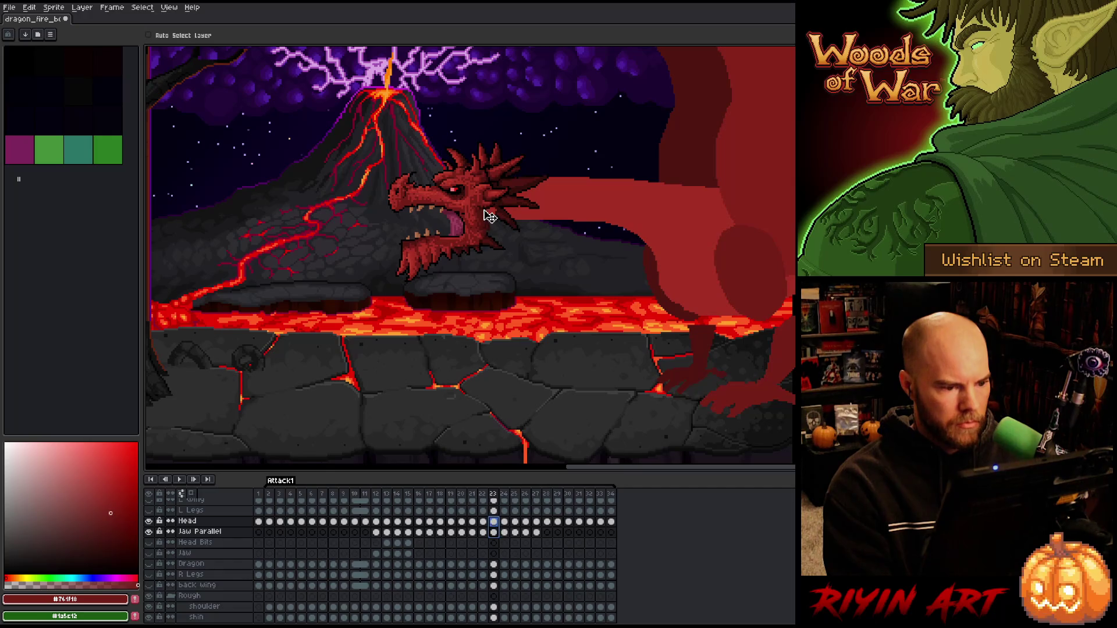
key("Left")
key("Right")
key("Left")
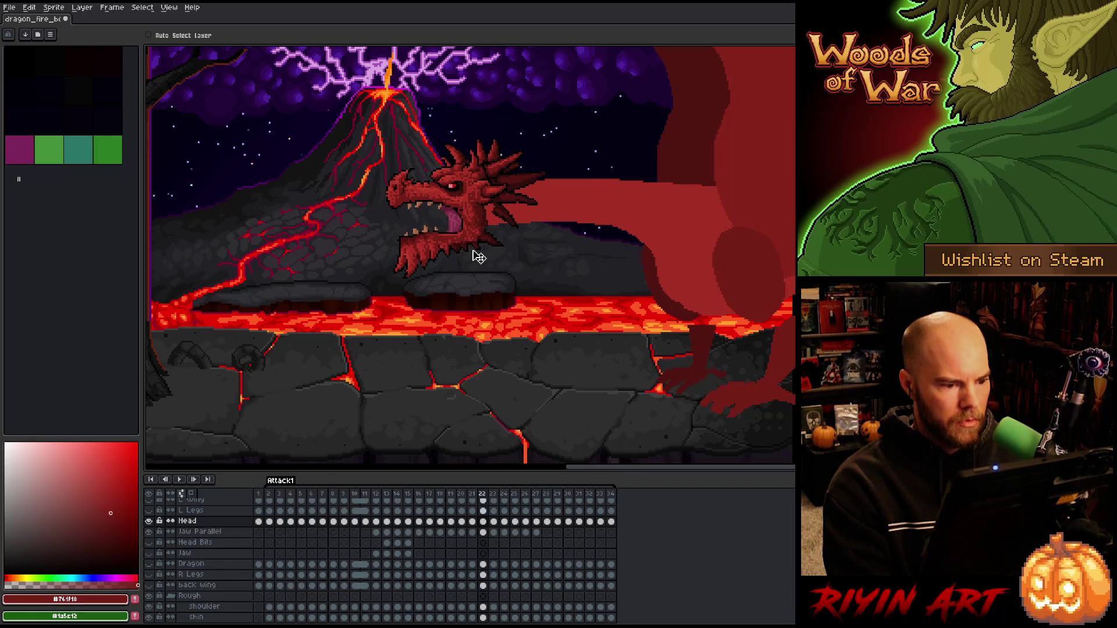
key("Right")
key("Left")
key("Right")
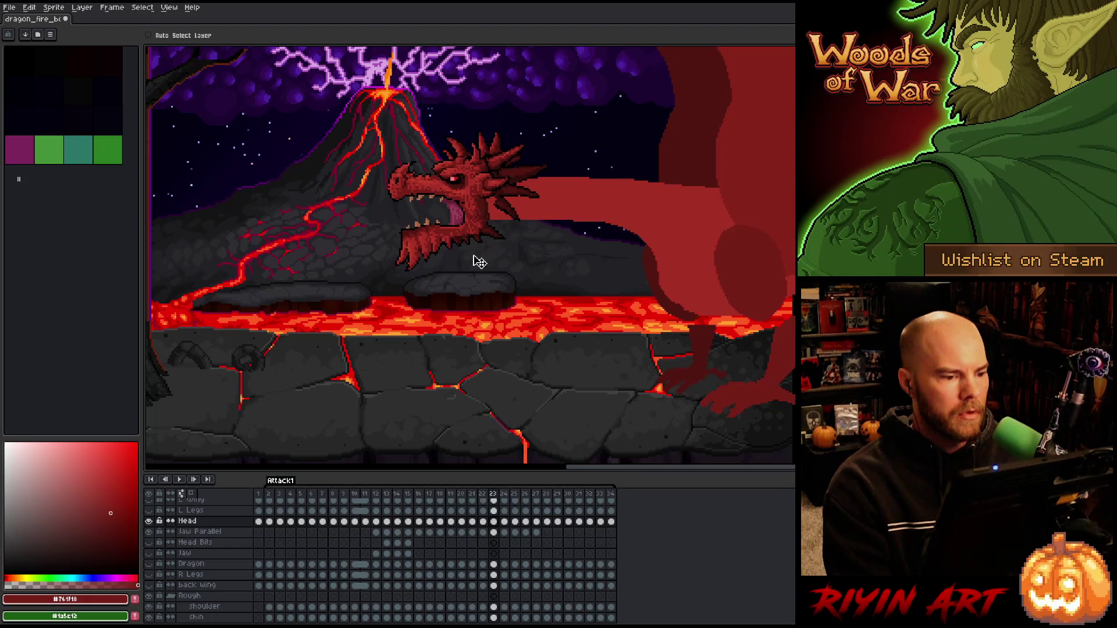
key("Left")
key("Right")
key("Left")
key("Right")
key("Left")
key("Right")
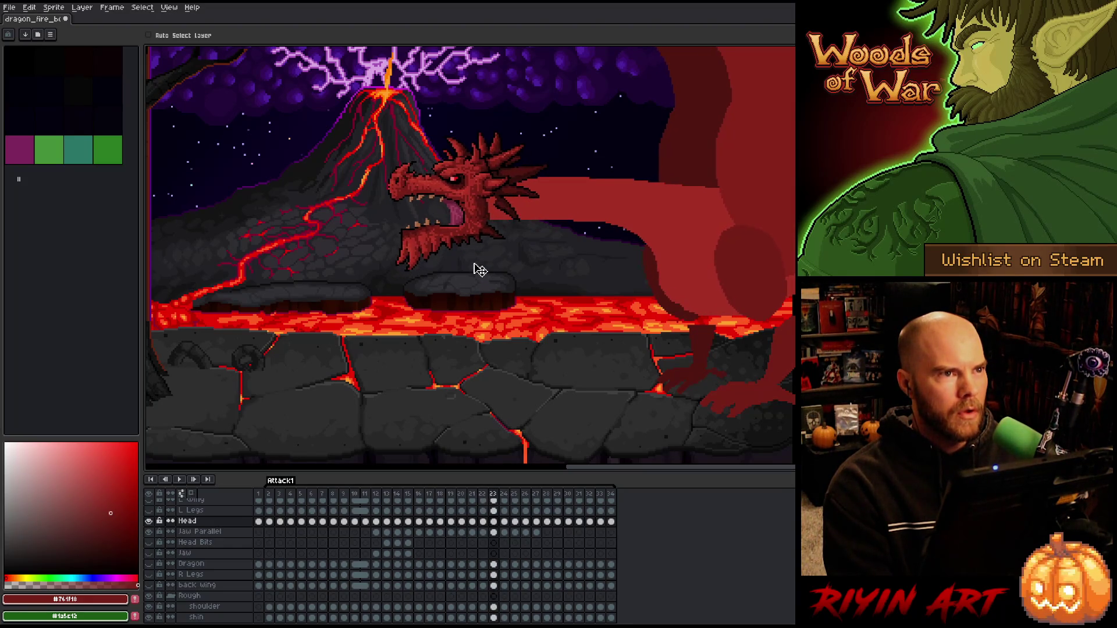
- Lift frame 24's head and jaw about 18 px
key("Right")
left_click(505, 533, "shift")
left_click_drag(479, 238, 481, 228)
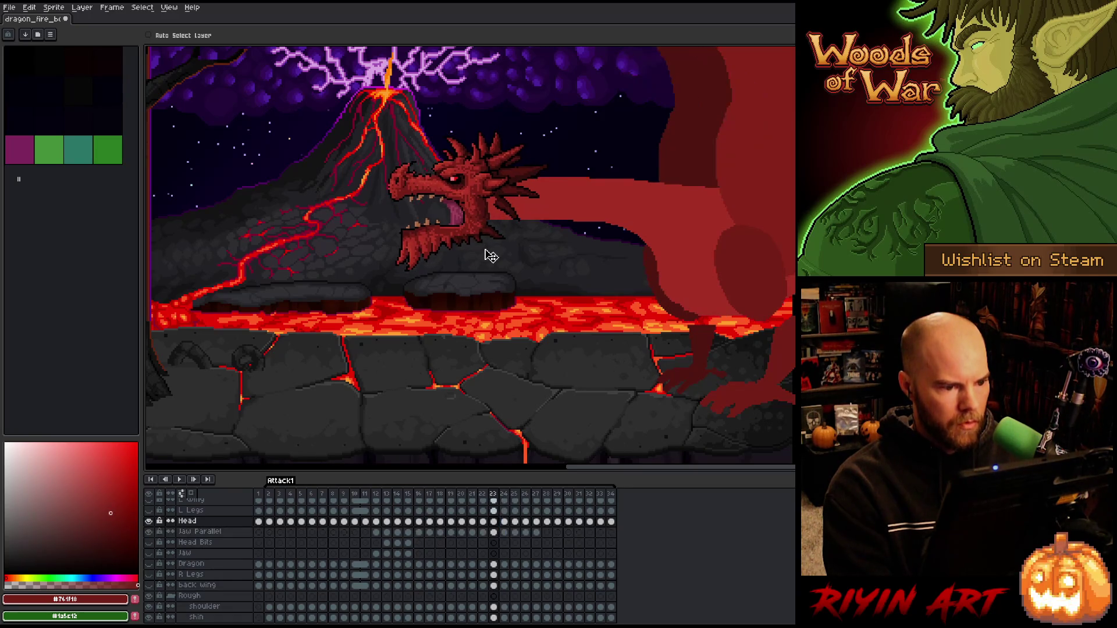
key("Right")
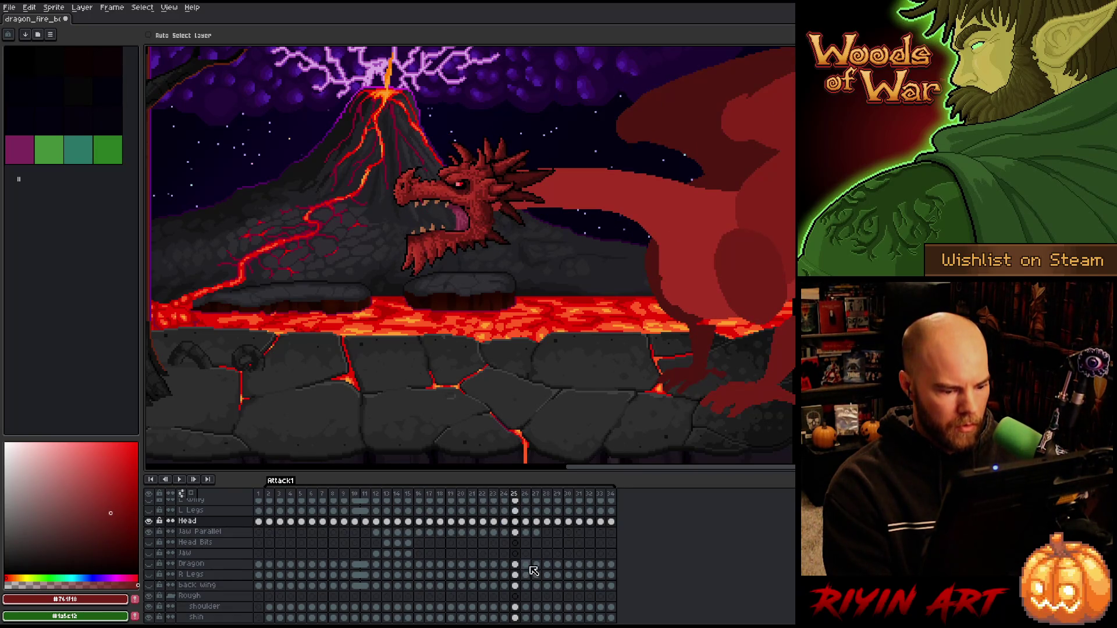
- Raise frame 25's head and jaw about 25 px and compare with neighbouring frames
left_click(516, 532, "shift")
left_click_drag(492, 242, 490, 227)
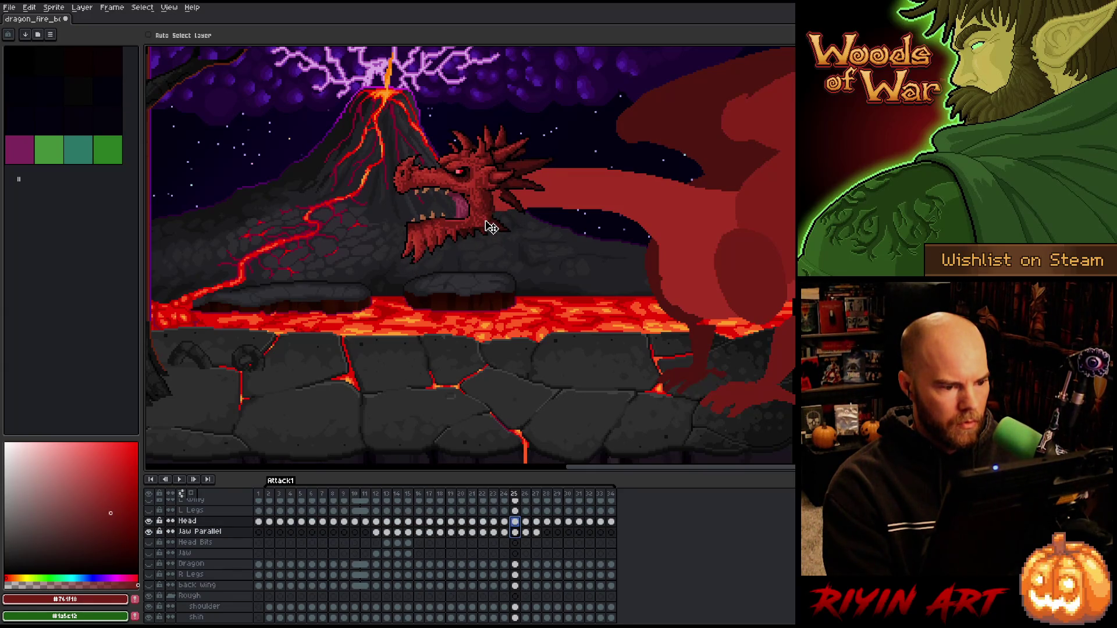
key("Left")
key("Right")
key("Left")
key("Right")
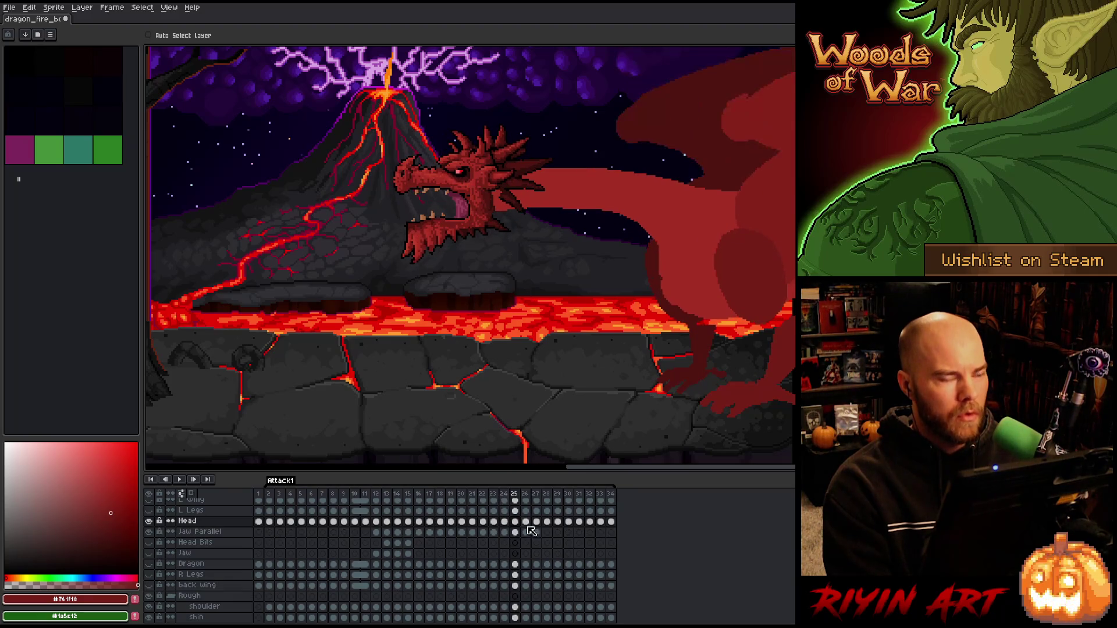
- Raise the head and jaw about 20 px in frame 26, then move and commit them in frame 27
key("Right")
left_click_drag(527, 532, 527, 522)
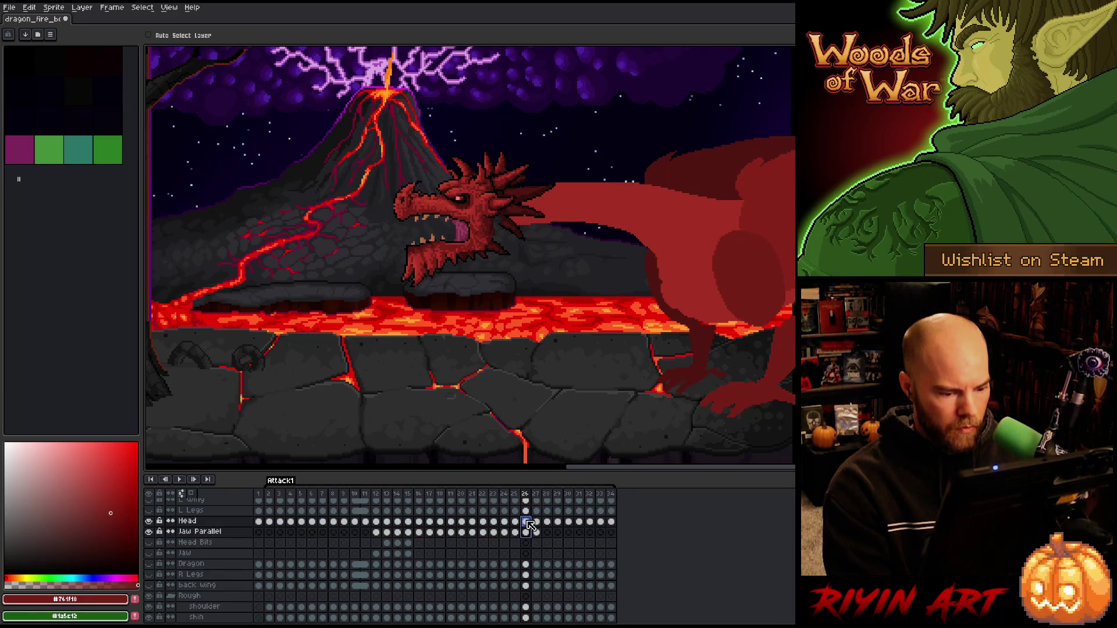
left_click_drag(478, 245, 477, 232)
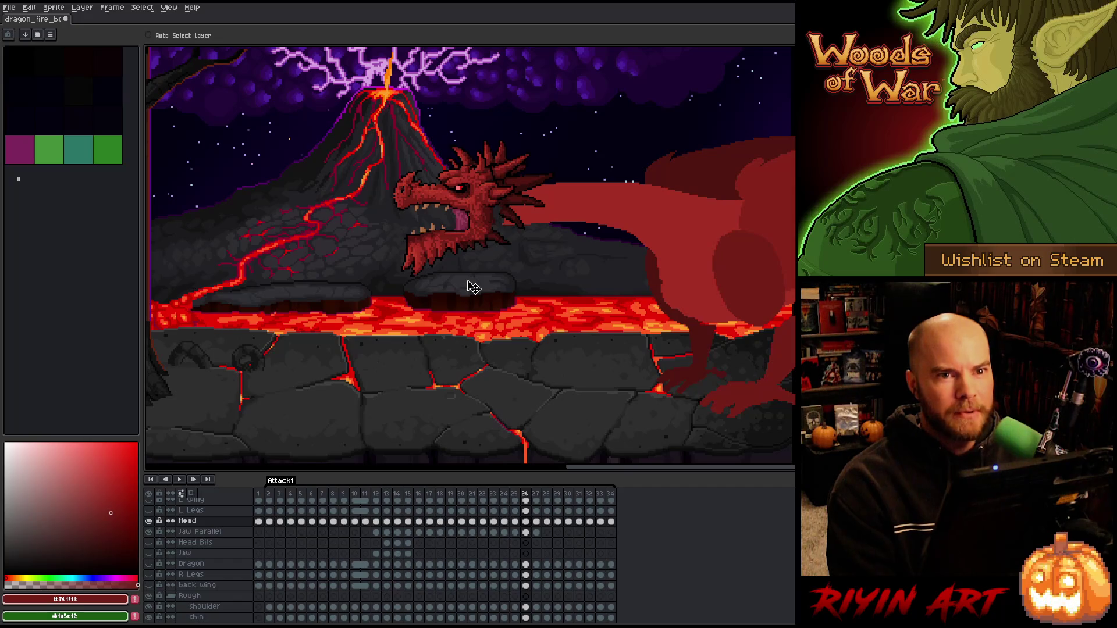
key(".")
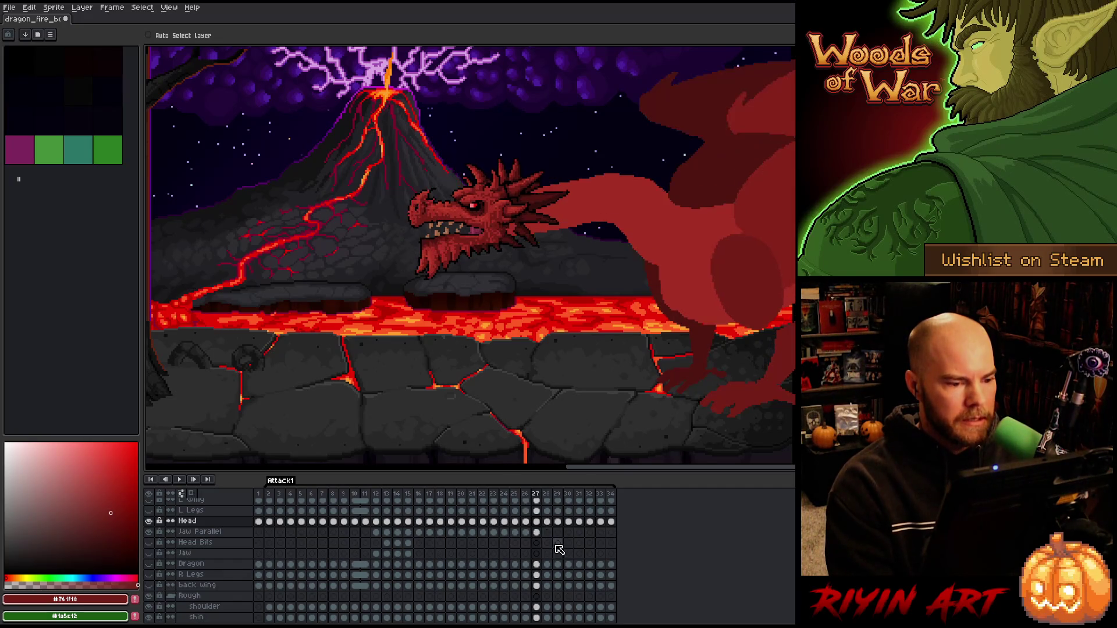
left_click_drag(538, 533, 538, 525)
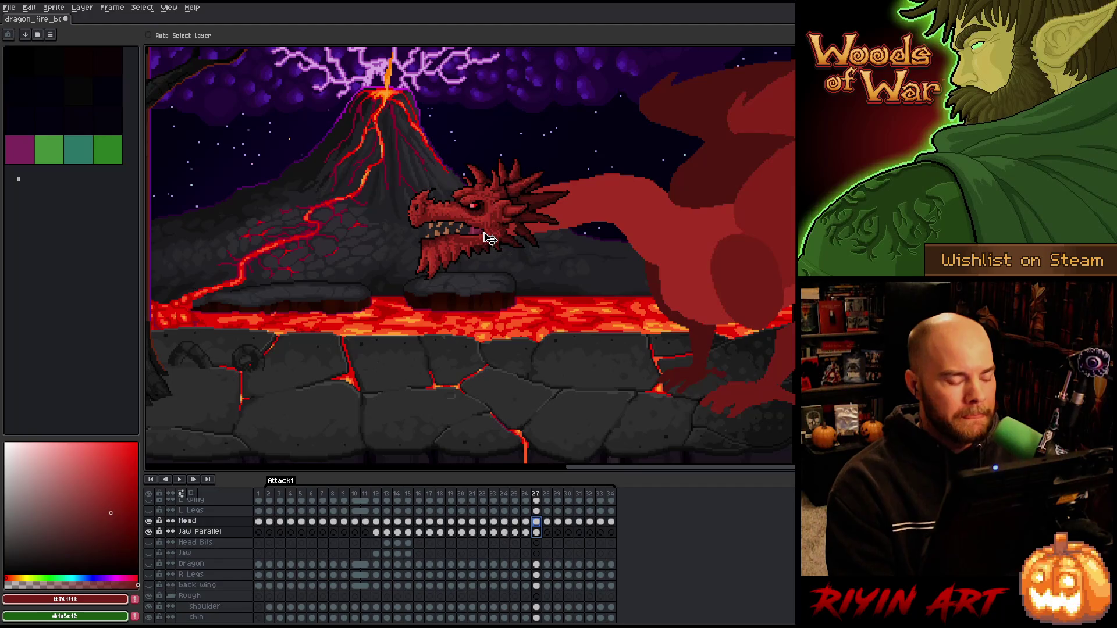
right_click(491, 239)
key("Return")
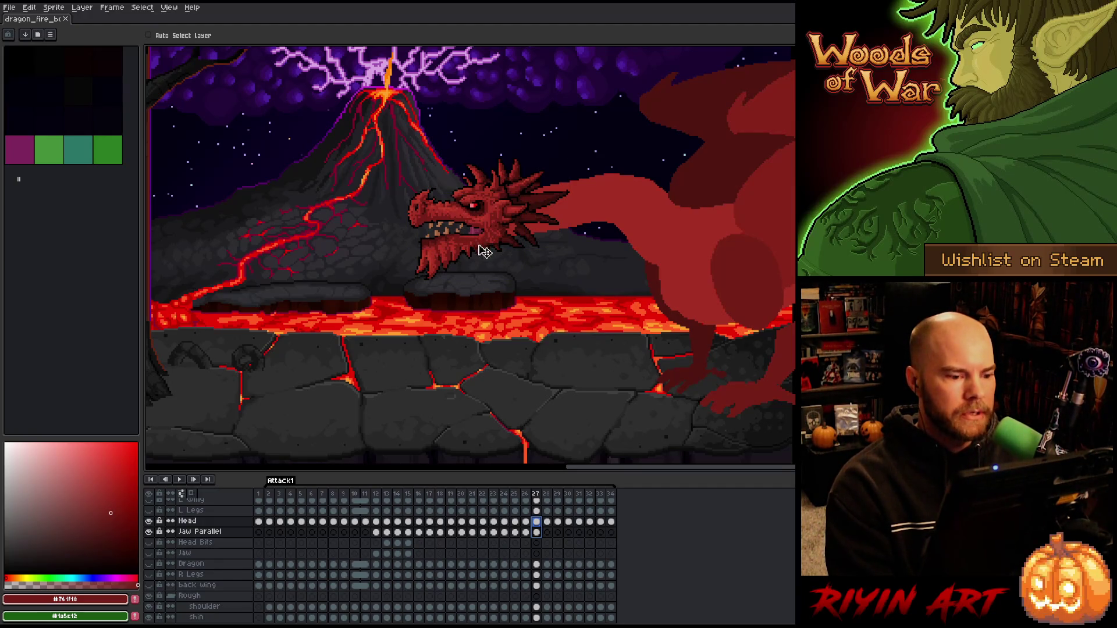
- Compare frames 26 and 27, then play the animation to preview the attack
key("Left")
key("Right")
key("Left")
key("Right")
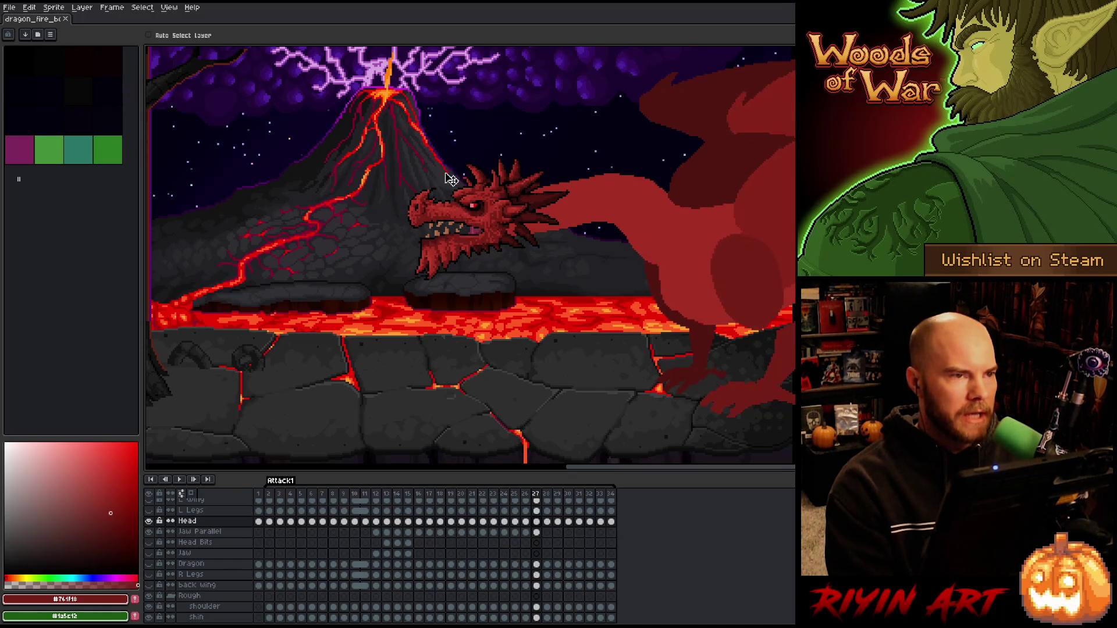
key("Left")
key("Right")
key("Right")
key("Left")
key("Left")
key("Return")
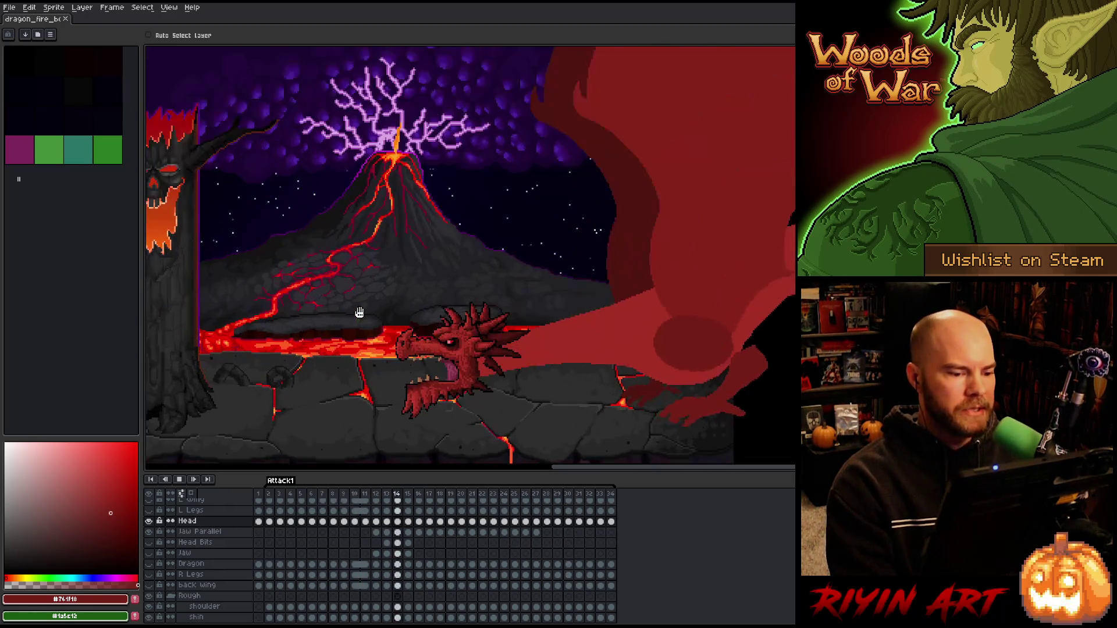
- Save the sprite with Ctrl+S and replay the attack animation
key("ctrl+s")
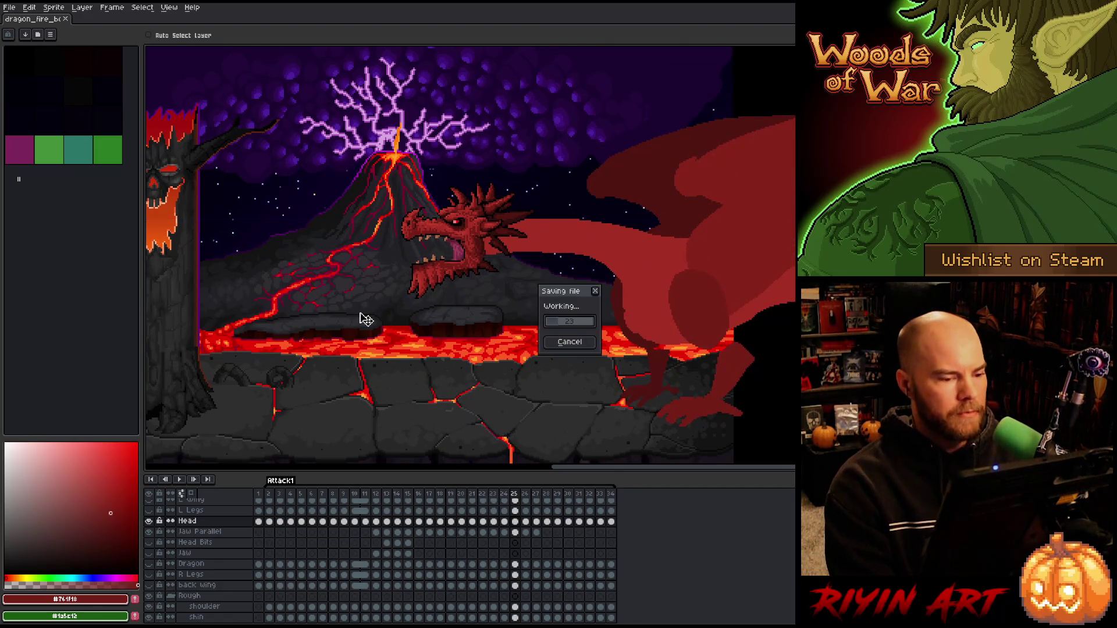
key("Return")
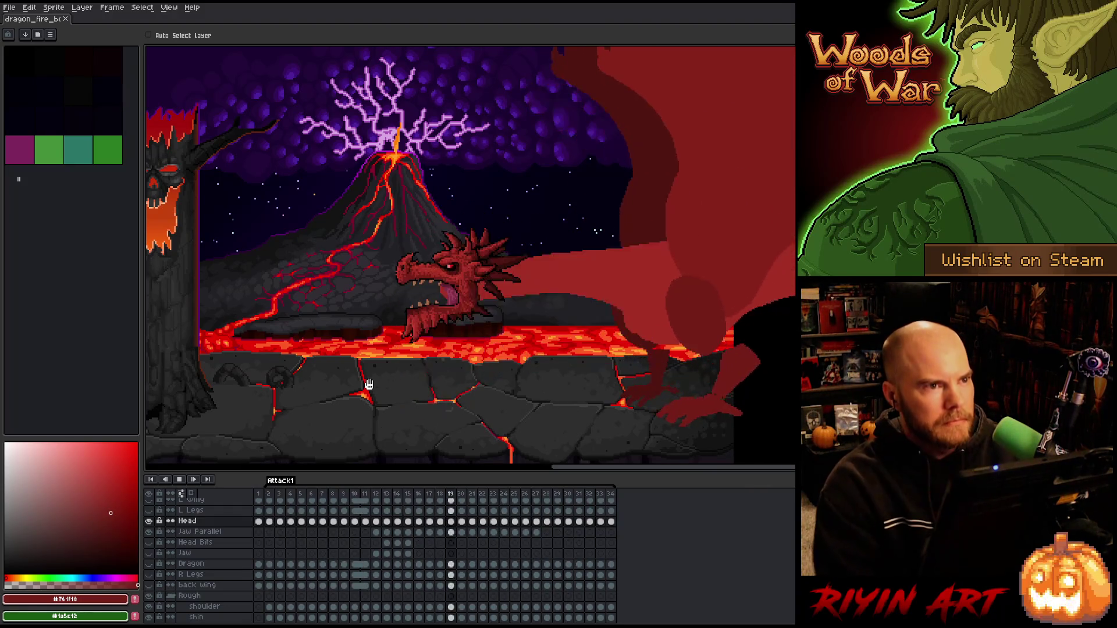
- Give frames 2–34 an 80 ms duration in Frame Properties and play the animation
left_click_drag(268, 493, 610, 493)
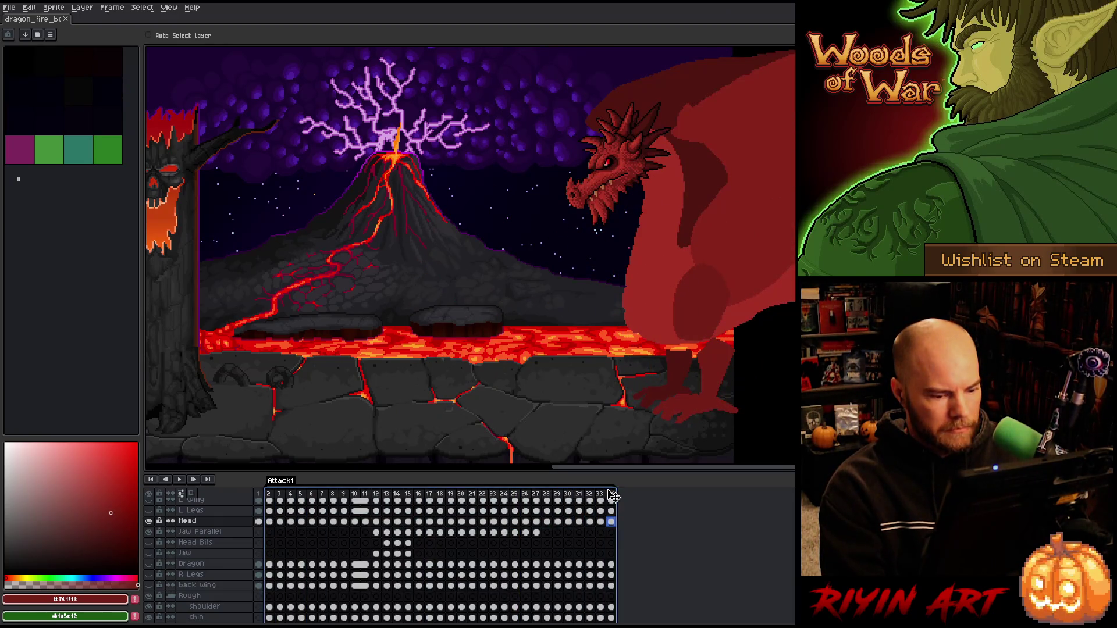
right_click(611, 495)
left_click(634, 502)
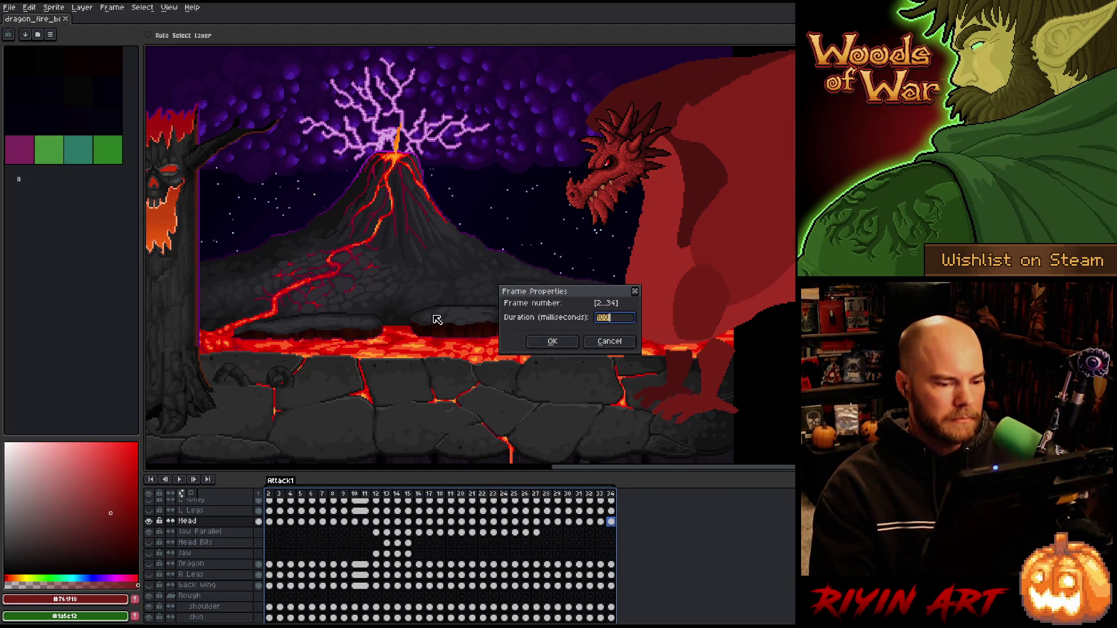
left_click(555, 342)
key("Return")
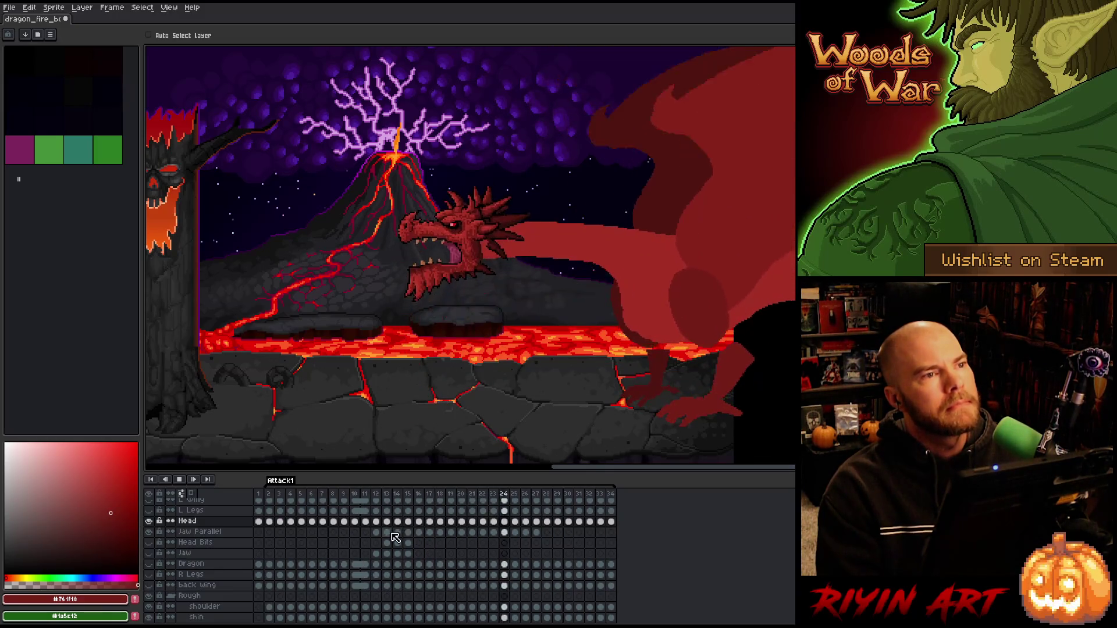
key("Return")
- Reselect frames 2–34 and enter a 90 ms duration in Frame Properties
left_click_drag(277, 498, 611, 494)
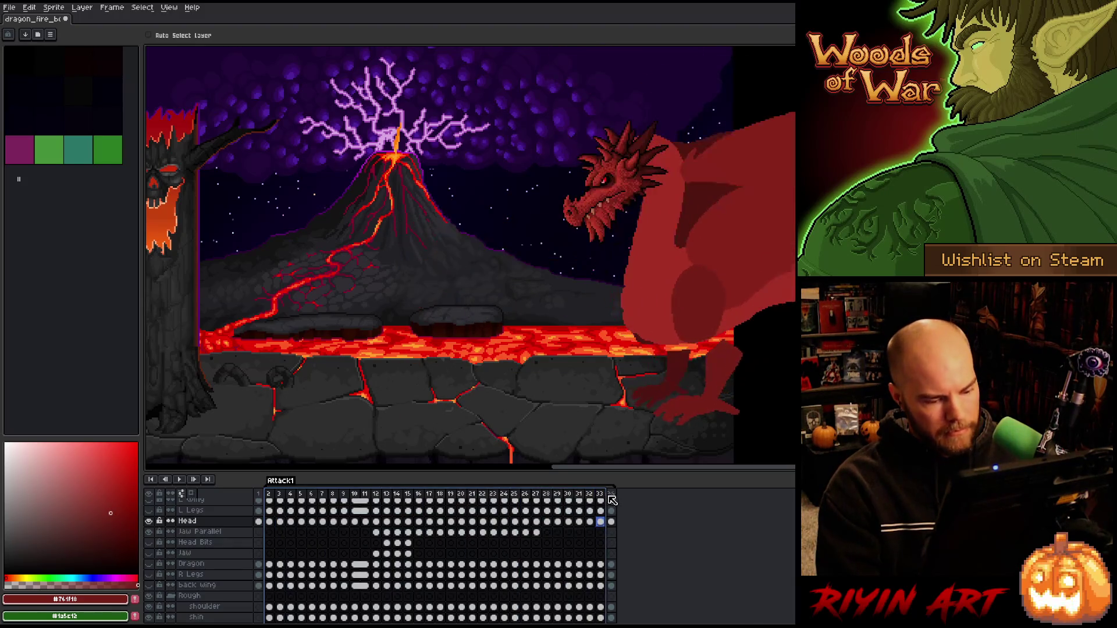
right_click(611, 495)
left_click(626, 502)
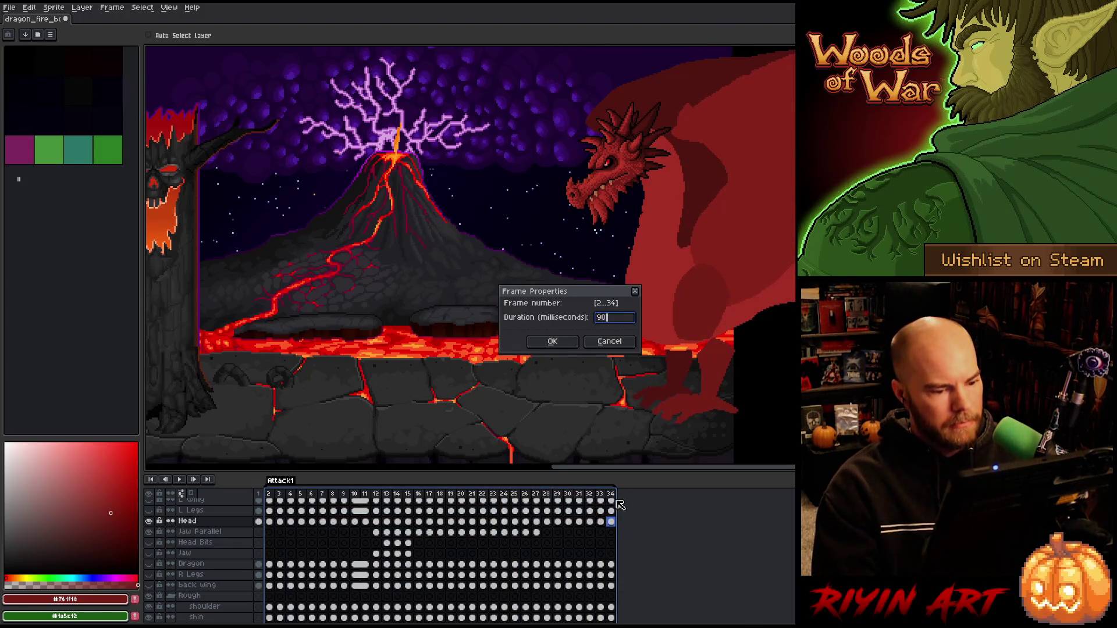
key("Return")
key("Return")
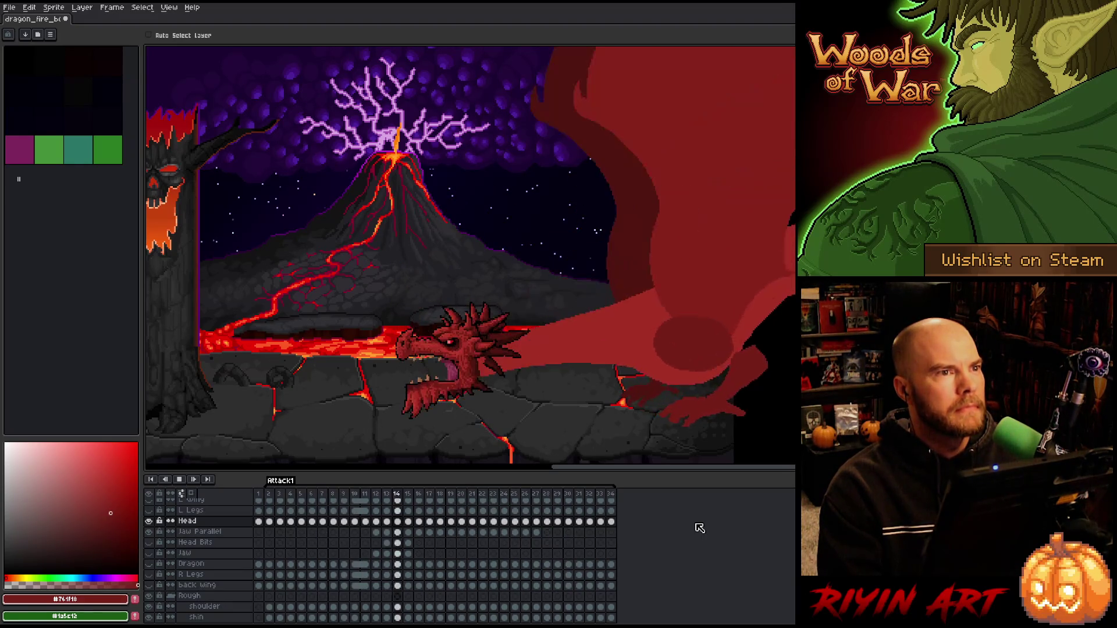
- Pause and resume playback, then make the Body layer active on frame 12 with the Pencil
key("Return")
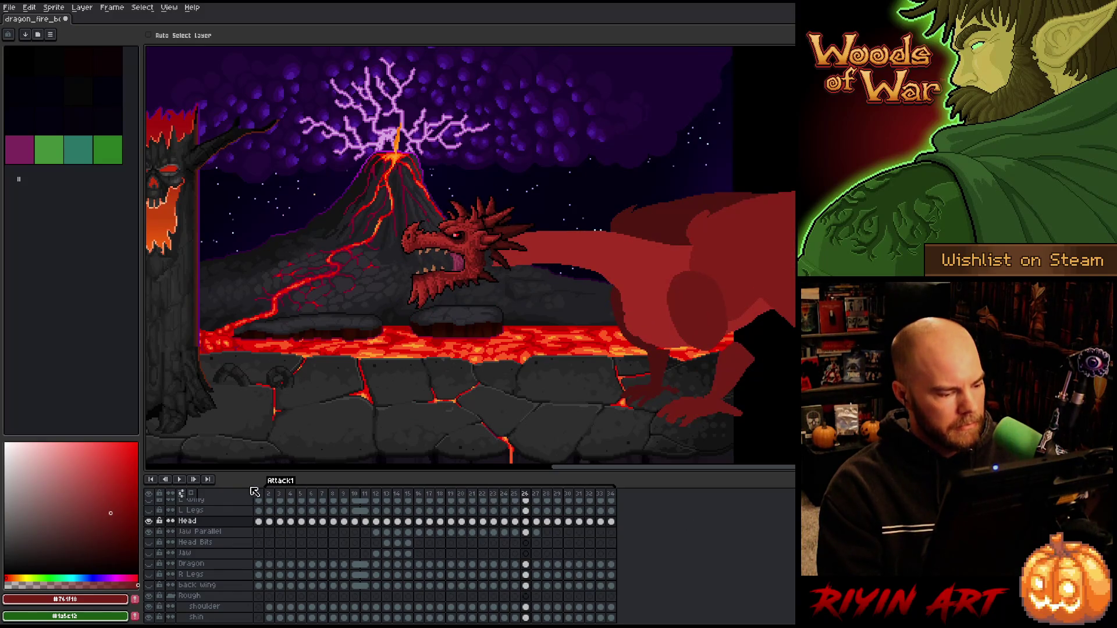
key("Return")
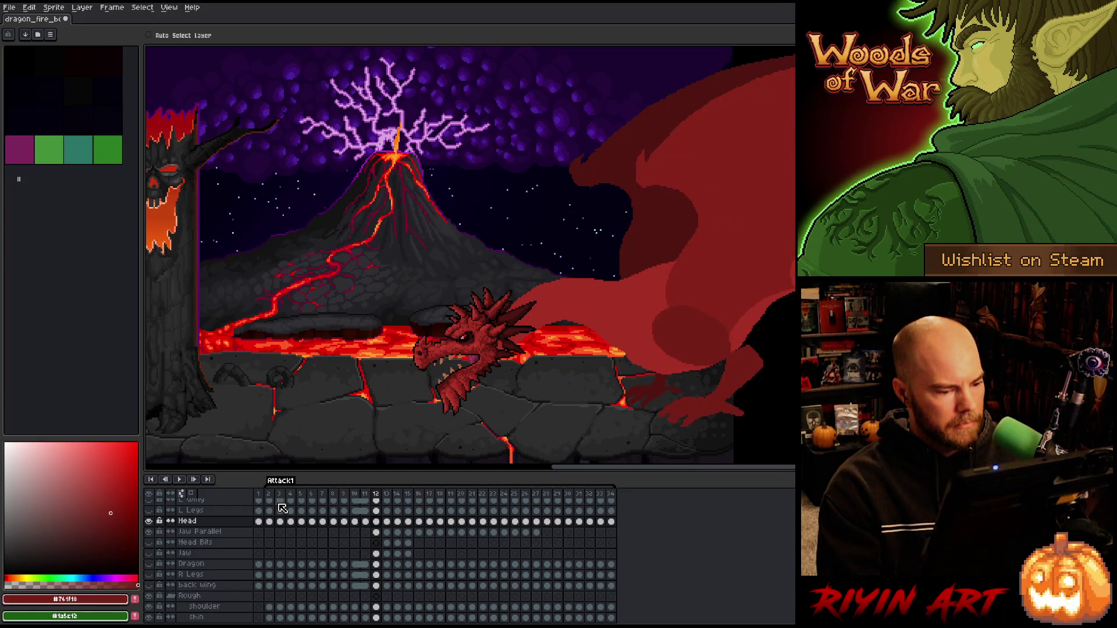
scroll(314, 561, "down", 5)
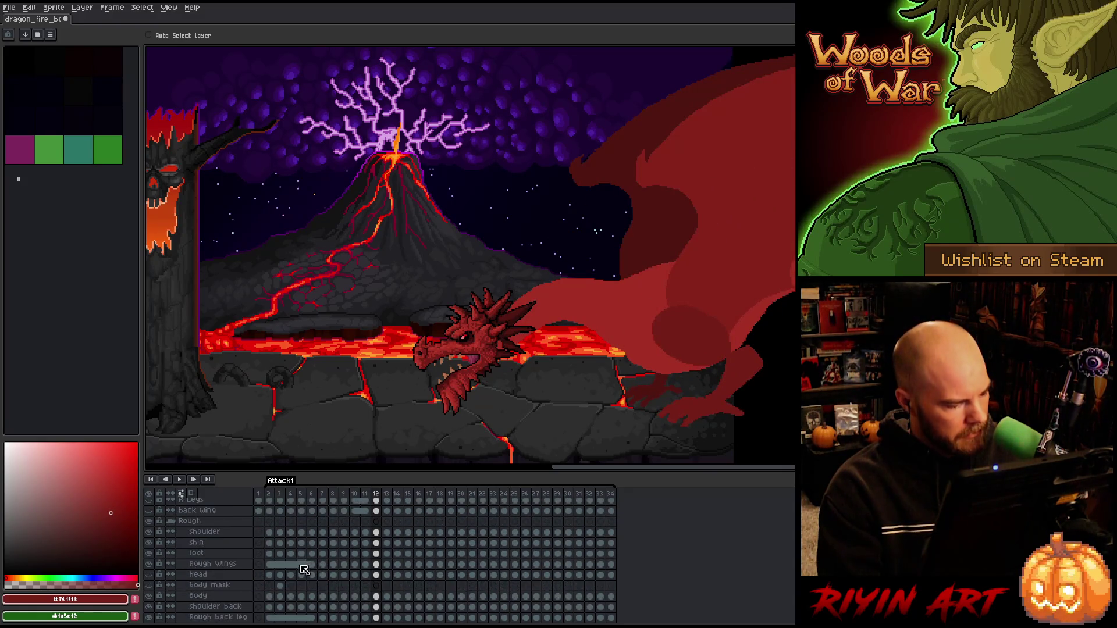
left_click(377, 554)
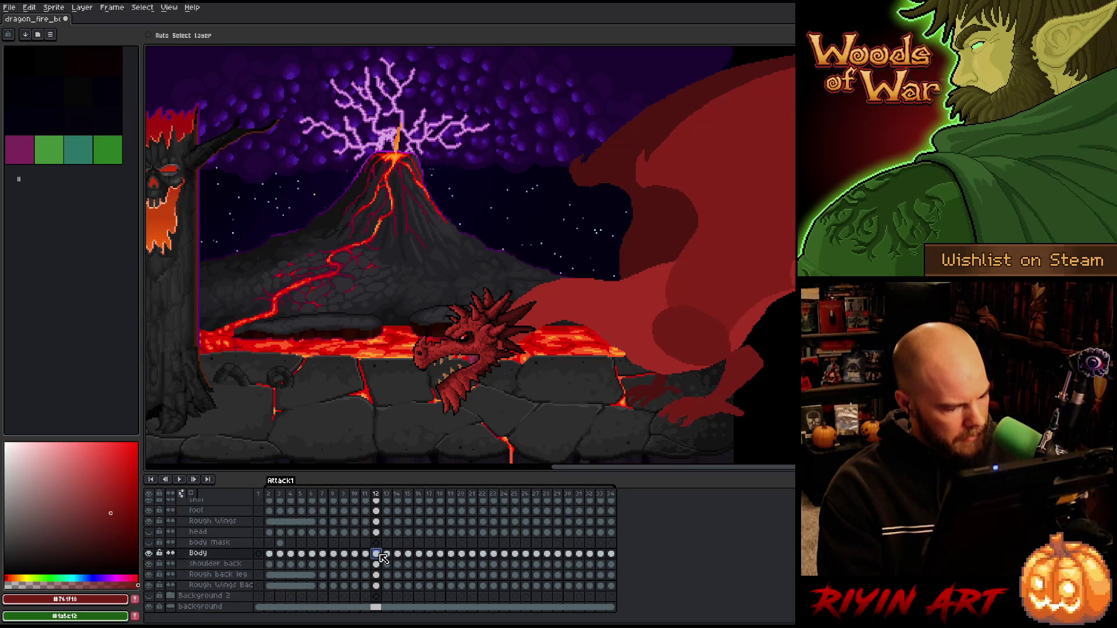
key("b")
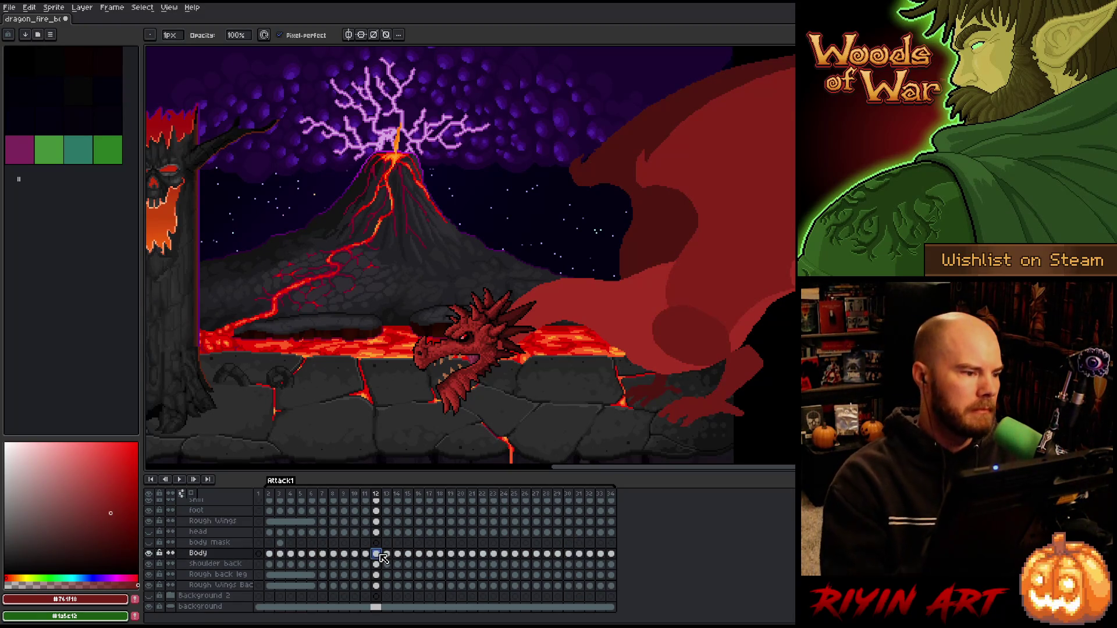
left_click(169, 35)
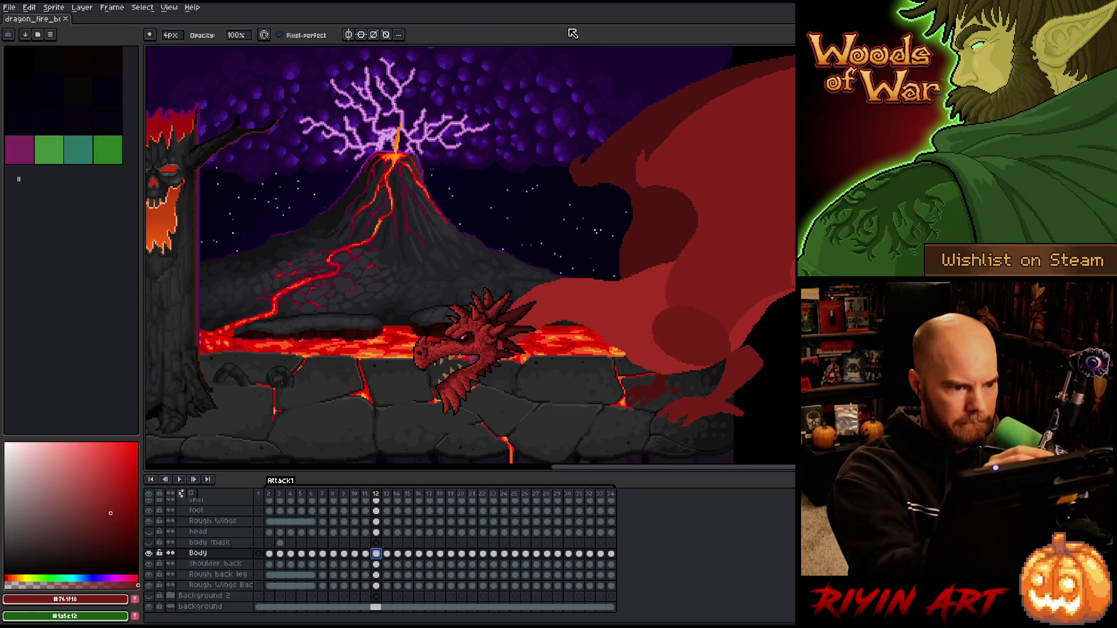
- Set a 4px brush, step forward to frame 26, and pick up the dragon's red colour
key(".")
key("period")
key("period")
key("period")
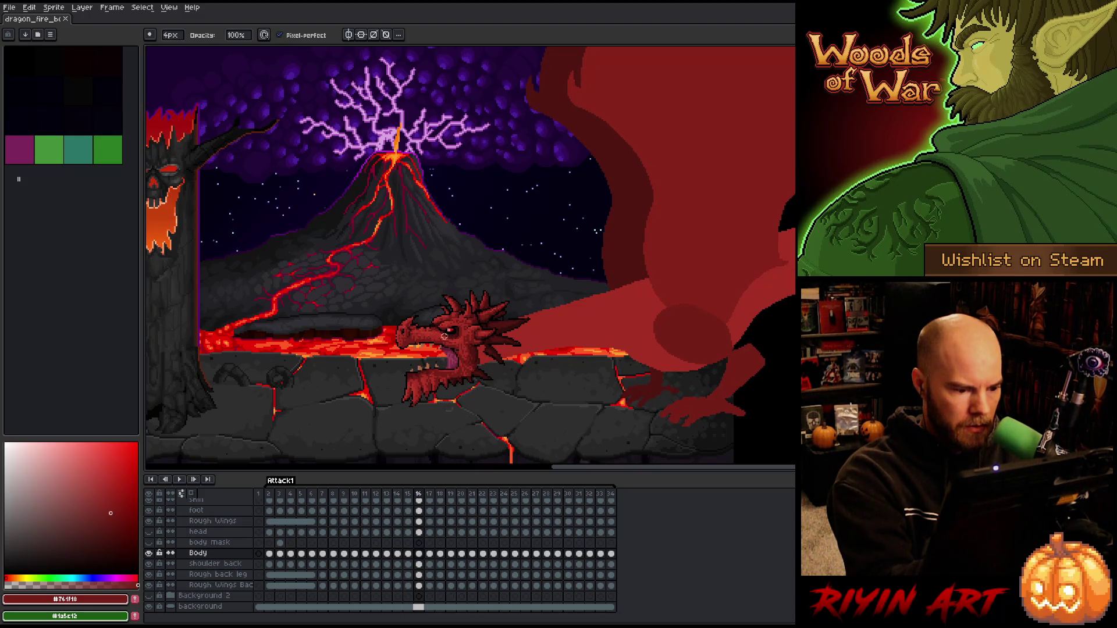
key("period")
key("period")
key("period")
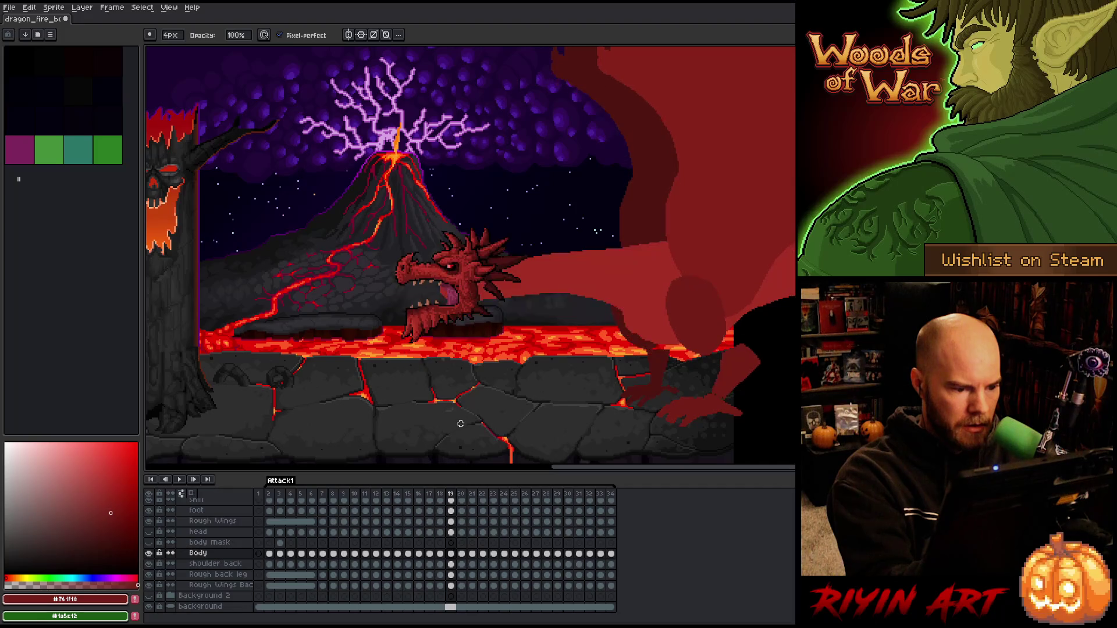
key("period")
key("period")
key("period")
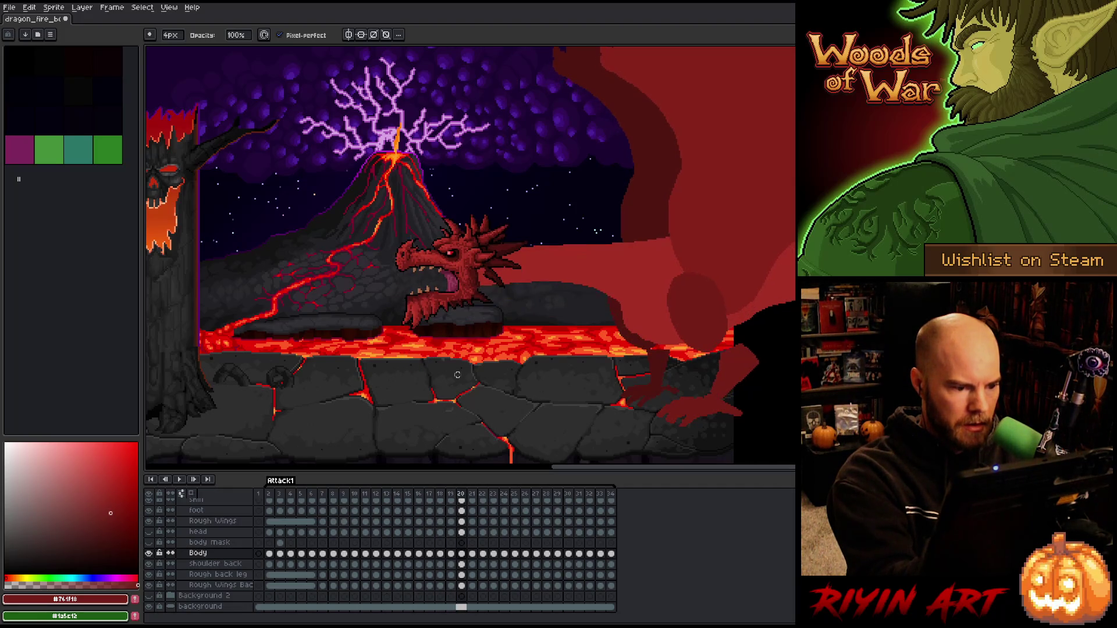
key("period")
key("period")
key("period")
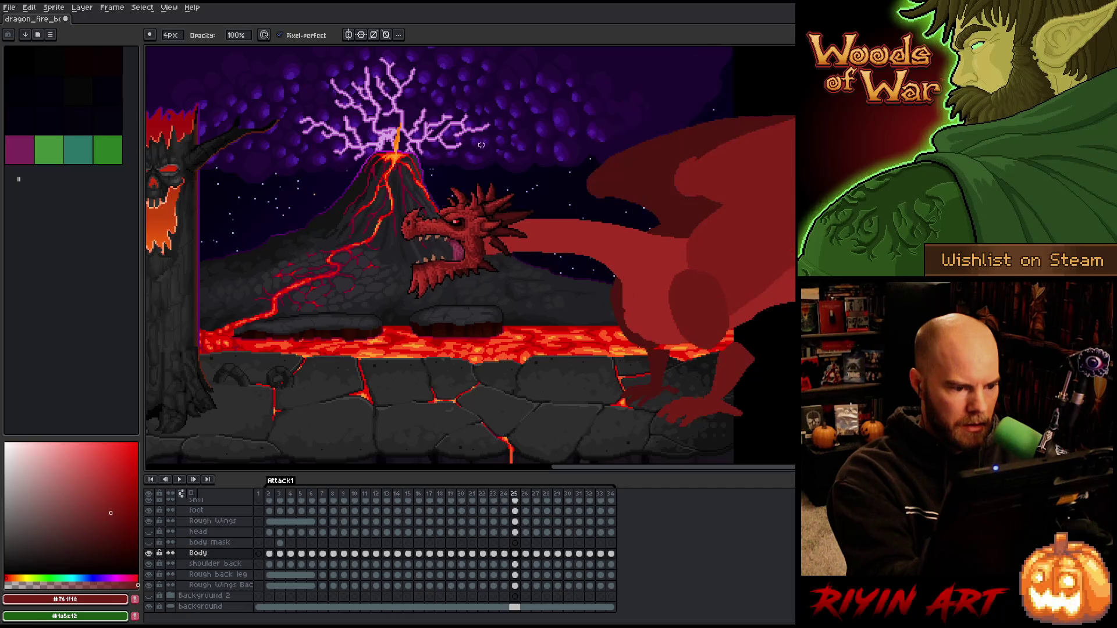
left_click(555, 245, "alt")
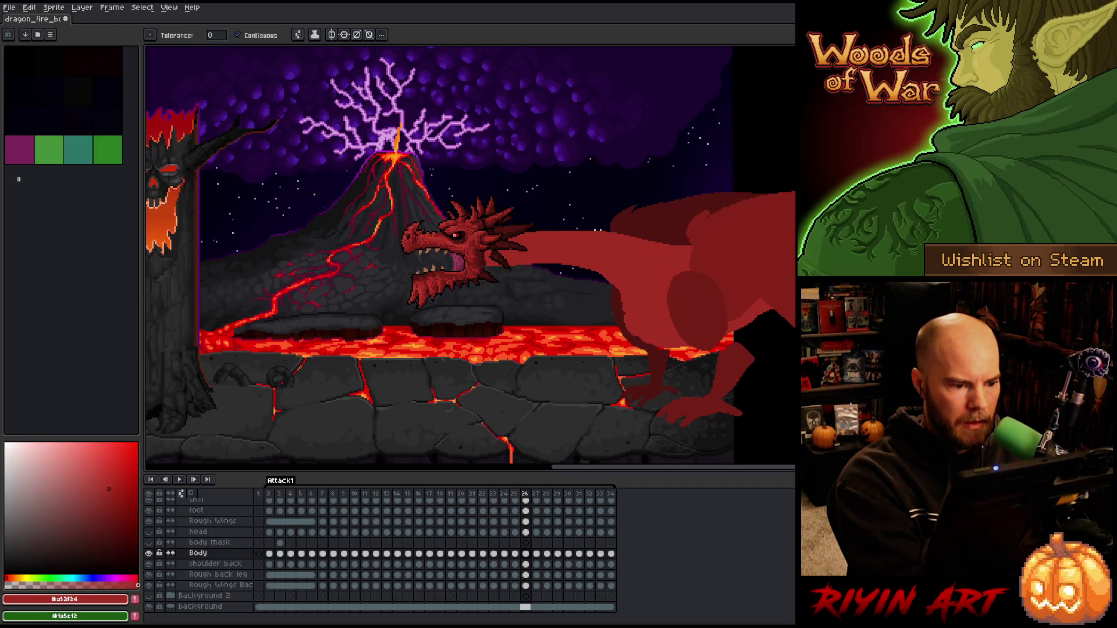
key("b")
- Step forward from frame 27 through the poses where the head sinks into the lava and rises again
key("period")
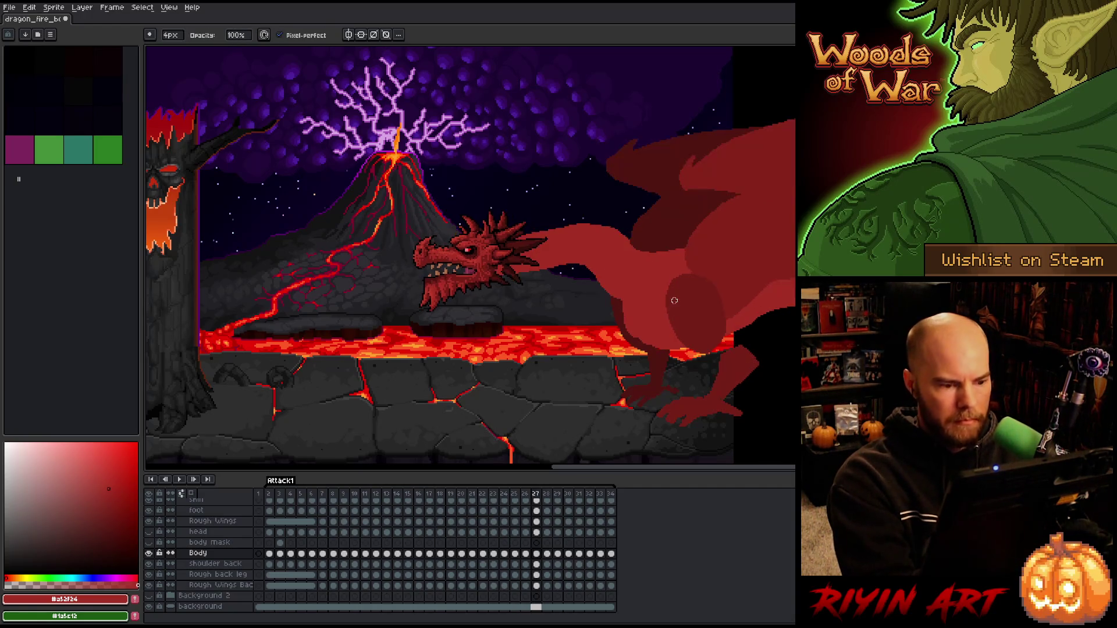
key("period")
key("period")
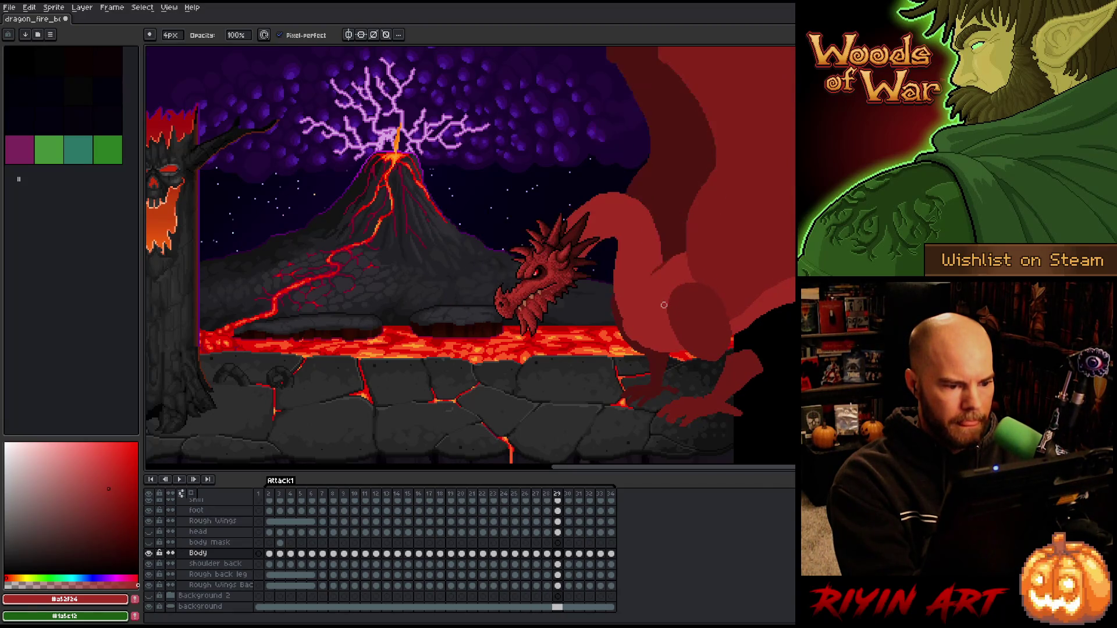
key("period")
key("period")
key("period")
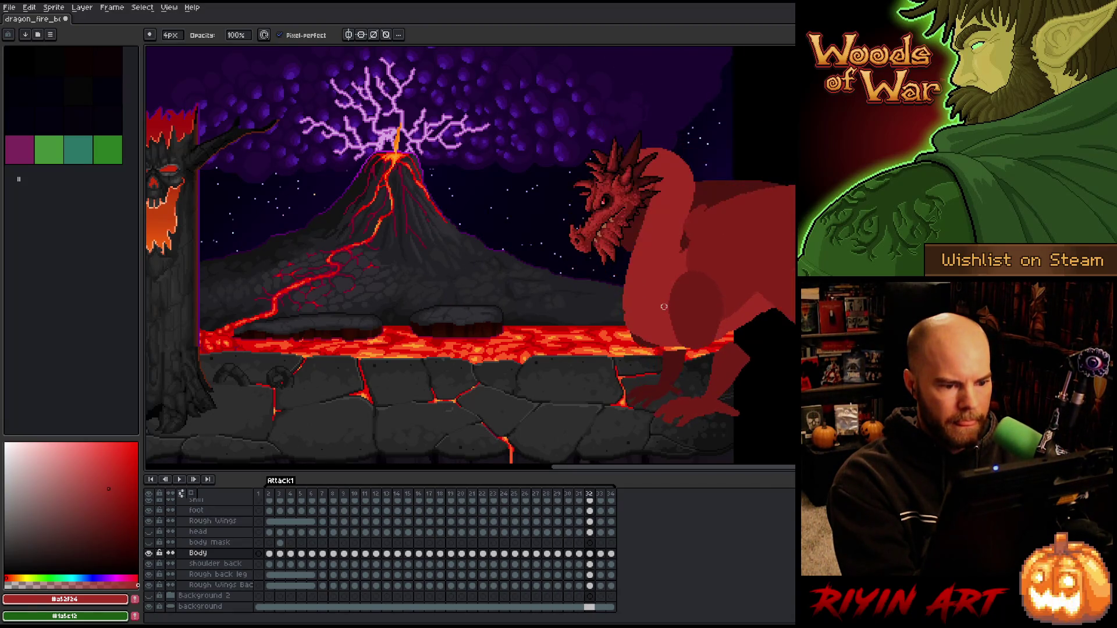
key("period")
key("period")
key("period")
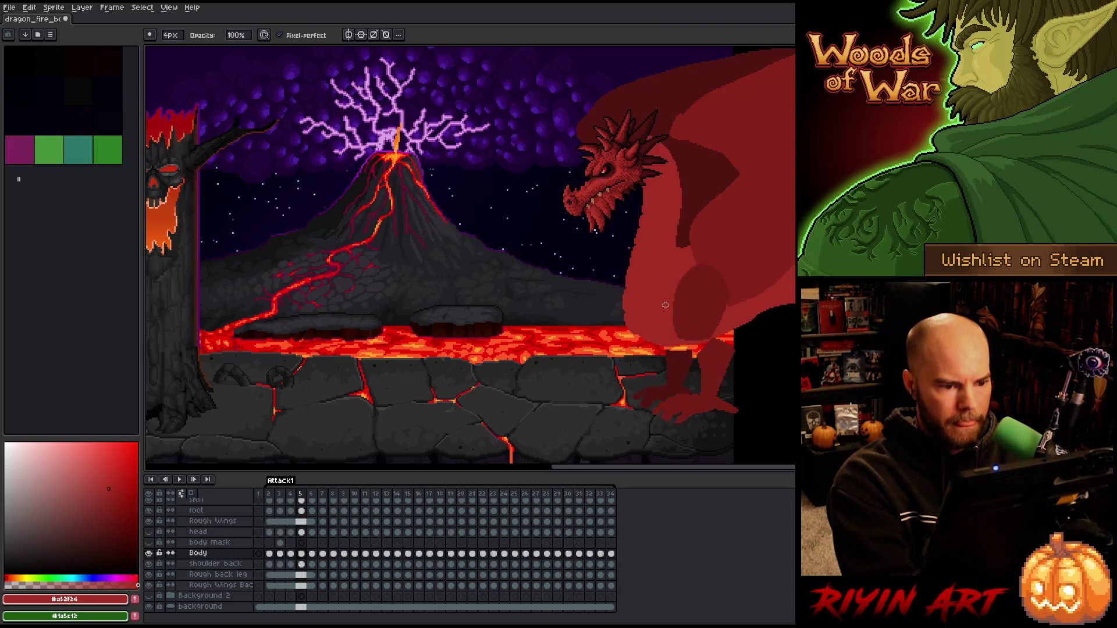
key("period")
key("period")
key("period")
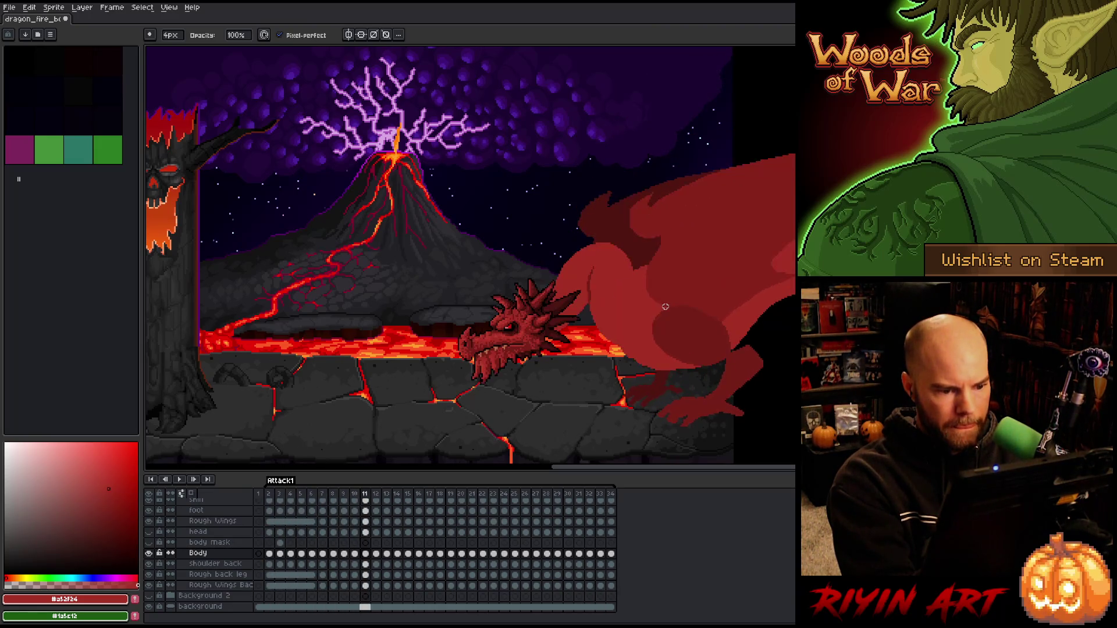
key("period")
key("period")
key("period")
key("period")
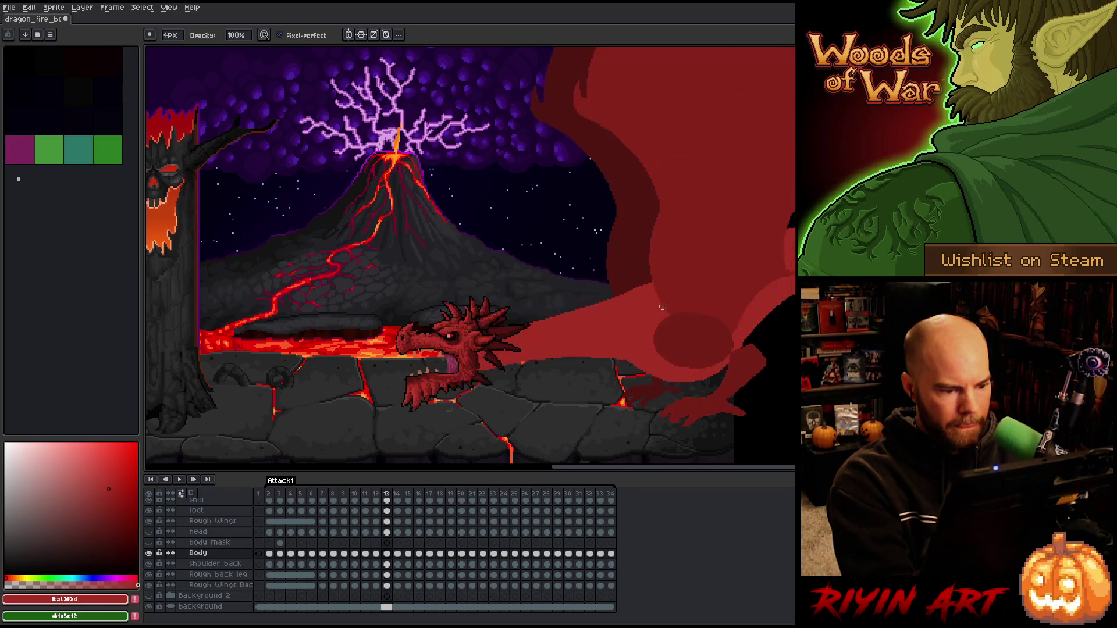
key("period")
key("period")
key("period")
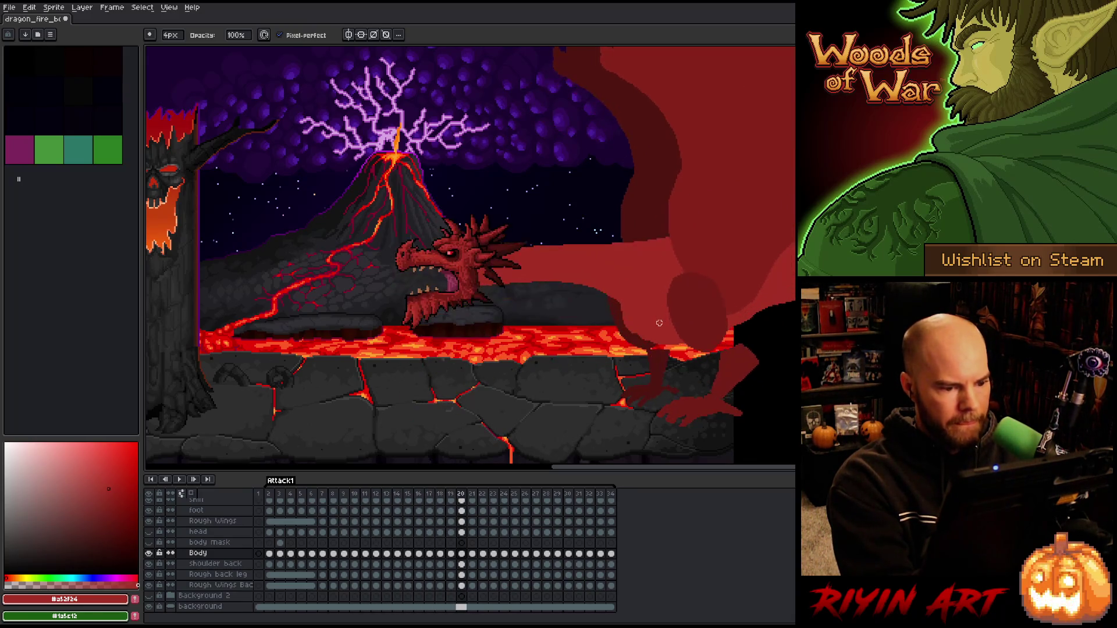
key("period")
key("period")
key("period")
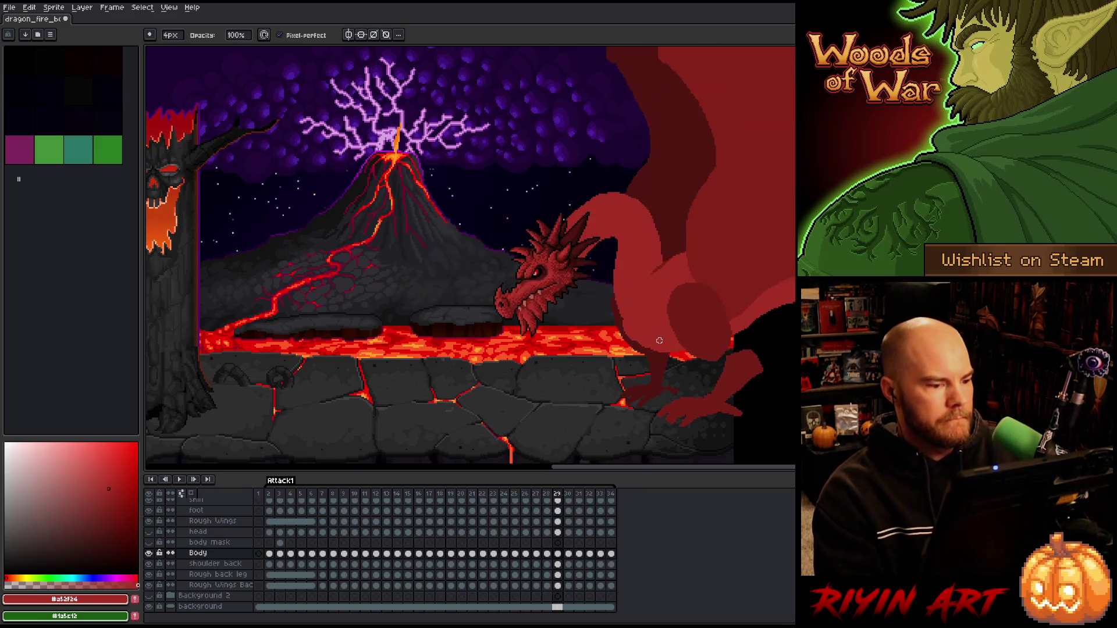
- Save the dragon animation, play it back, and return to frame 12
key("ctrl+s")
key("Return")
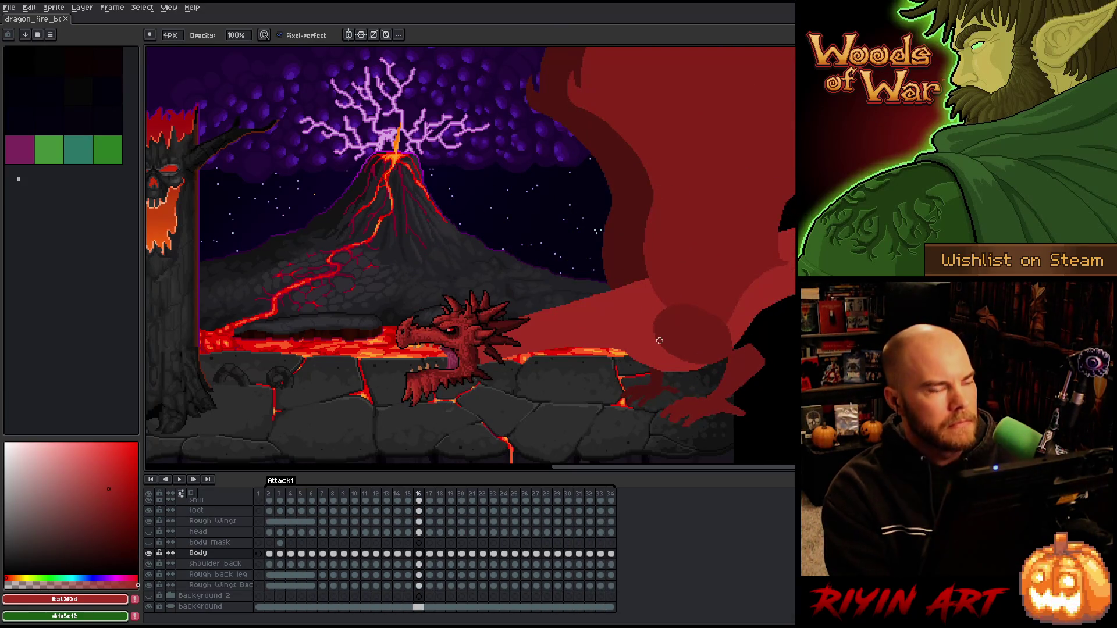
left_click(379, 497)
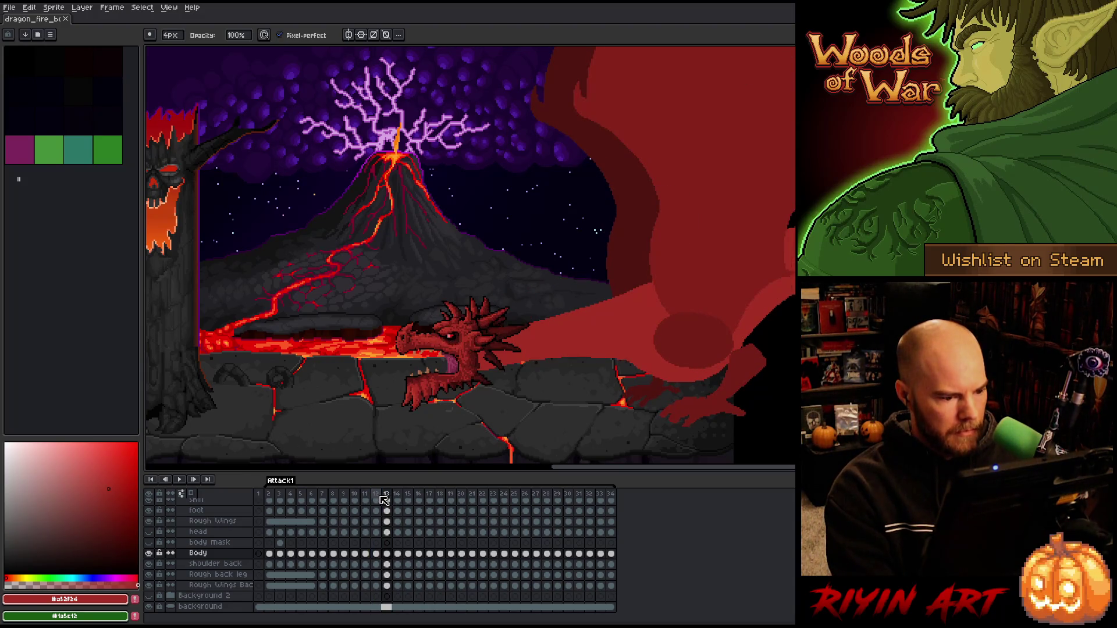
- On frame 14, drag the Jaw Parallel layer's jaw down to widen the mouth, then play it back
key("Right")
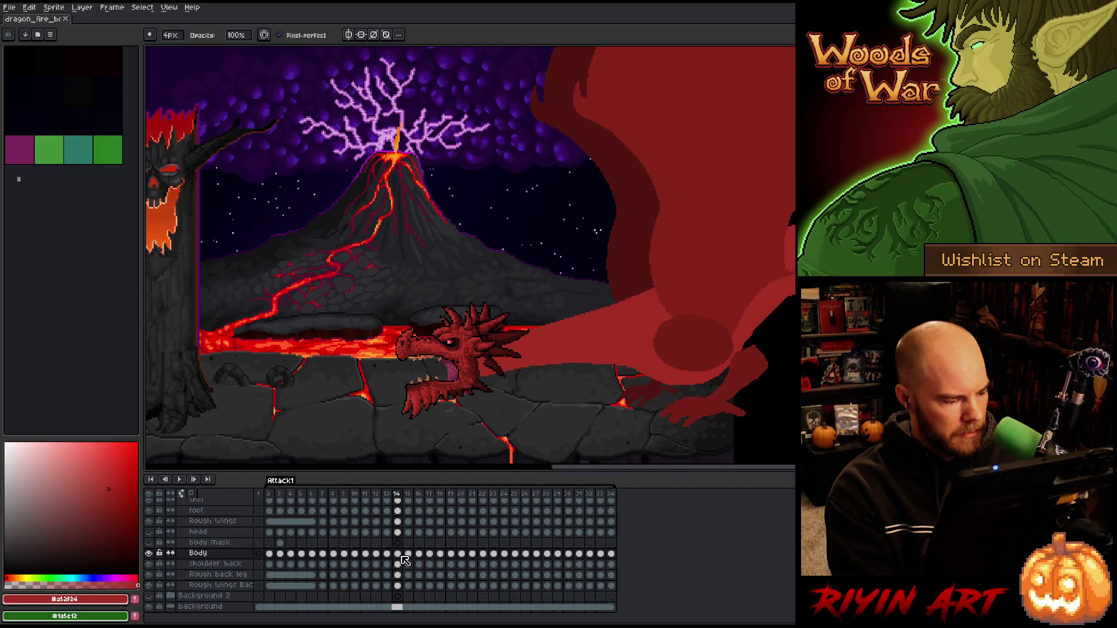
scroll(405, 560, "up", 5)
left_click(401, 543)
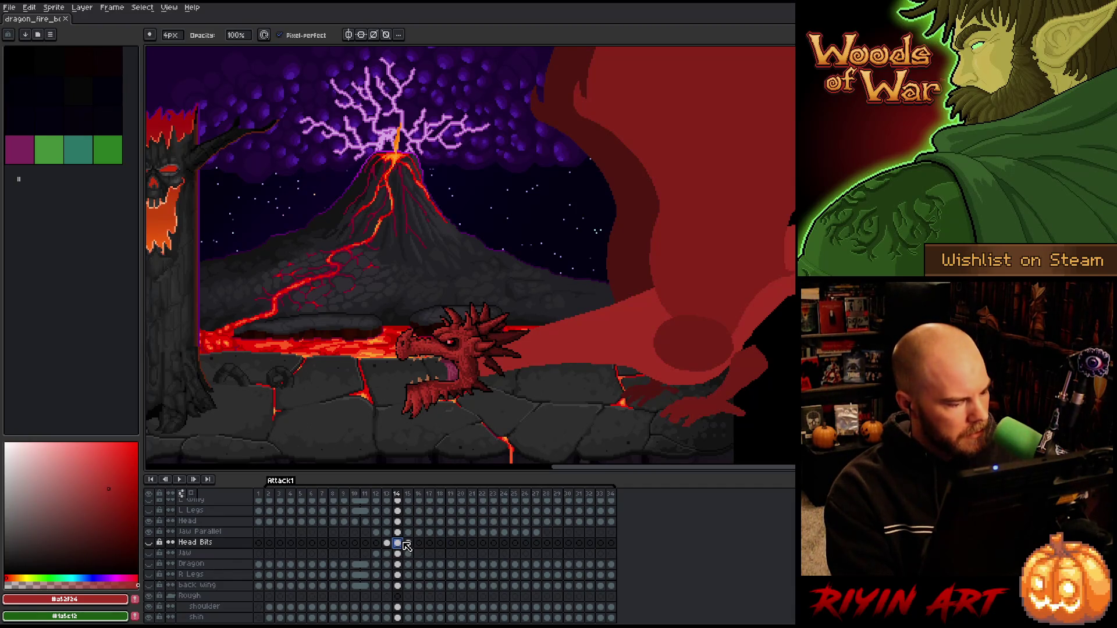
left_click(400, 554)
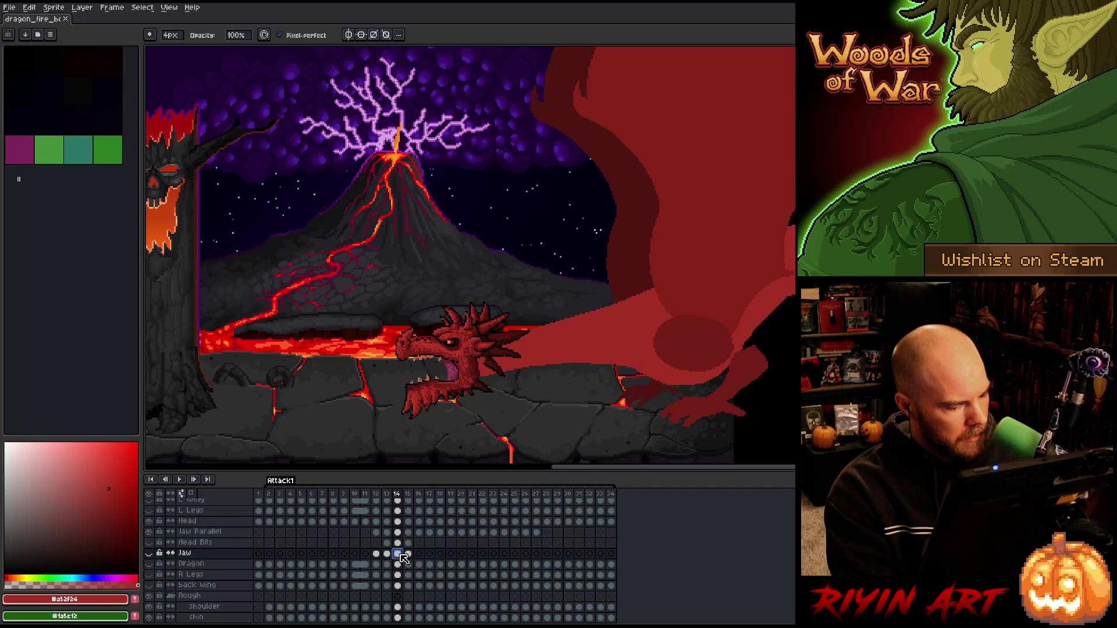
left_click(401, 533)
key("v")
left_click_drag(459, 381, 464, 393)
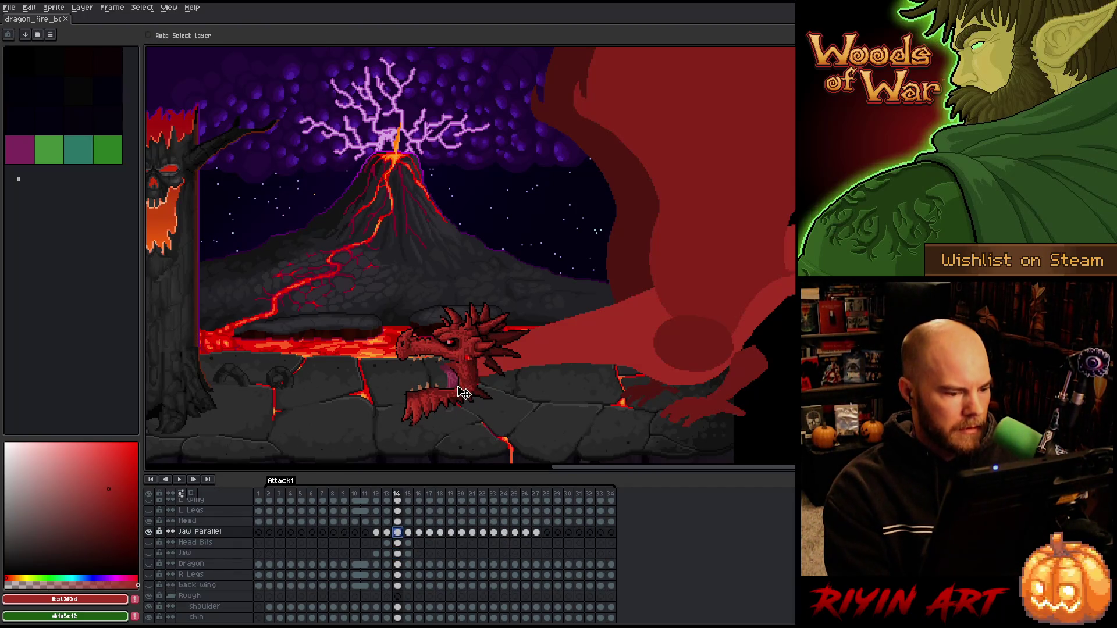
key("Return")
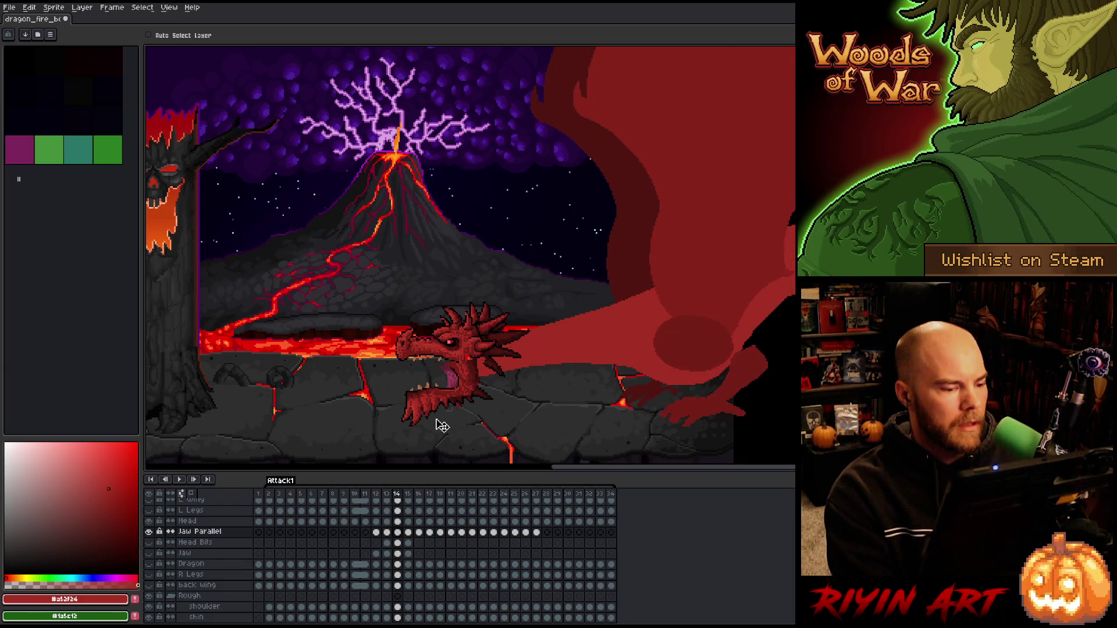
scroll(439, 378, "up", 3)
- Zoom in on the dragon's head and ready the Pencil on the frame 14 Jaw Parallel cel
left_click_drag(439, 374, 445, 305)
key("v")
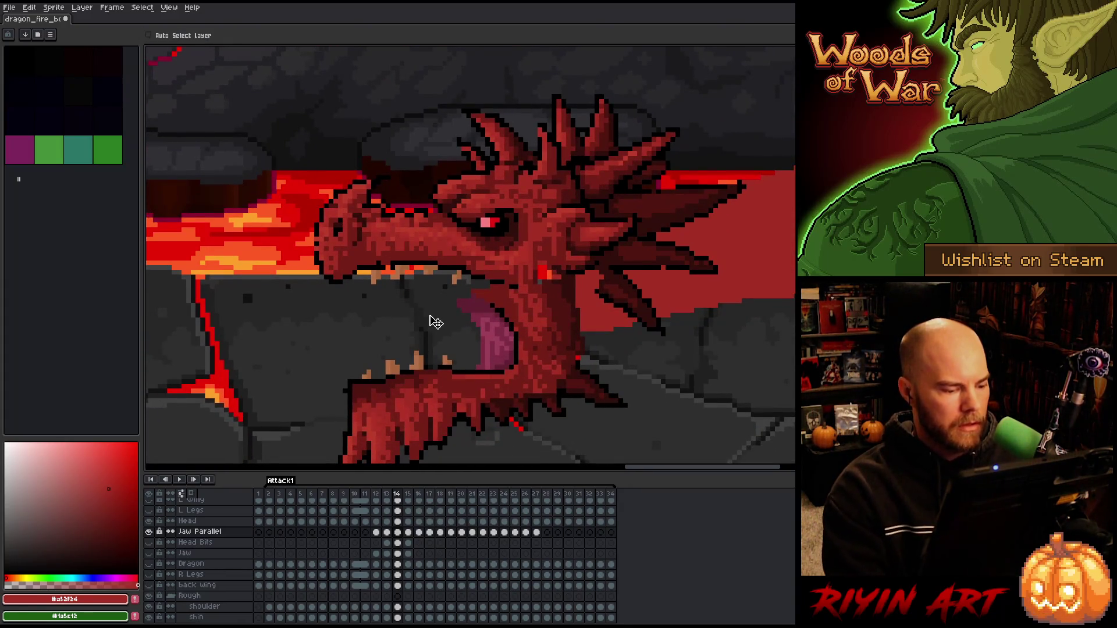
left_click(434, 316, "ctrl")
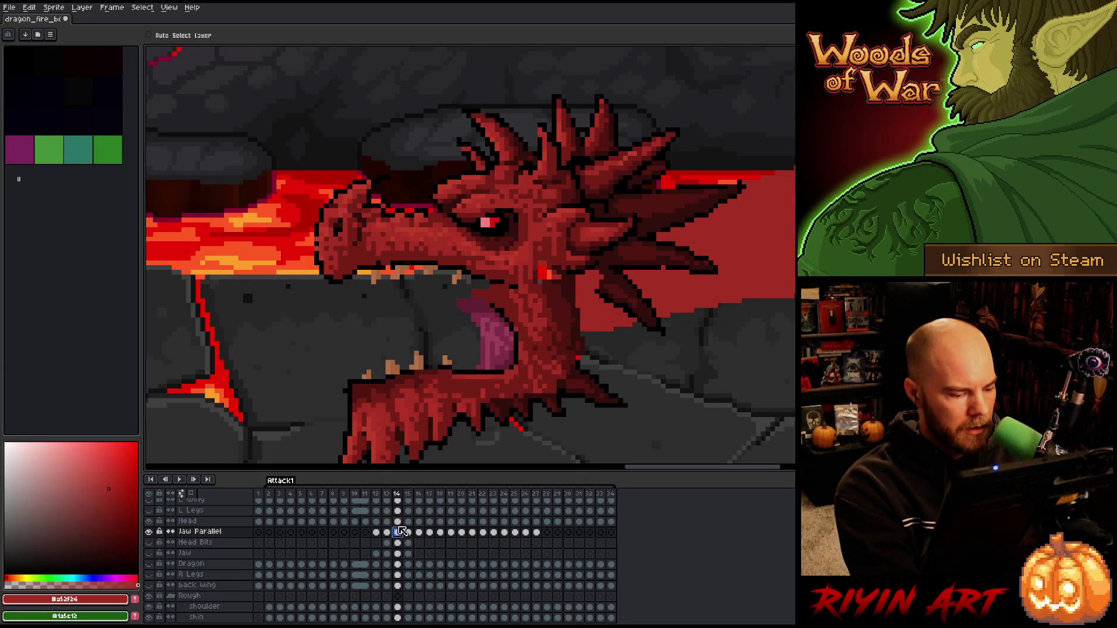
key("b")
left_click(509, 306, "alt")
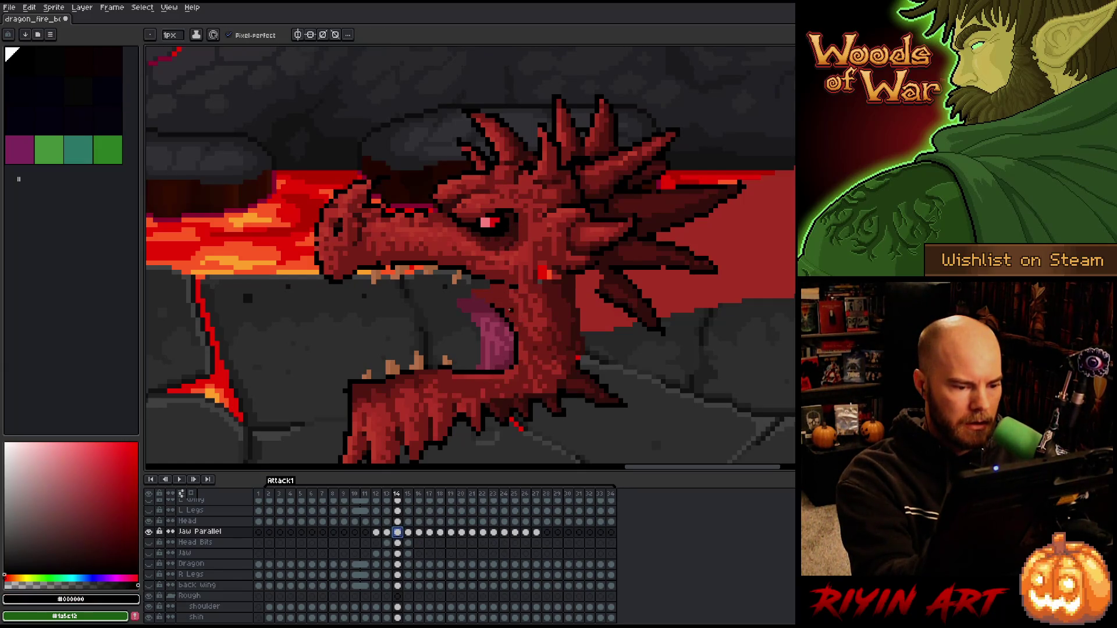
key("Escape")
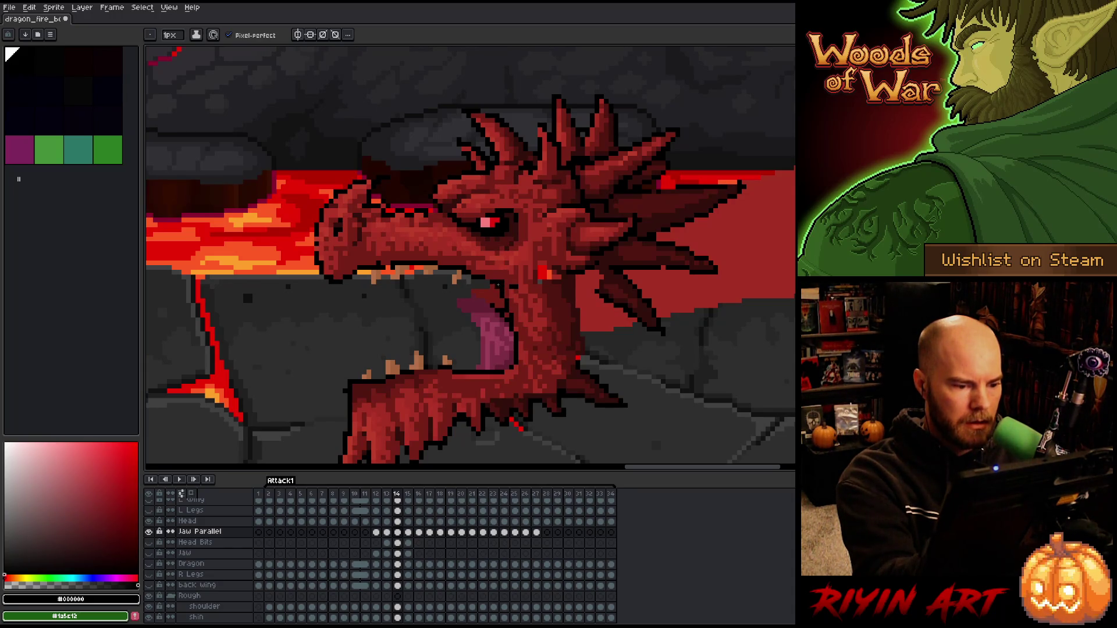
- Sample the jaw, neck, throat and tongue colours to repaint the tongue, then save the file
left_click(501, 287, "alt")
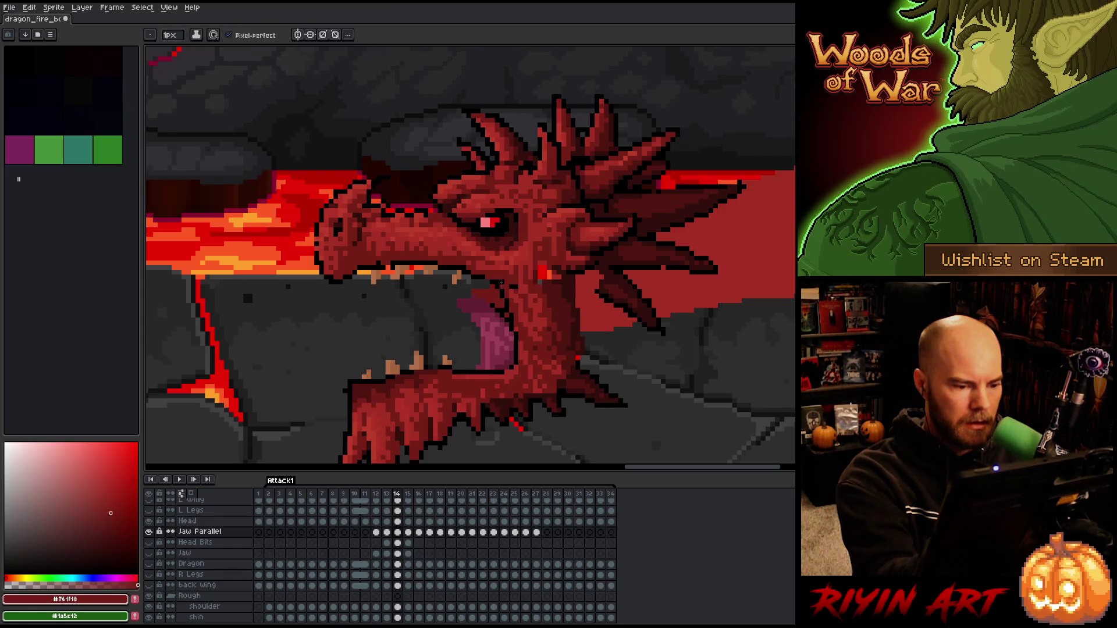
left_click(515, 294, "alt")
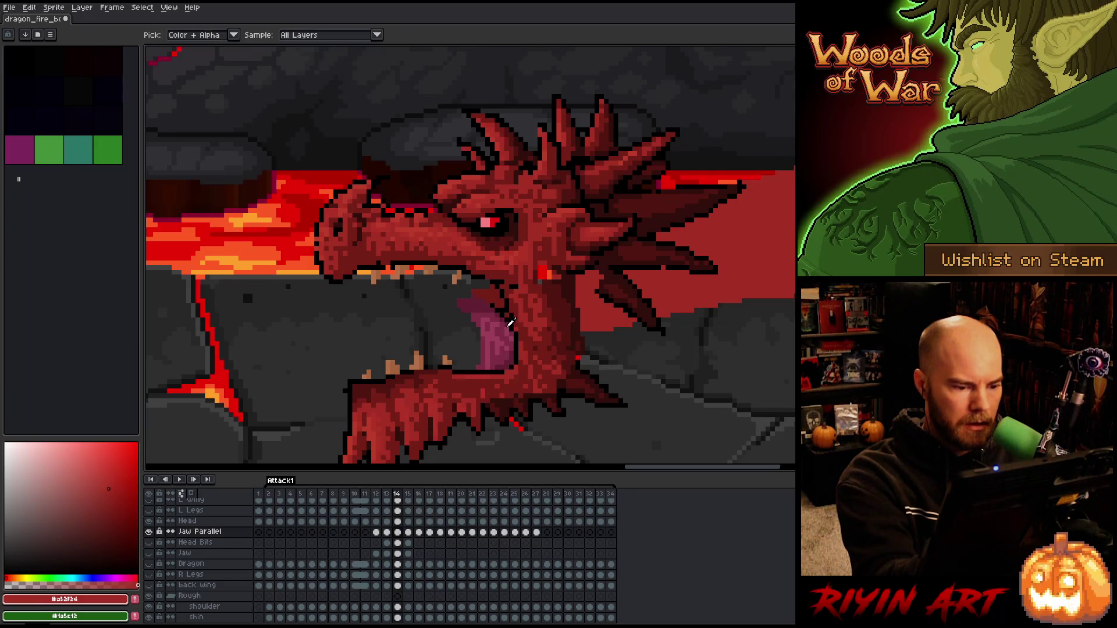
left_click(506, 316, "alt")
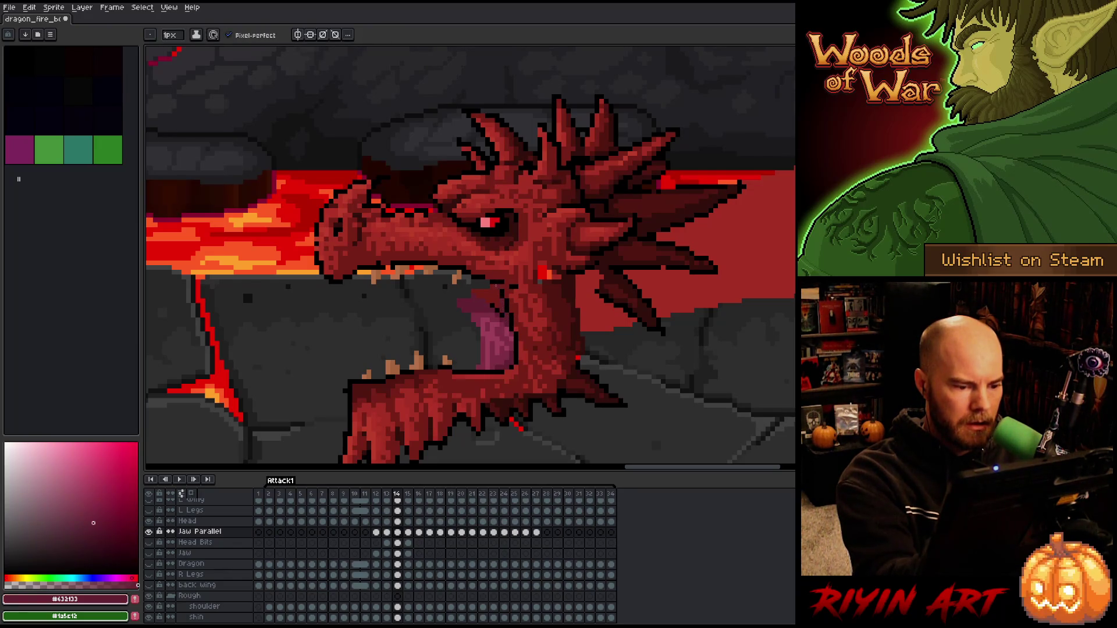
left_click(482, 316, "alt")
left_click(469, 280, "alt")
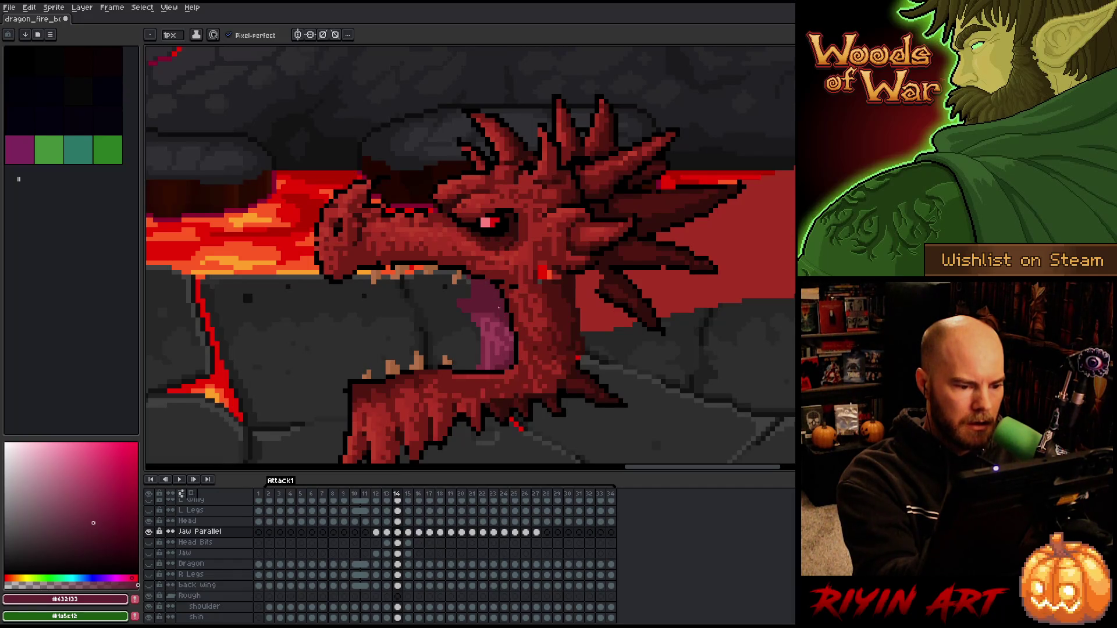
left_click(480, 292, "alt")
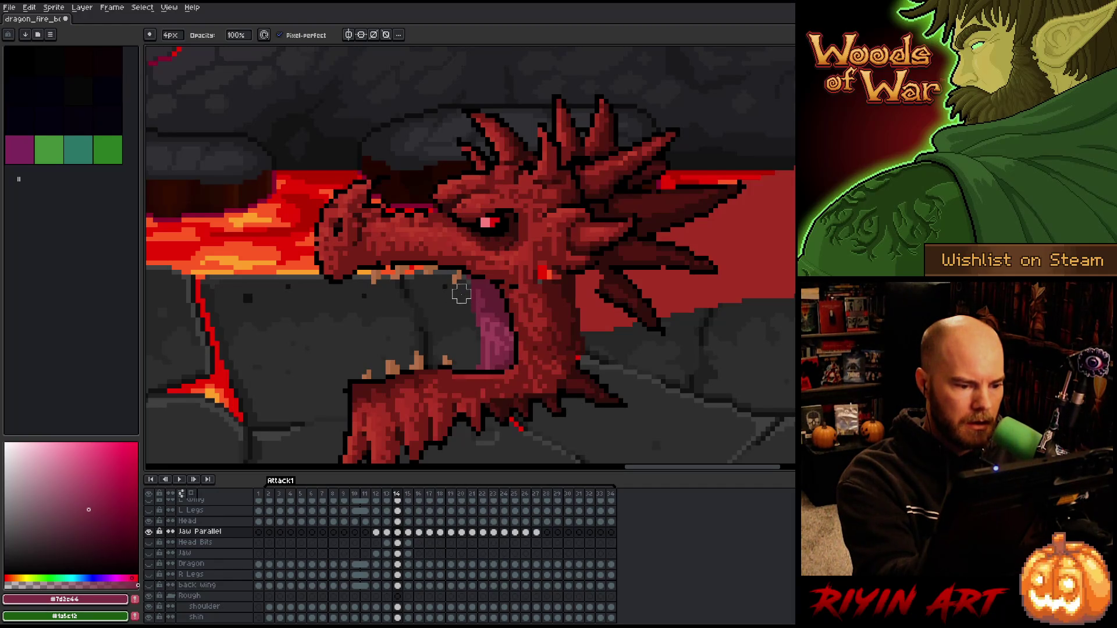
key("e")
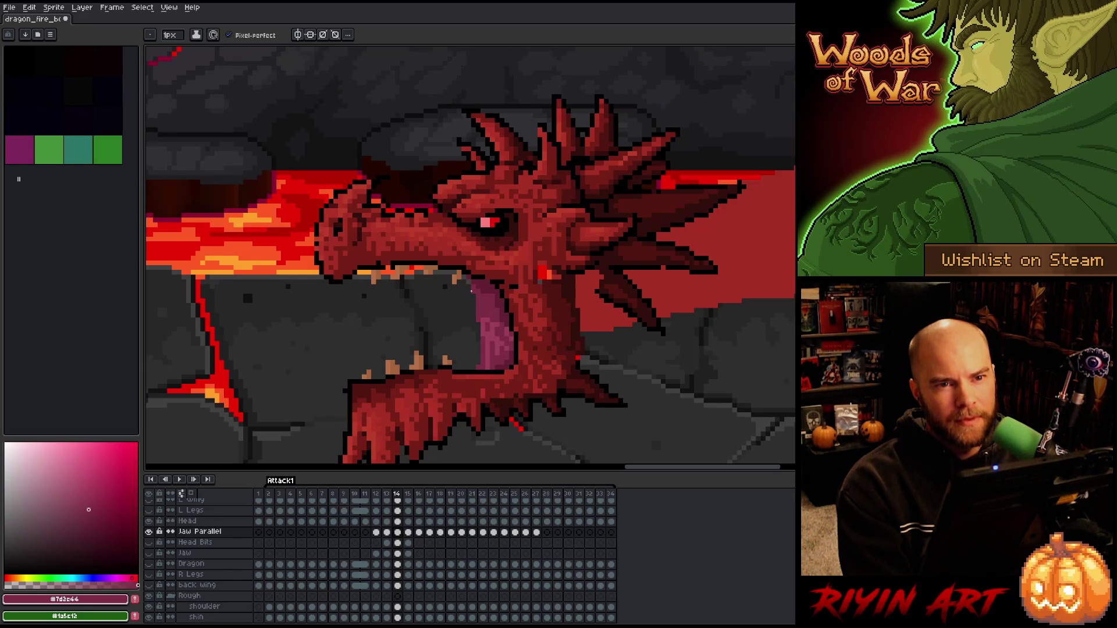
key("ctrl+s")
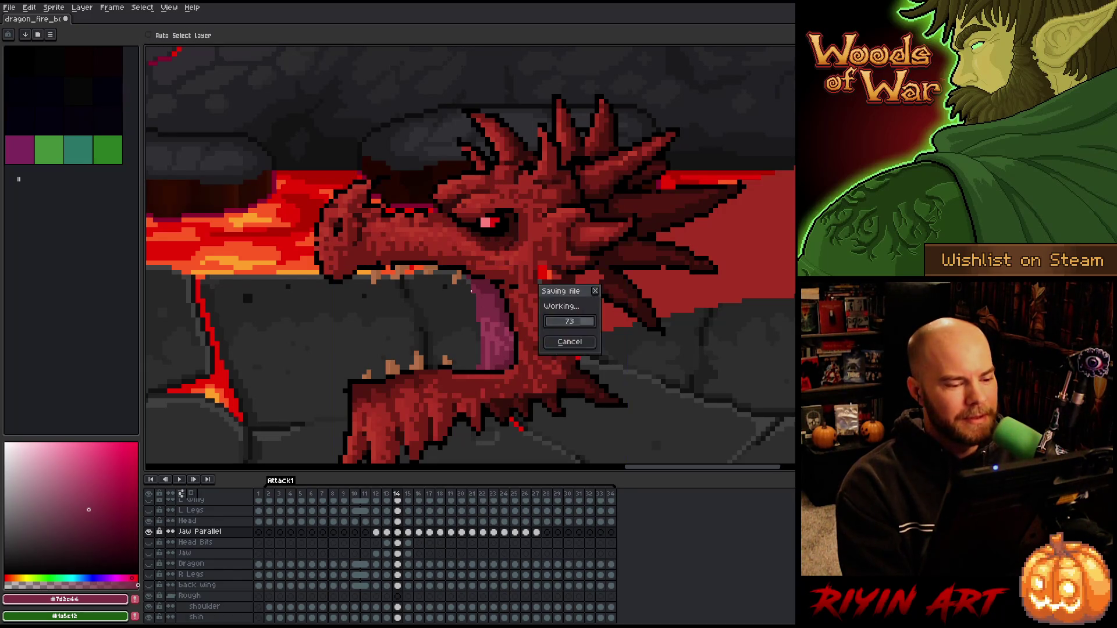
- Sample the light, mid and dark shades of the dragon's tongue
key("i")
key("b")
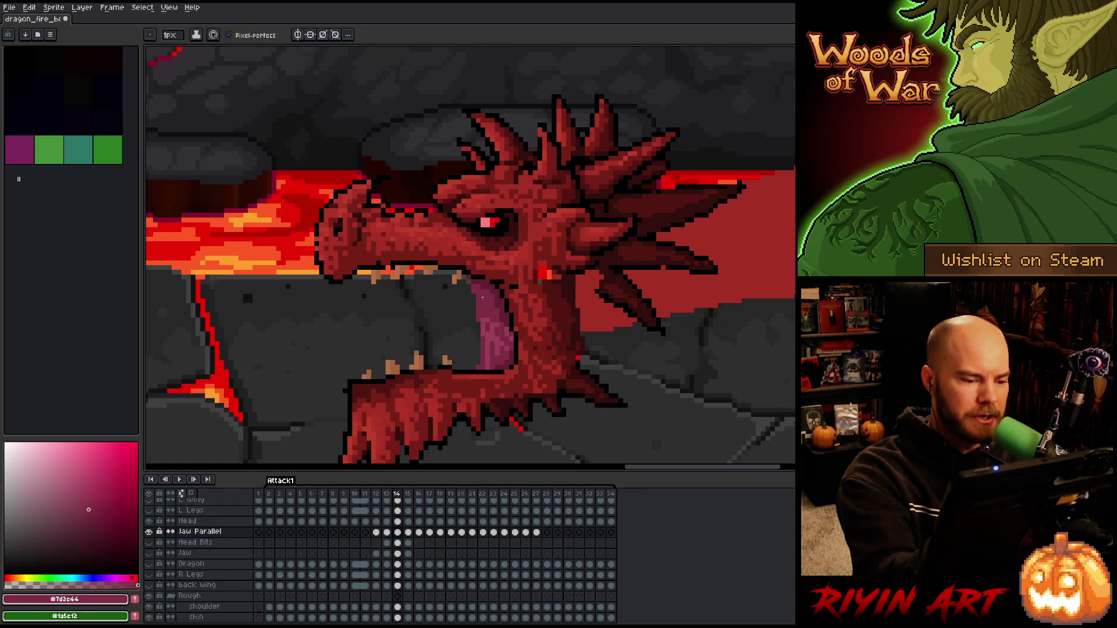
left_click(487, 326, "alt")
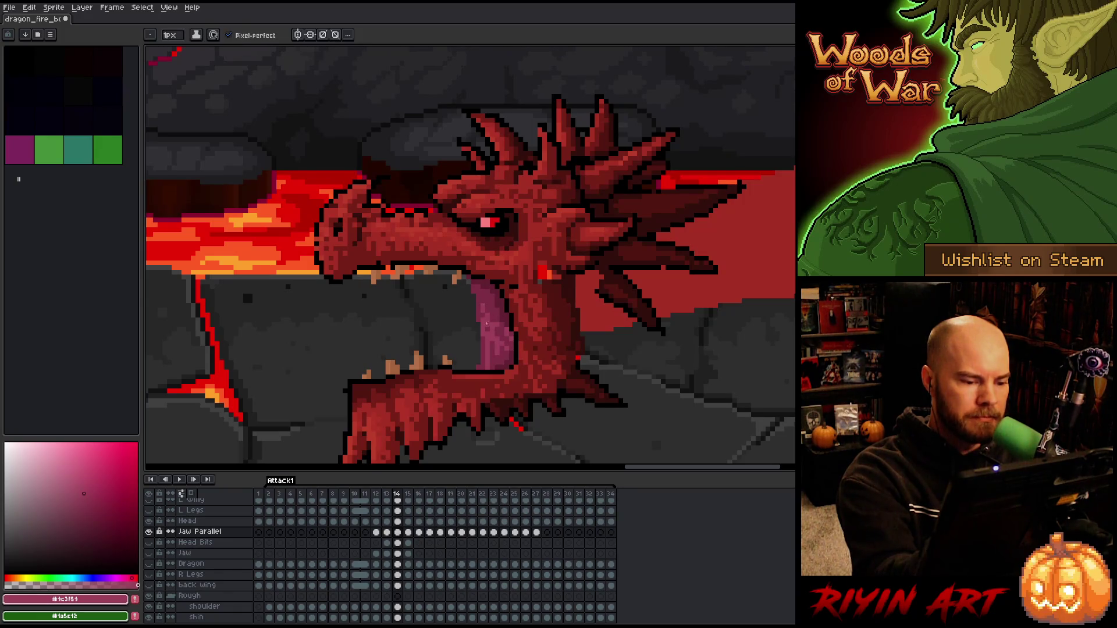
left_click(482, 323, "alt")
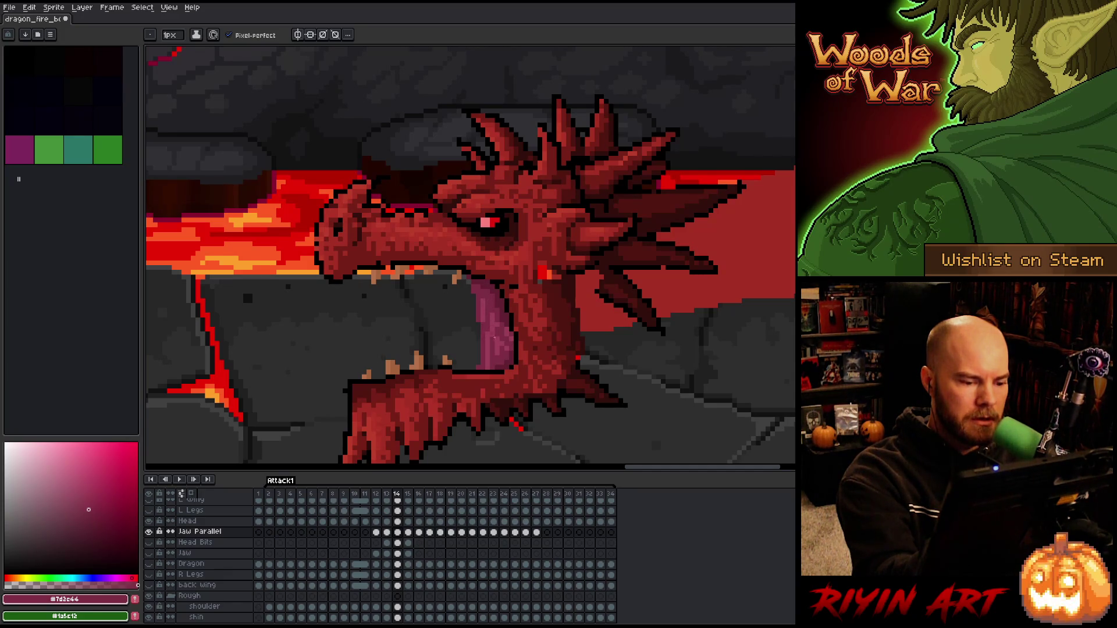
left_click(490, 334, "alt")
left_click(492, 325, "alt")
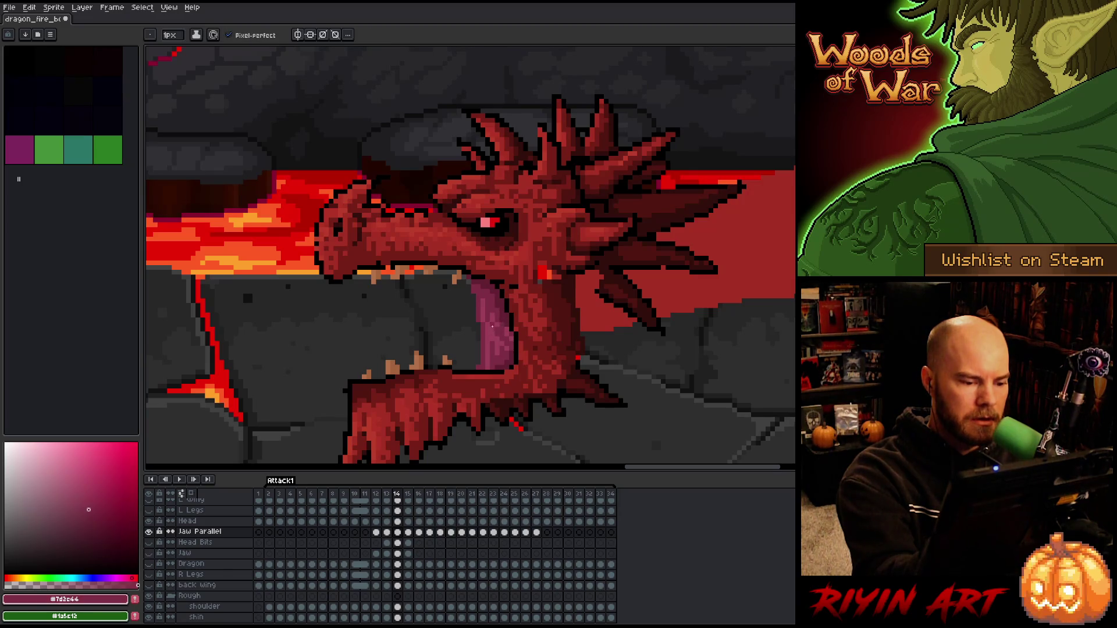
left_click(497, 326, "alt")
left_click(501, 345, "alt")
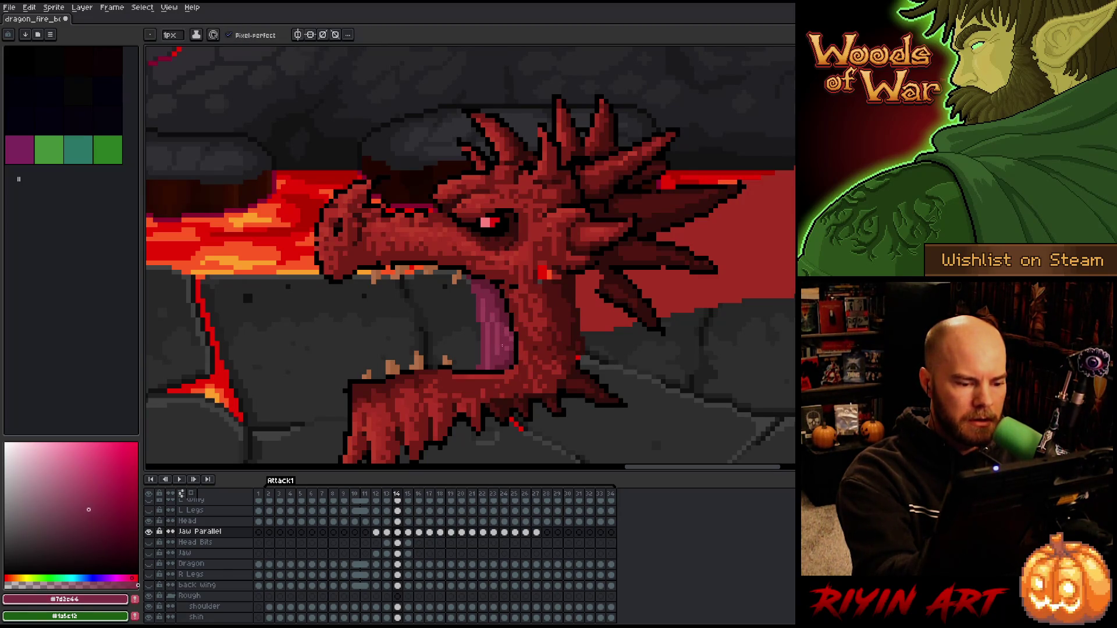
left_click(507, 345, "alt")
left_click(509, 329, "alt")
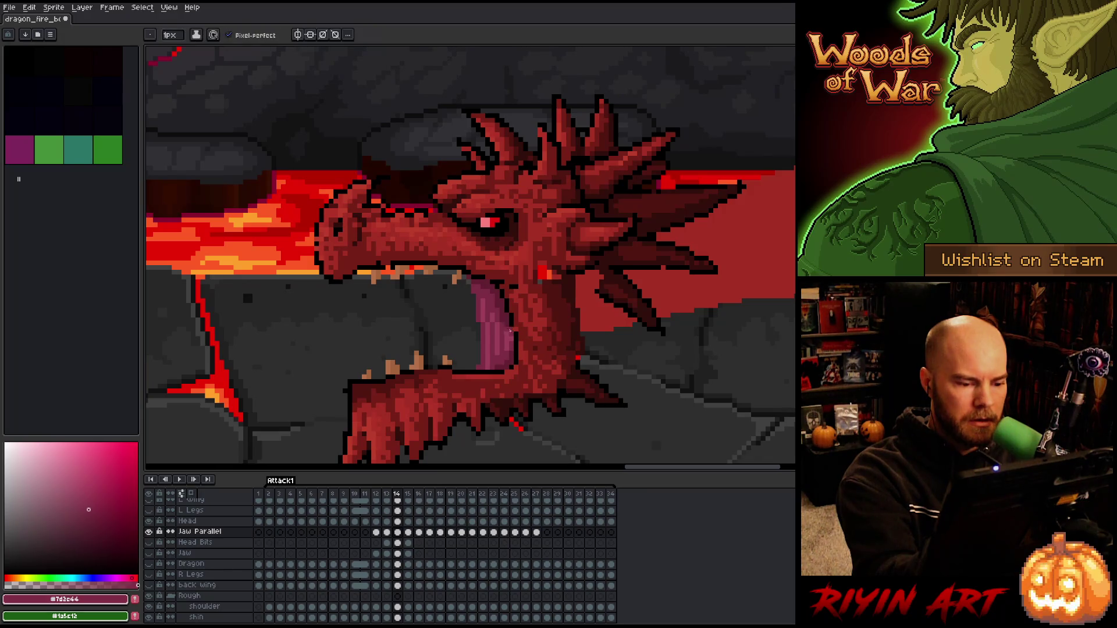
left_click(507, 300, "alt")
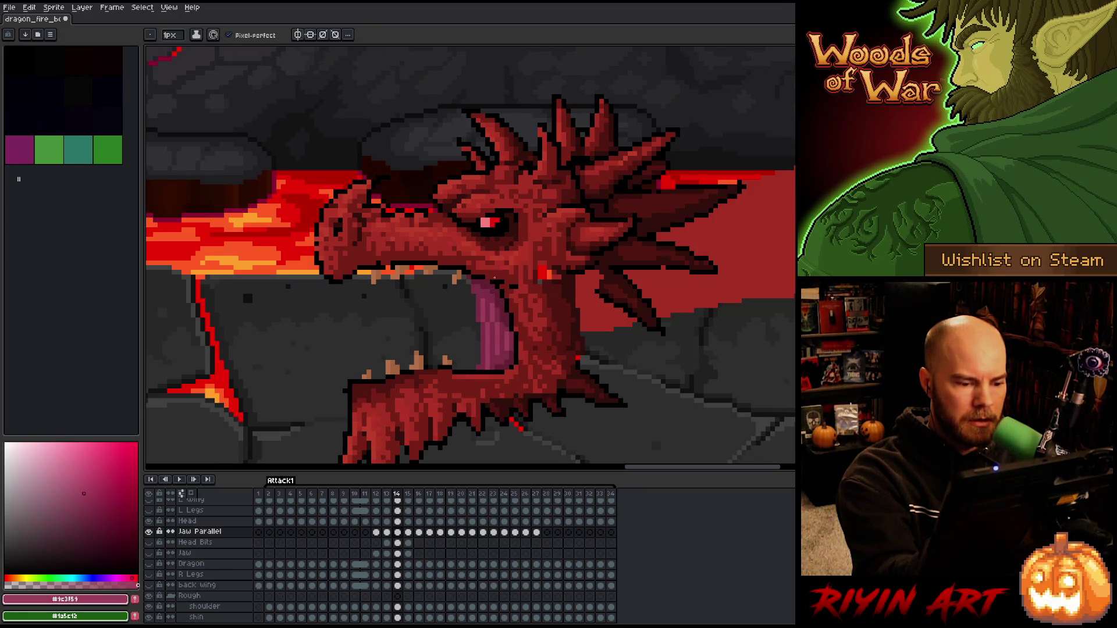
left_click(499, 295, "alt")
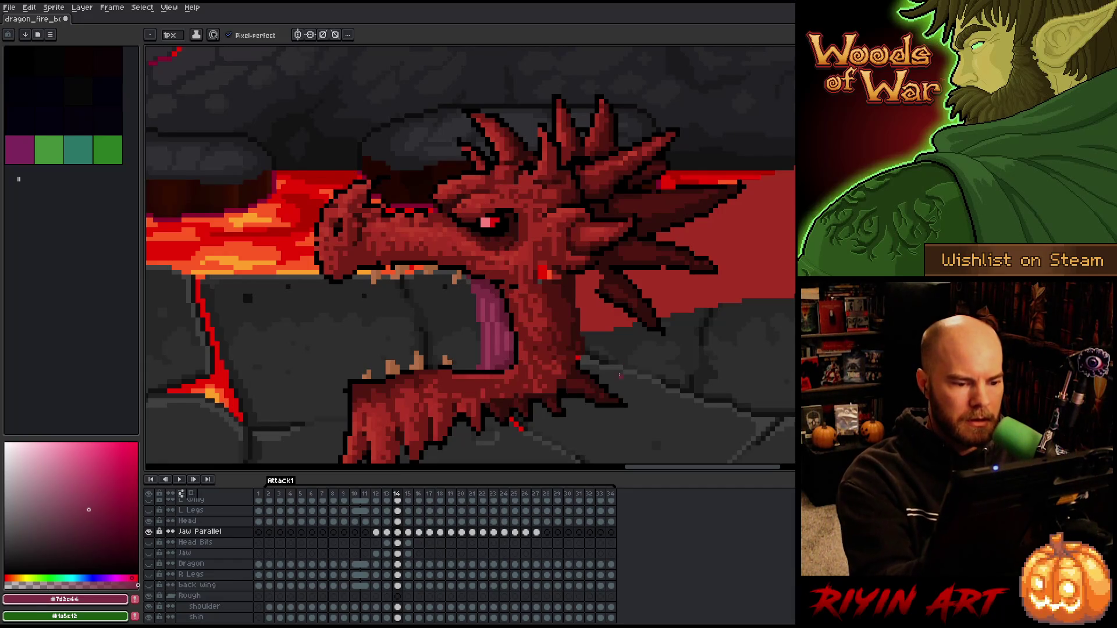
- Add a new empty layer directly above Jaw Parallel, then reselect Jaw Parallel
scroll(476, 329, "down", 5)
scroll(476, 330, "up", 1)
scroll(477, 350, "up", 2)
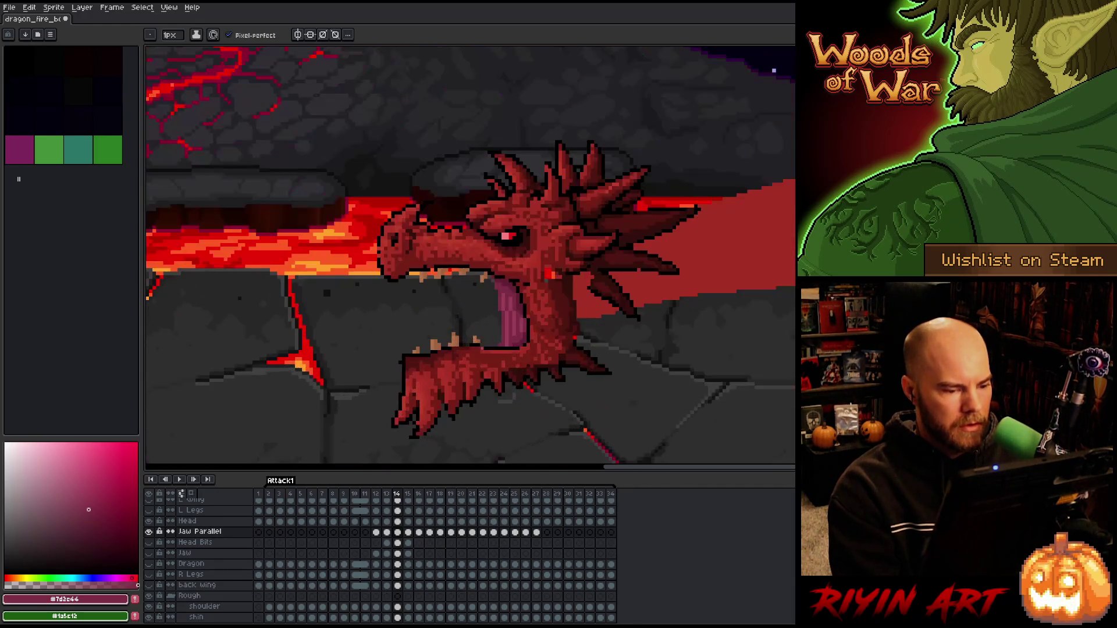
left_click(397, 542)
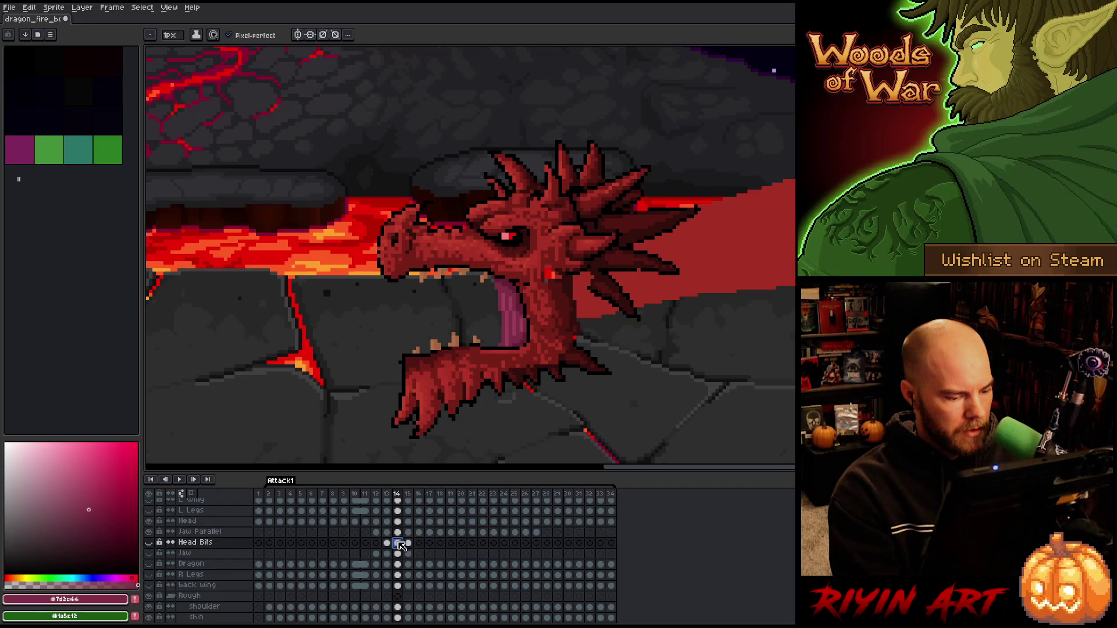
left_click(398, 533)
key("shift+n")
left_click(399, 543)
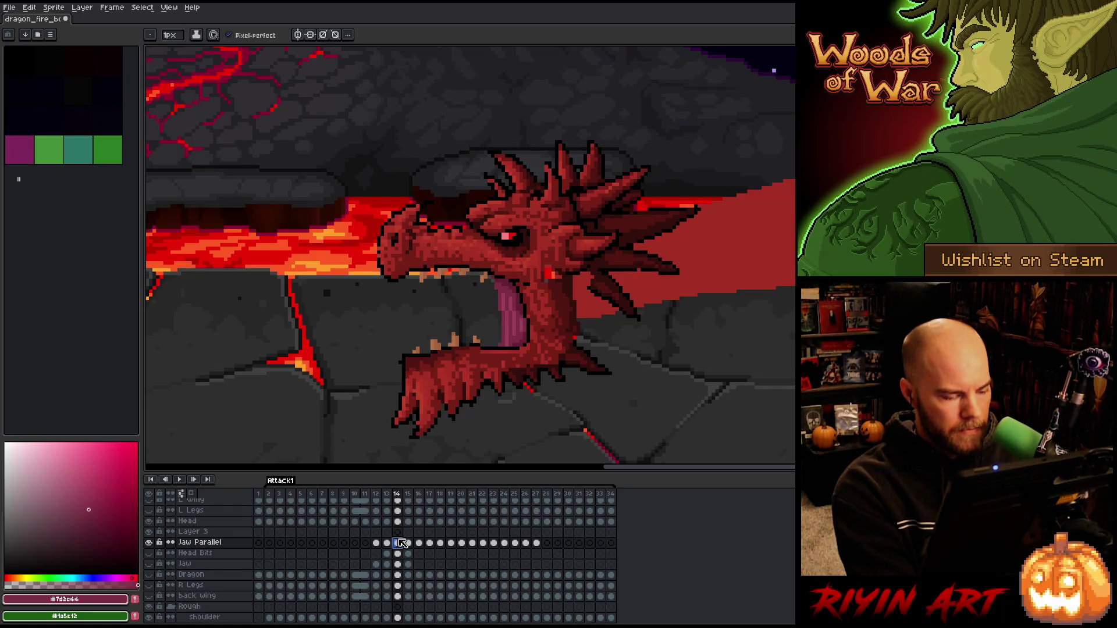
key("m")
scroll(455, 260, "up", 2)
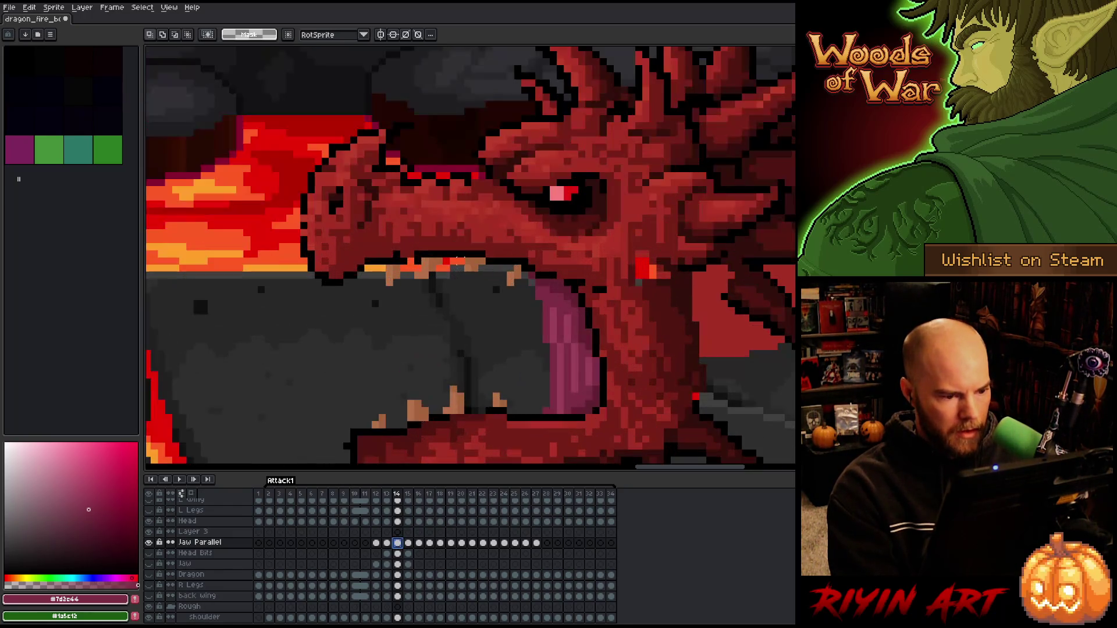
mouse_move(455, 206)
left_mouse_down()
mouse_move(538, 274)
mouse_move(535, 252)
mouse_move(615, 280)
left_mouse_up()
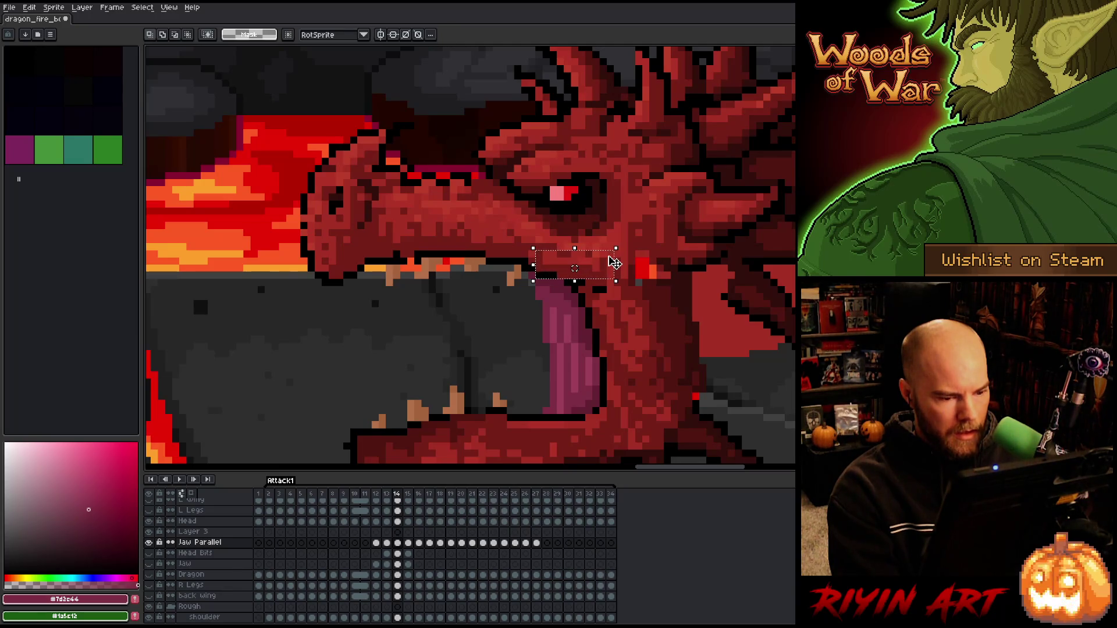
scroll(608, 265, "down", 3)
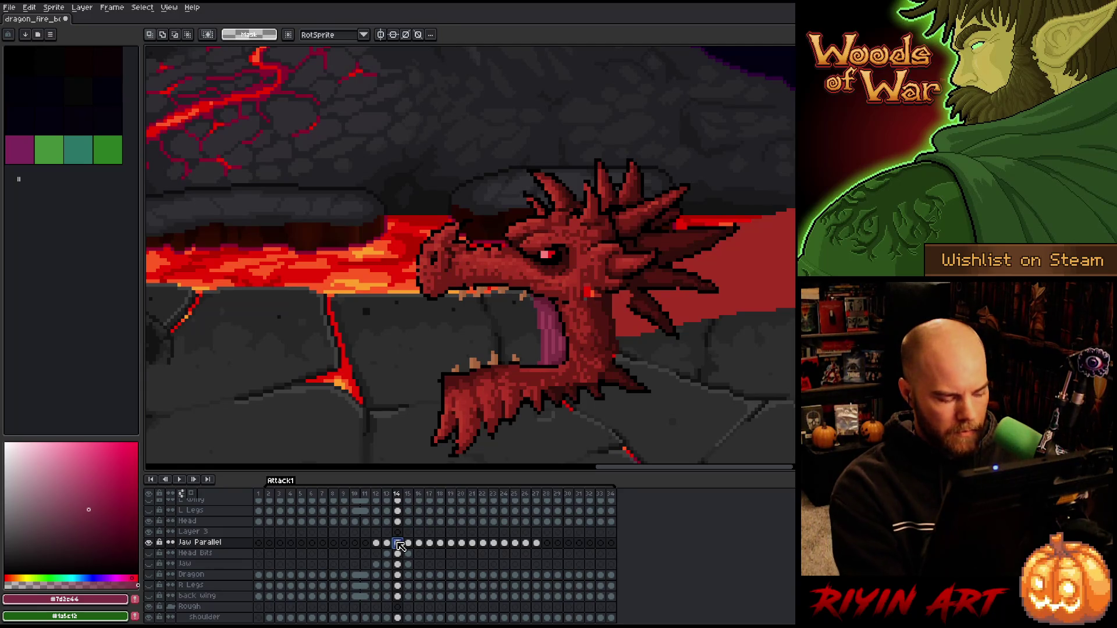
left_click(152, 543, "alt")
left_click(151, 543, "alt")
left_click(151, 543, "alt")
left_click(152, 543, "alt")
left_click(153, 544, "alt")
key("b")
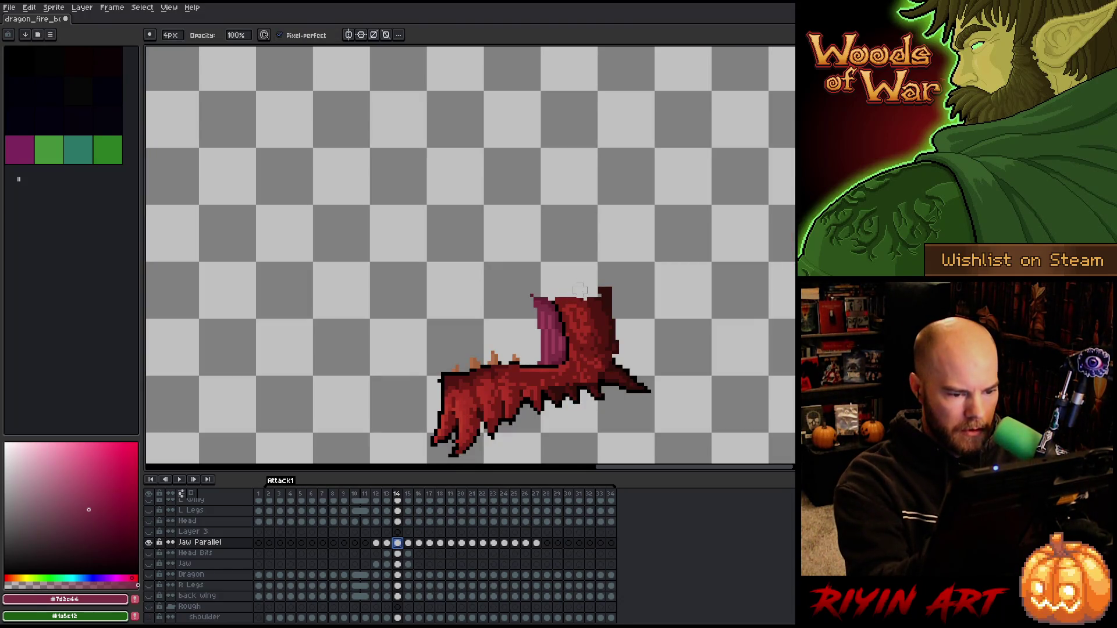
left_click(150, 542, "alt")
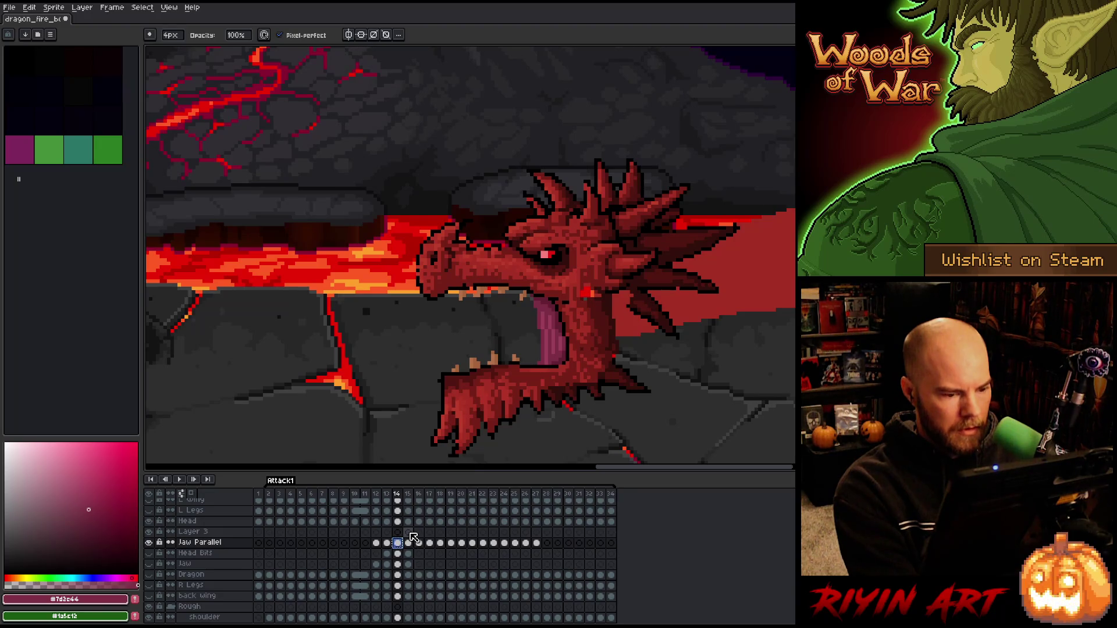
- Select the Jaw Parallel cels for frames 15–25 and delete them
left_click_drag(411, 546, 472, 538)
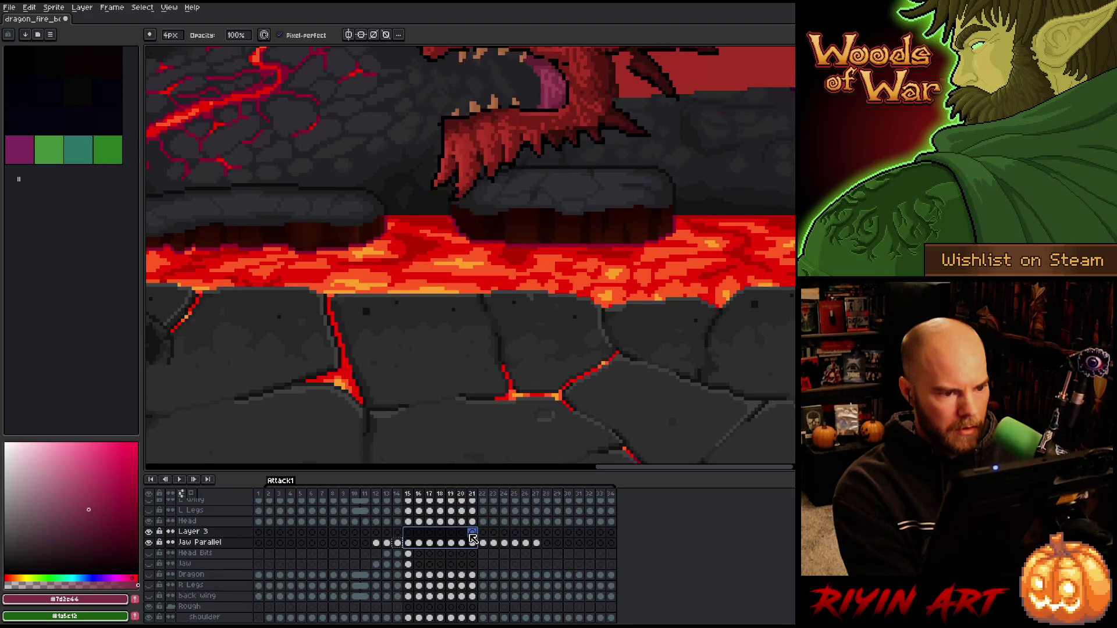
scroll(536, 379, "down", 3)
scroll(567, 393, "up", 1)
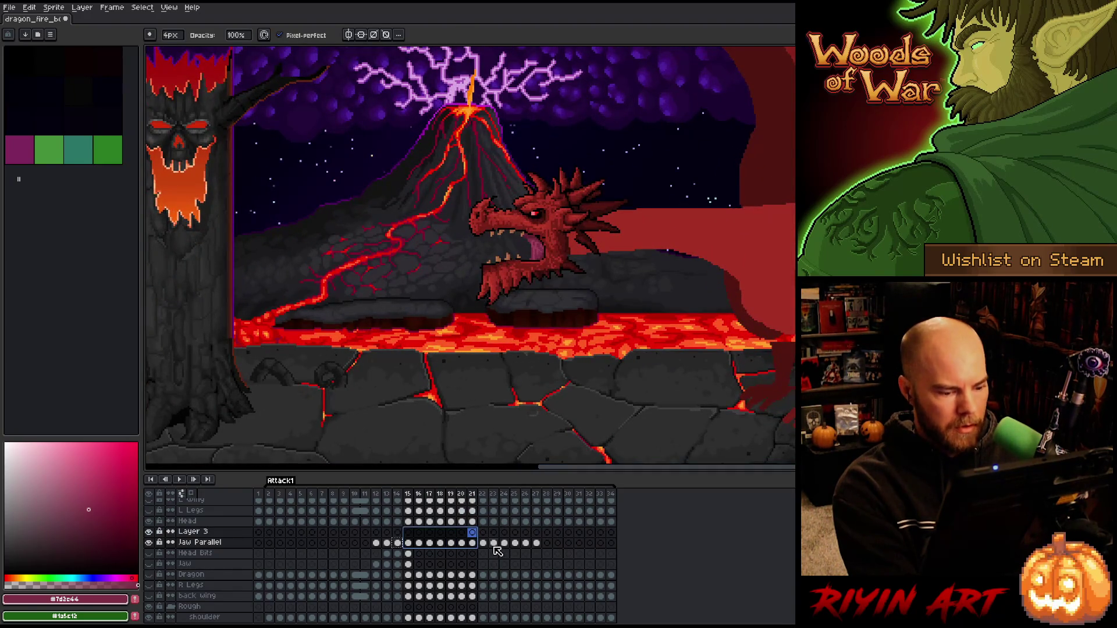
left_click_drag(504, 543, 535, 546)
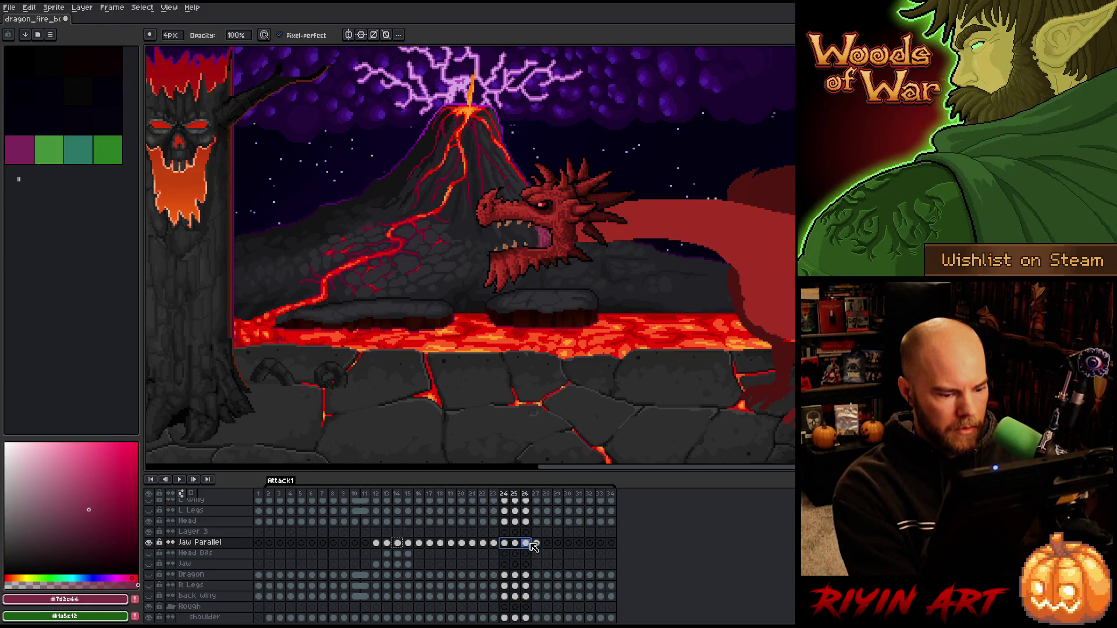
left_click(526, 543)
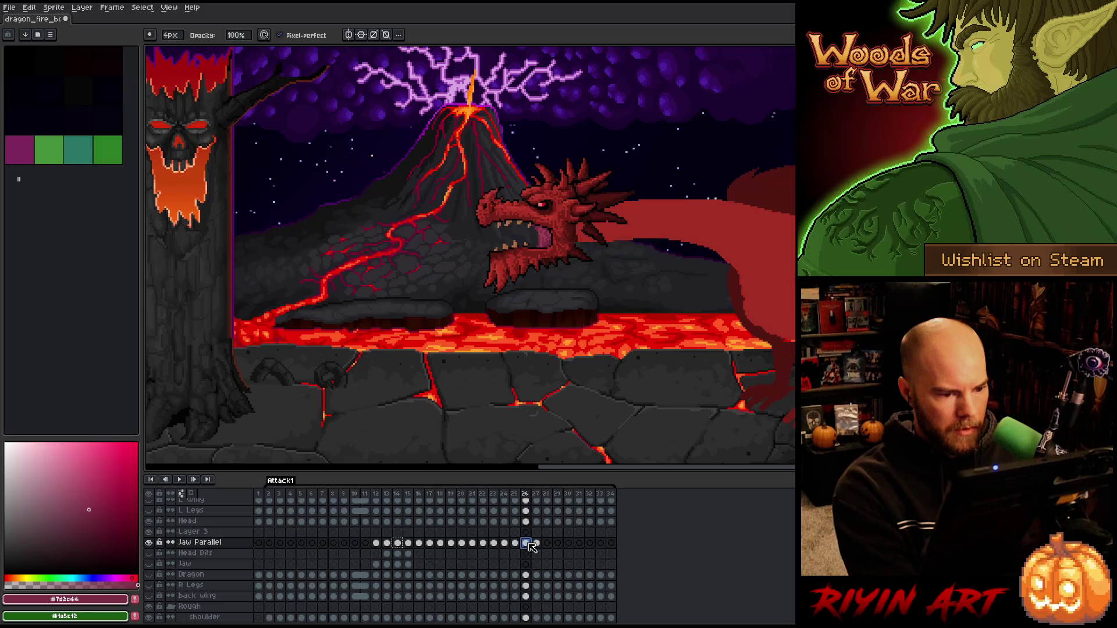
left_click_drag(517, 547, 412, 544)
key("Delete")
- Preview frames 10–15 and compare frame 14's open jaw with frame 15
left_click(398, 543)
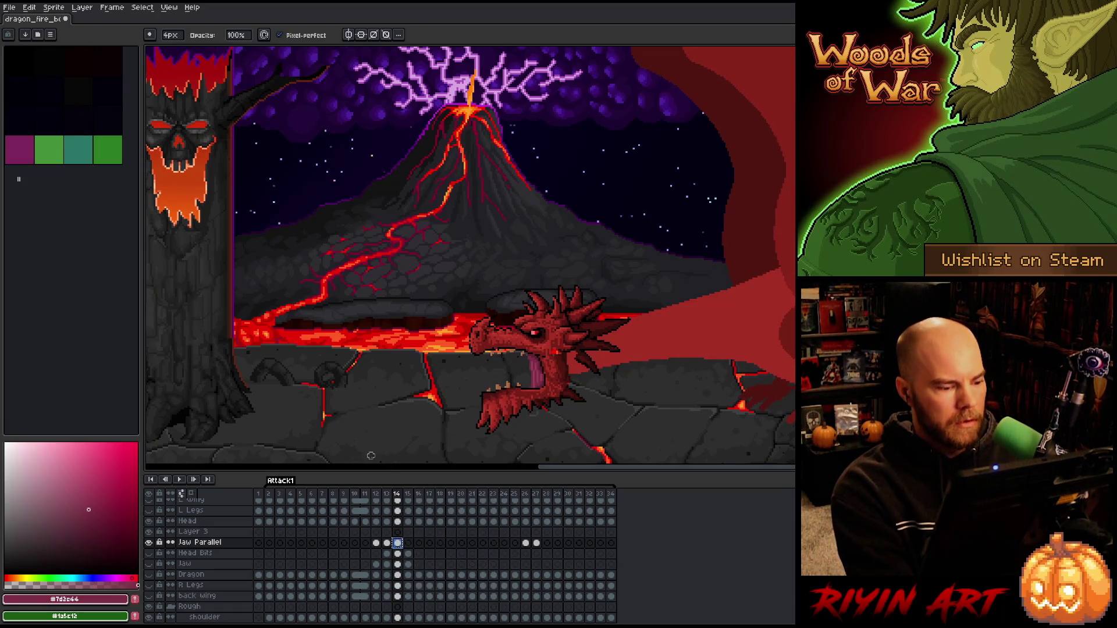
mouse_move(356, 495)
left_mouse_down()
mouse_move(409, 498)
mouse_move(370, 512)
mouse_move(405, 512)
left_mouse_up()
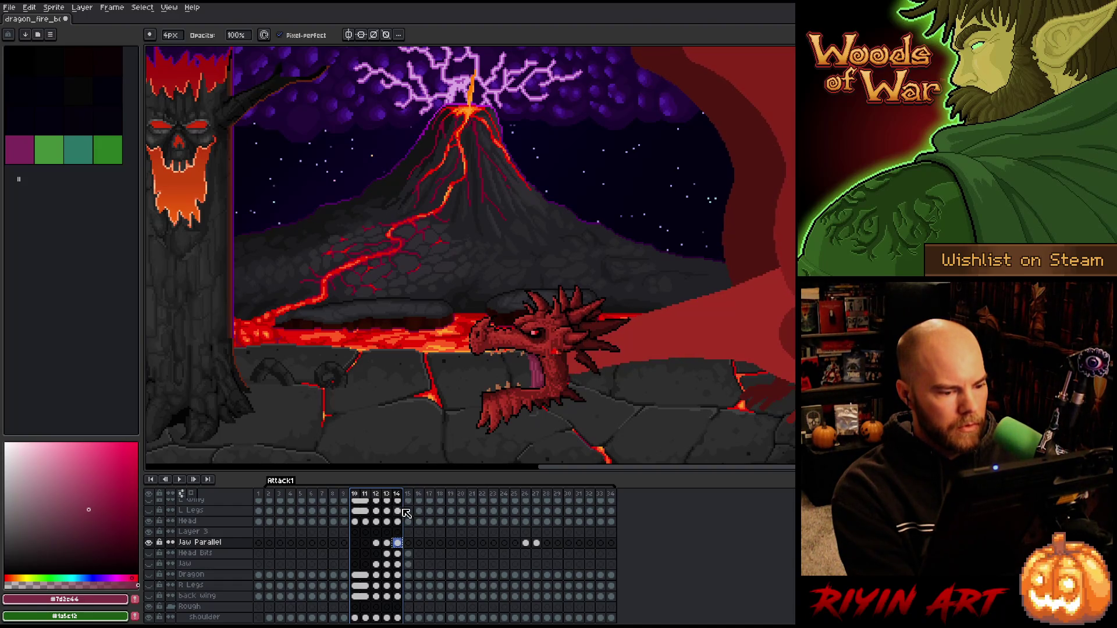
left_click(398, 543)
left_click(409, 545)
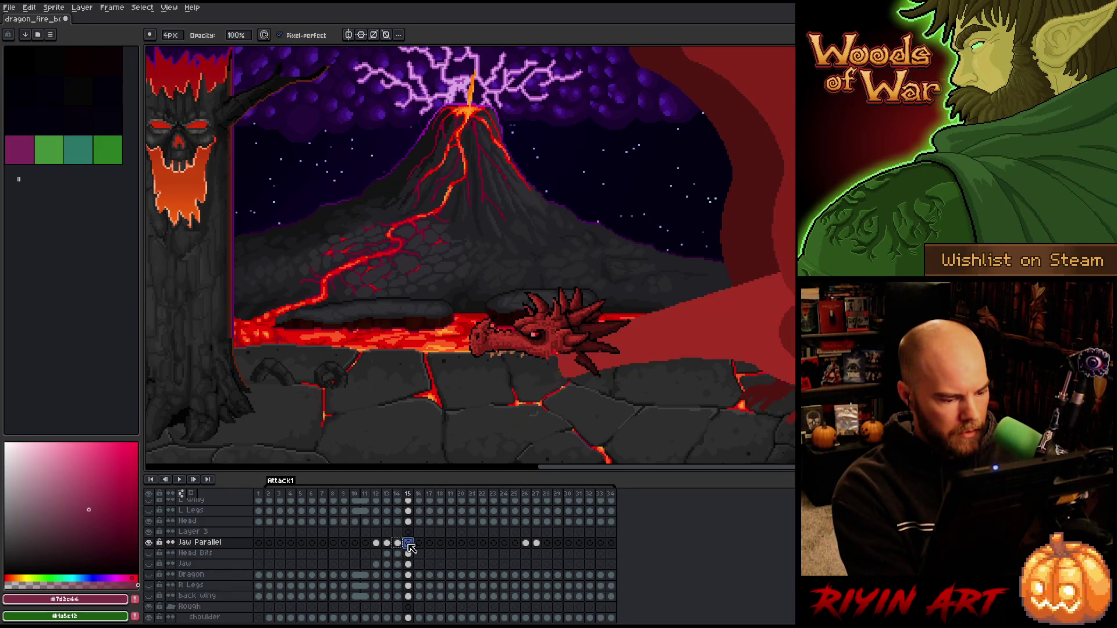
left_click_drag(398, 543, 520, 547)
right_click(520, 547)
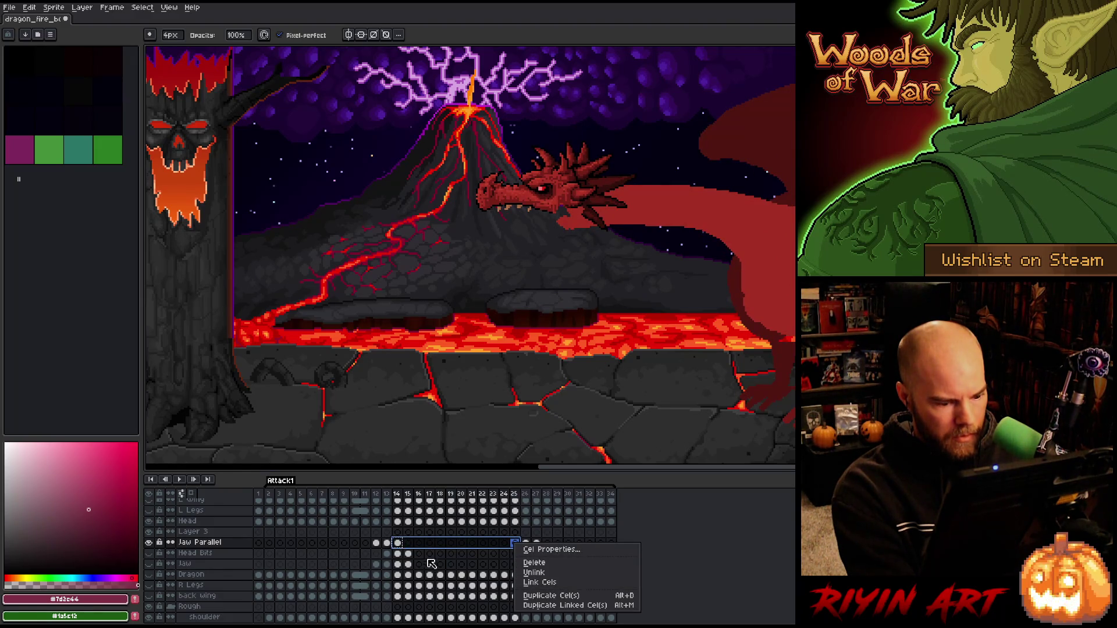
left_click(398, 546)
left_click(399, 544)
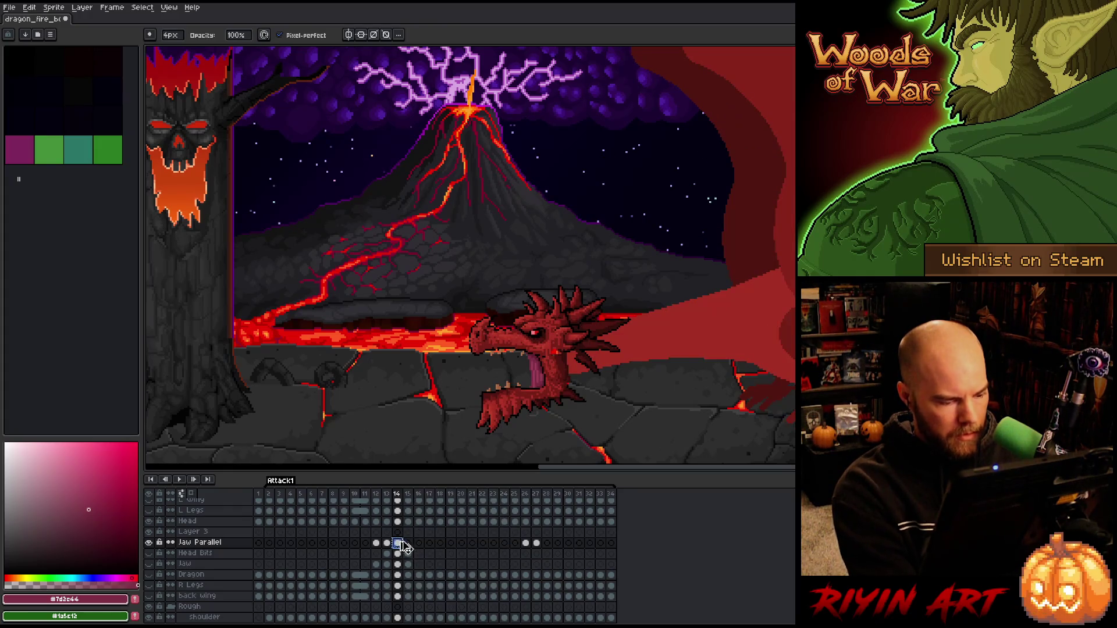
left_click(412, 543)
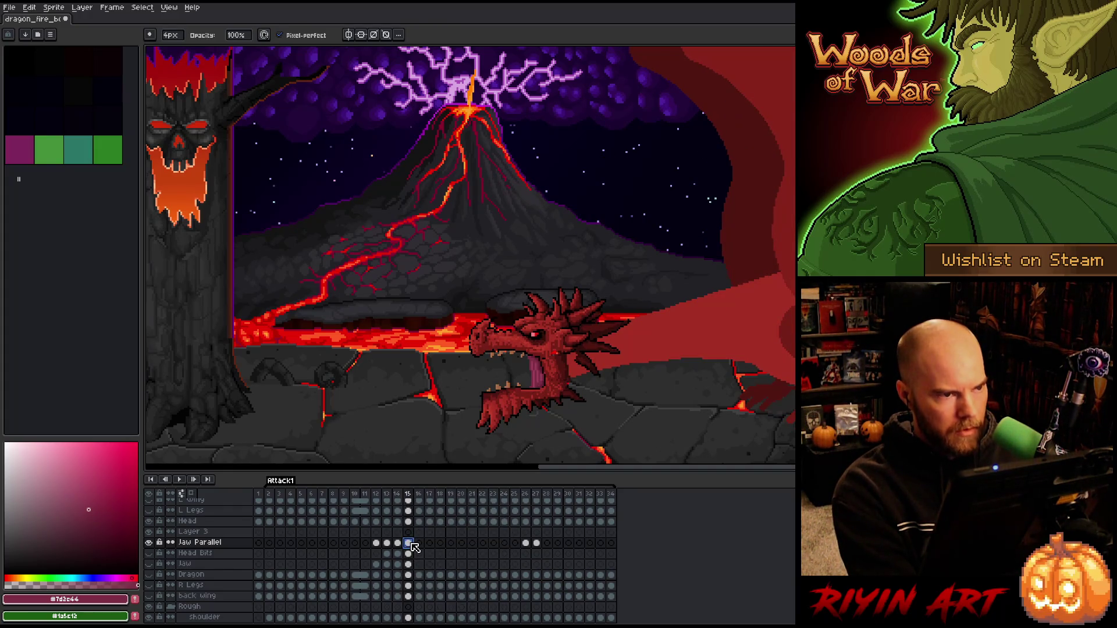
- Nudge the selected jaw into place under the head and commit the move
key("m")
scroll(539, 375, "up", 2)
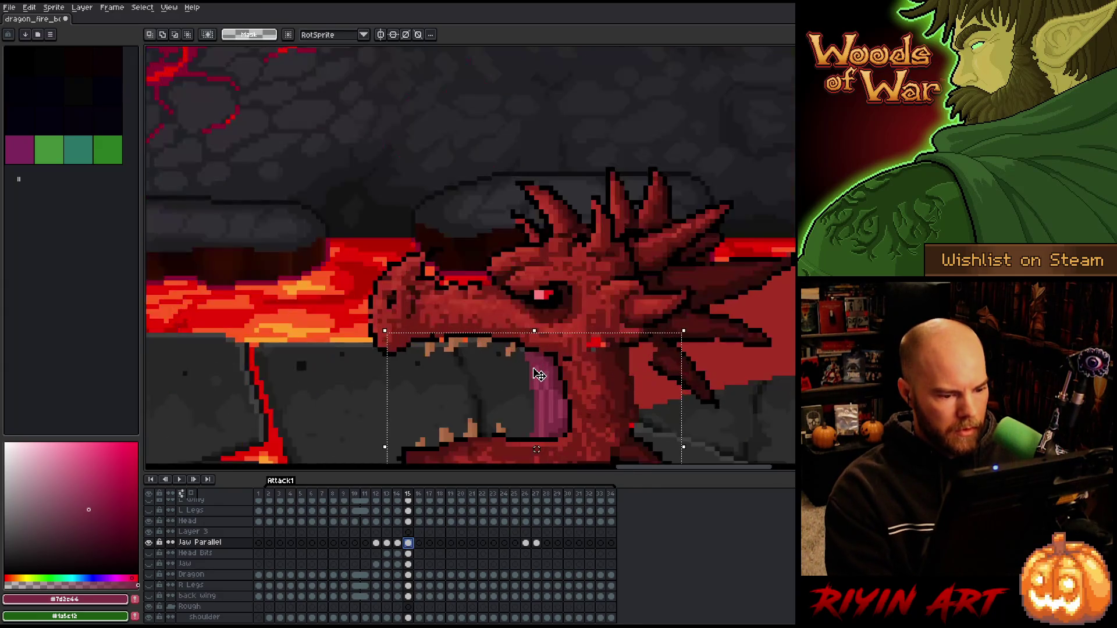
scroll(539, 375, "down", 1)
mouse_move(519, 420)
left_mouse_down()
mouse_move(517, 429)
mouse_move(516, 420)
left_mouse_up()
key("ctrl+d")
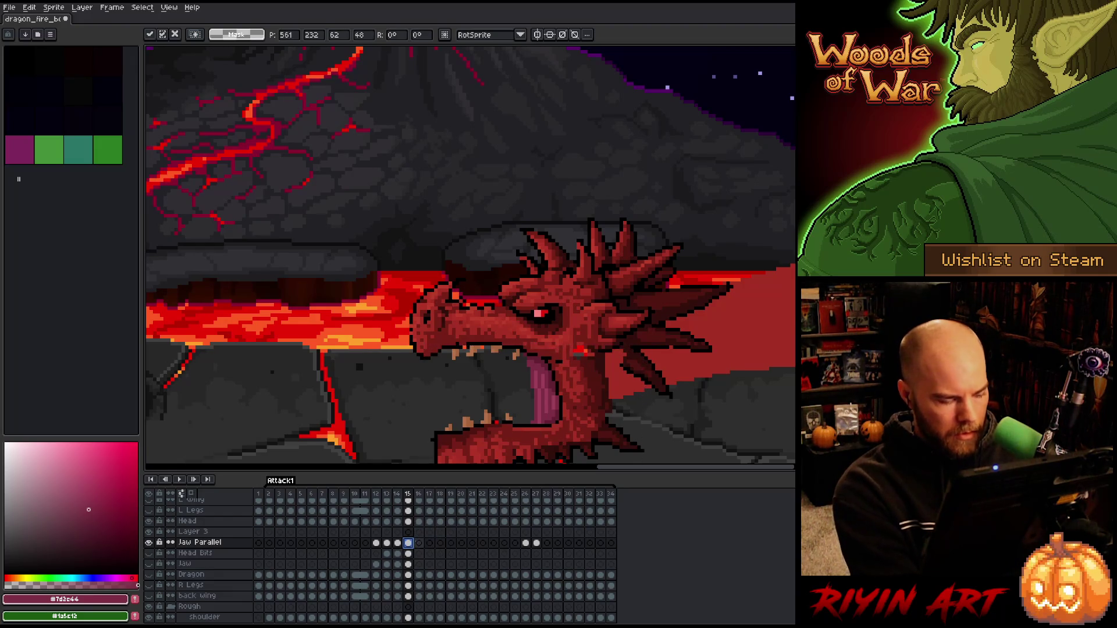
- Paste the jaw into frame 16, move it down about 25 px, then nudge it one pixel left
left_click(419, 543)
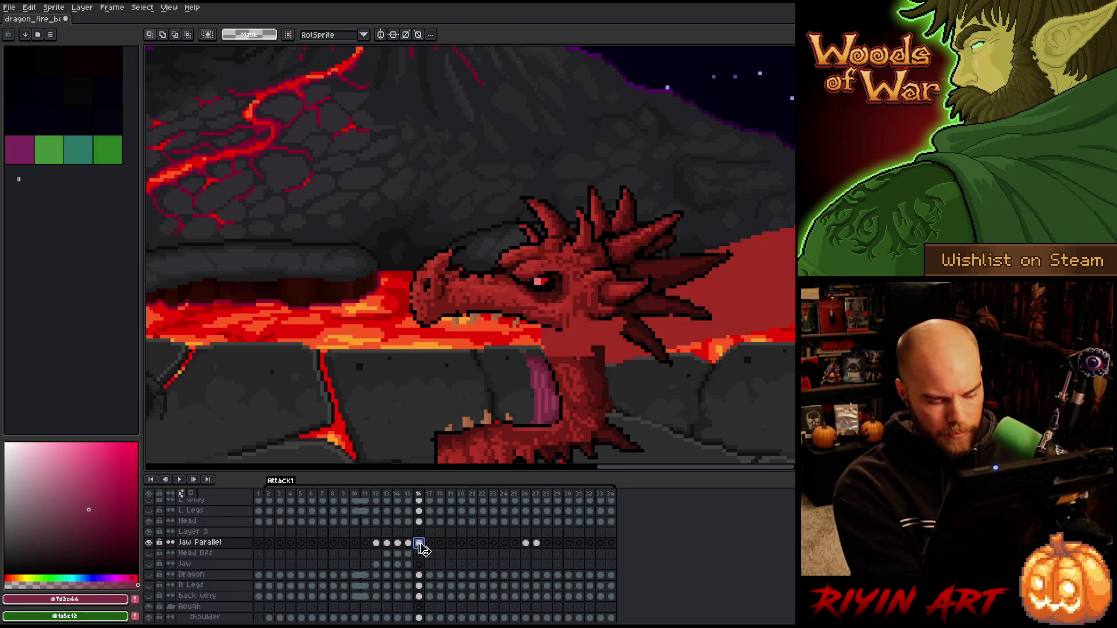
key("ctrl+v")
left_click_drag(536, 386, 536, 401)
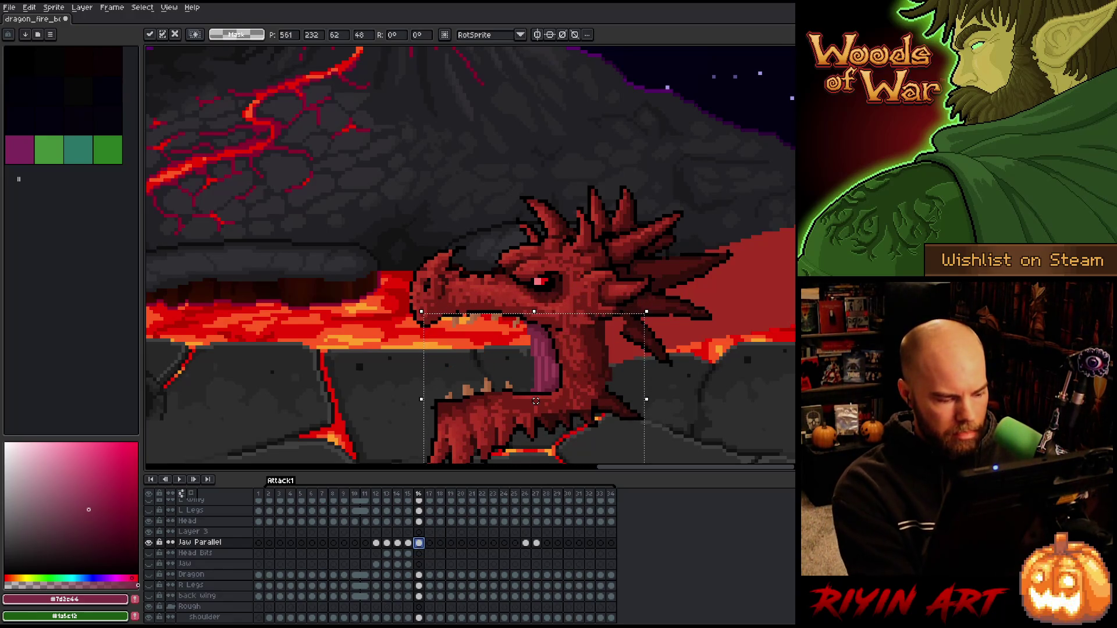
left_click(429, 543)
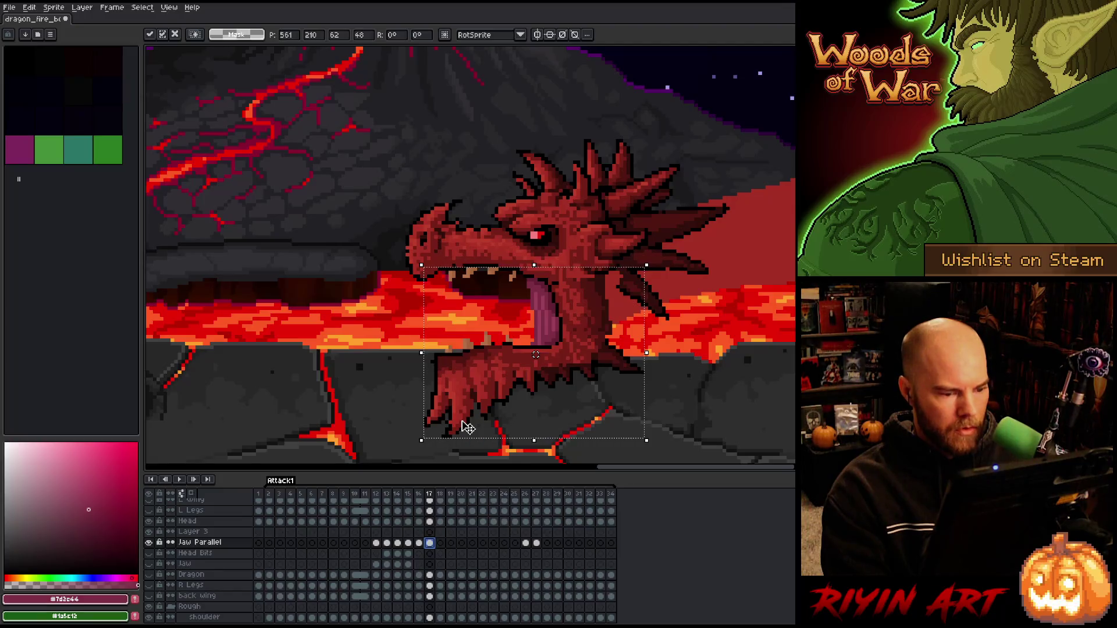
key("comma")
key("Right")
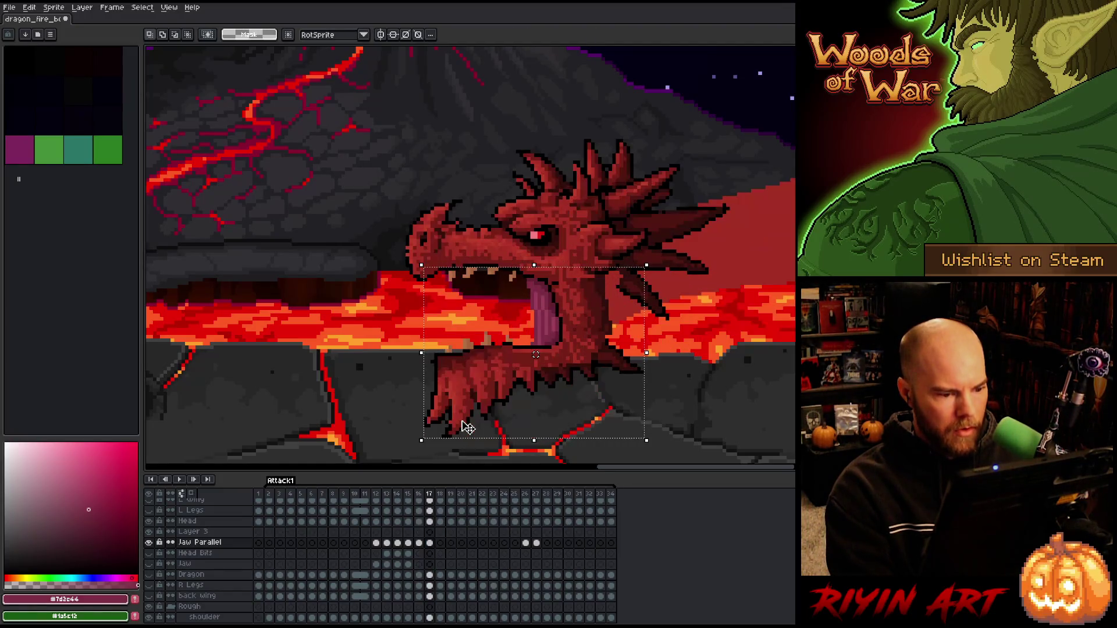
key("Left")
key("Right")
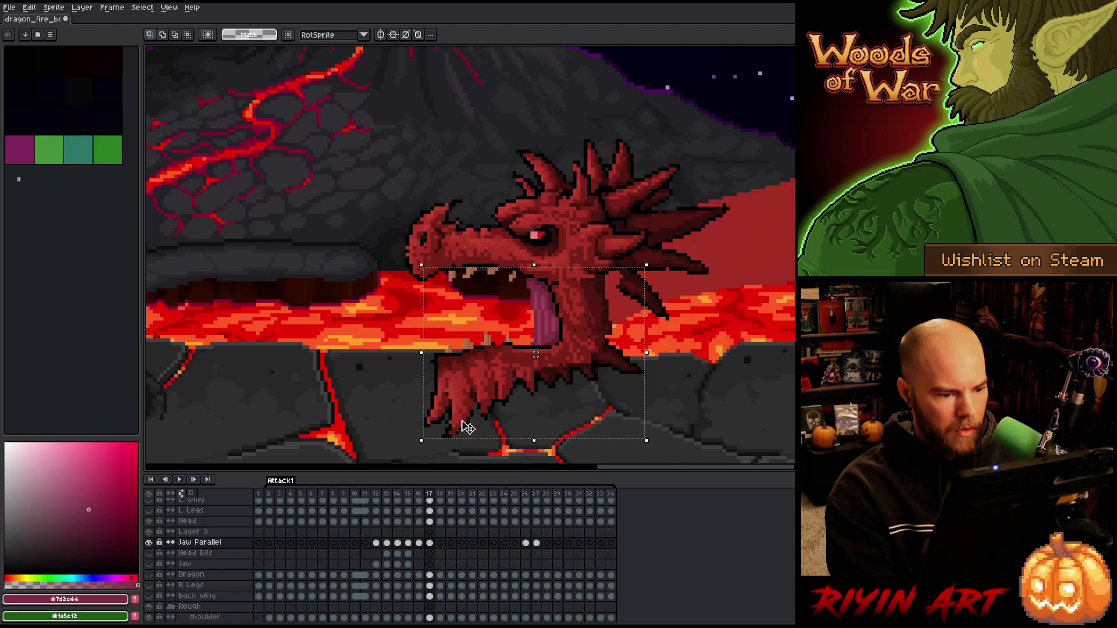
key("Left")
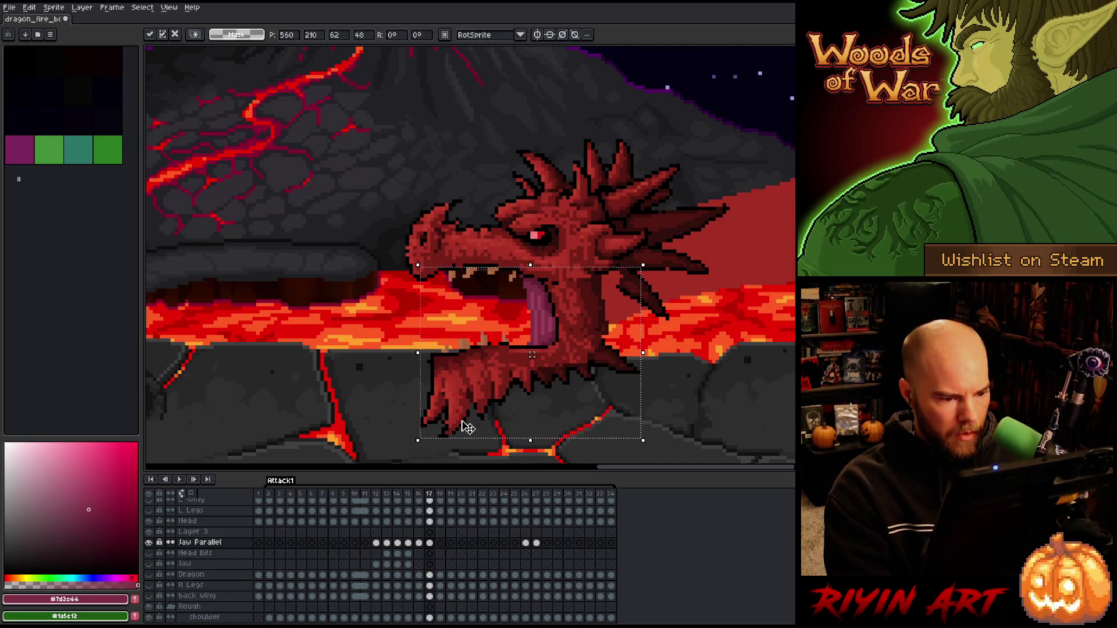
key("Return")
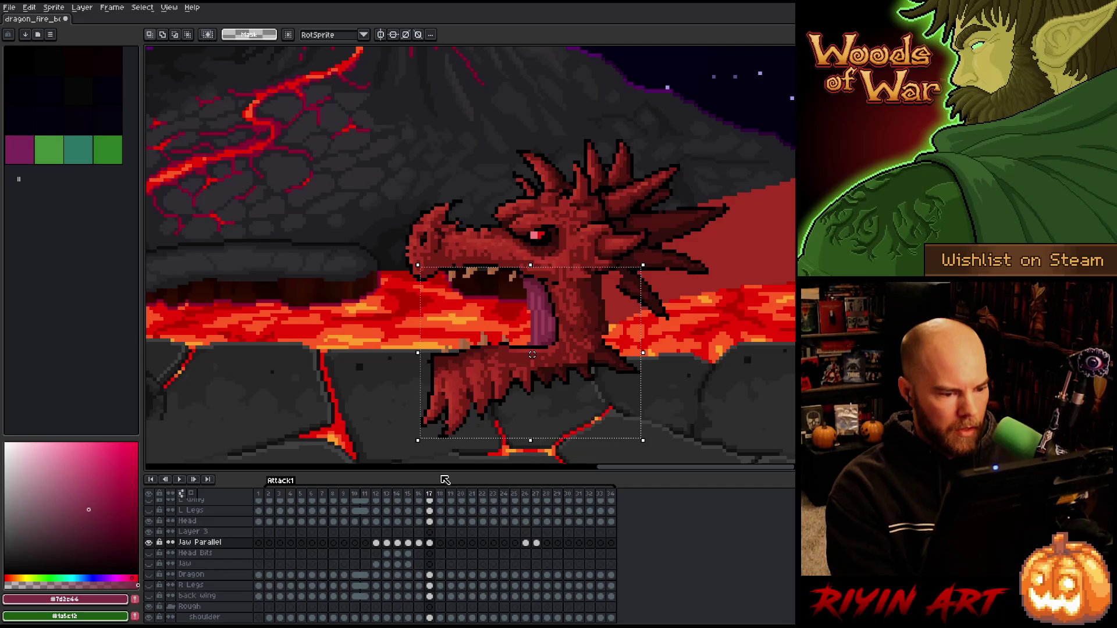
key("ctrl+d")
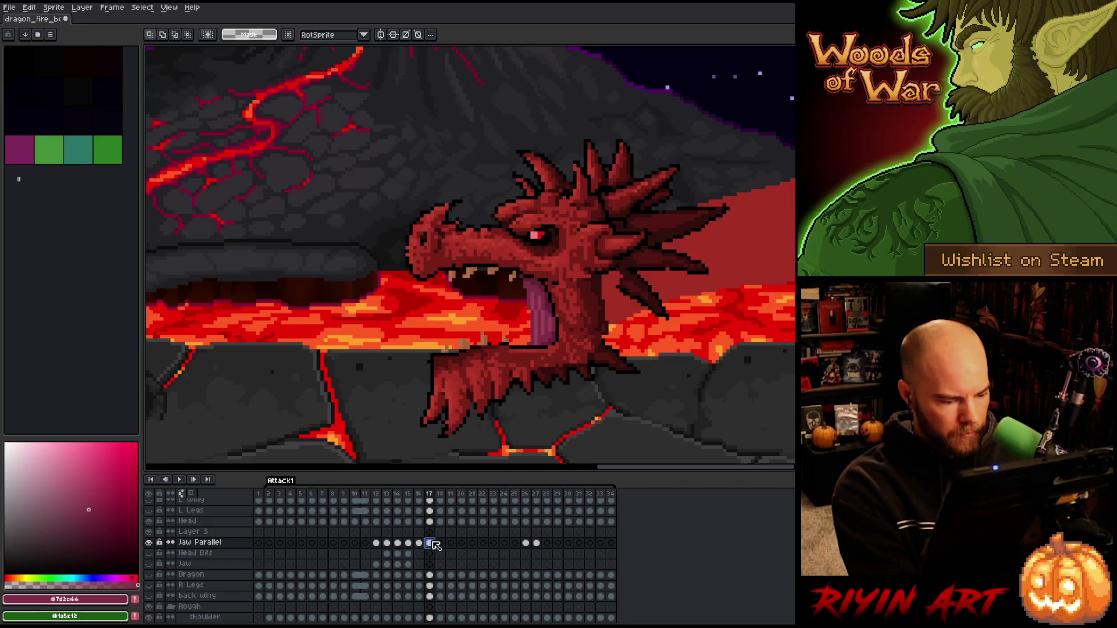
- Paste the jaw into frames 18 and 19 of Jaw Parallel, fitting it under the head
left_click(441, 542)
key("ctrl+v")
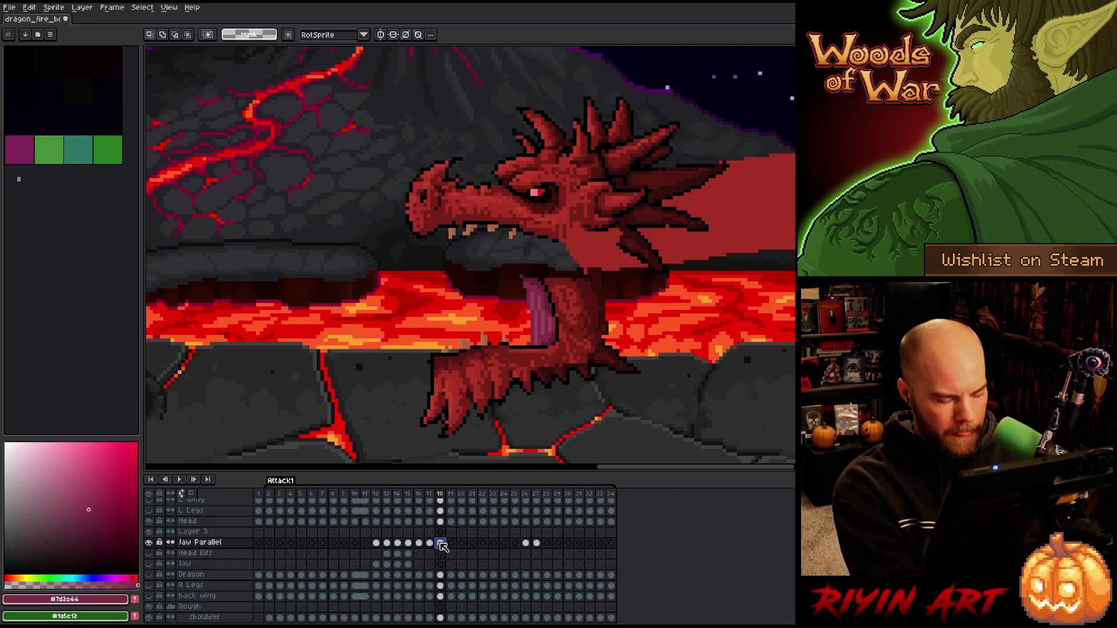
key("shift+Up")
key("shift+Up")
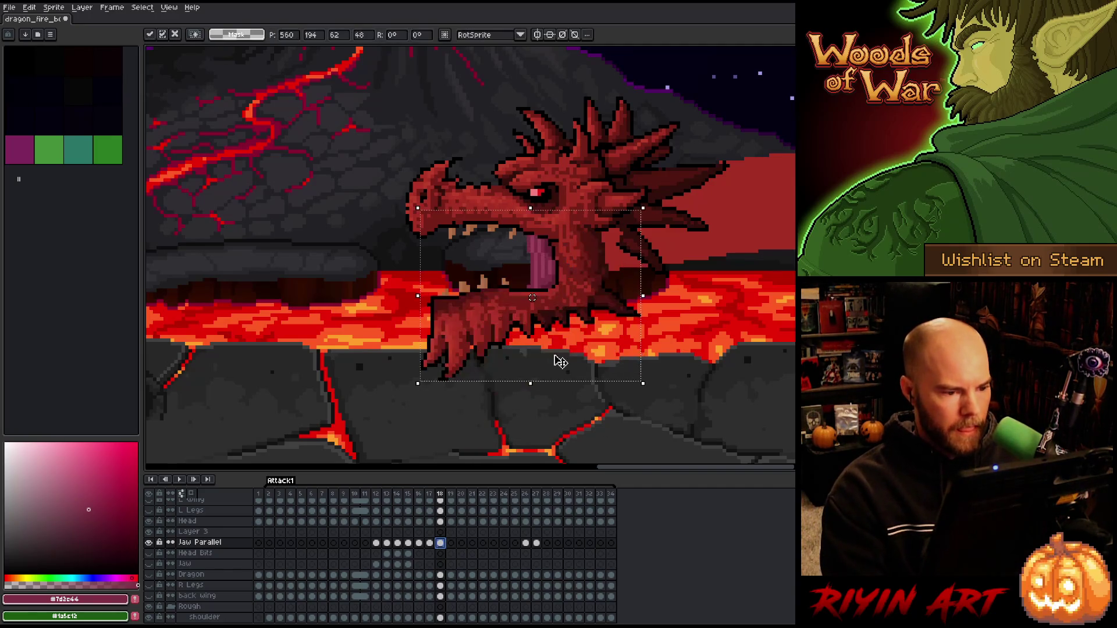
key("Down")
key("Down")
key("Down")
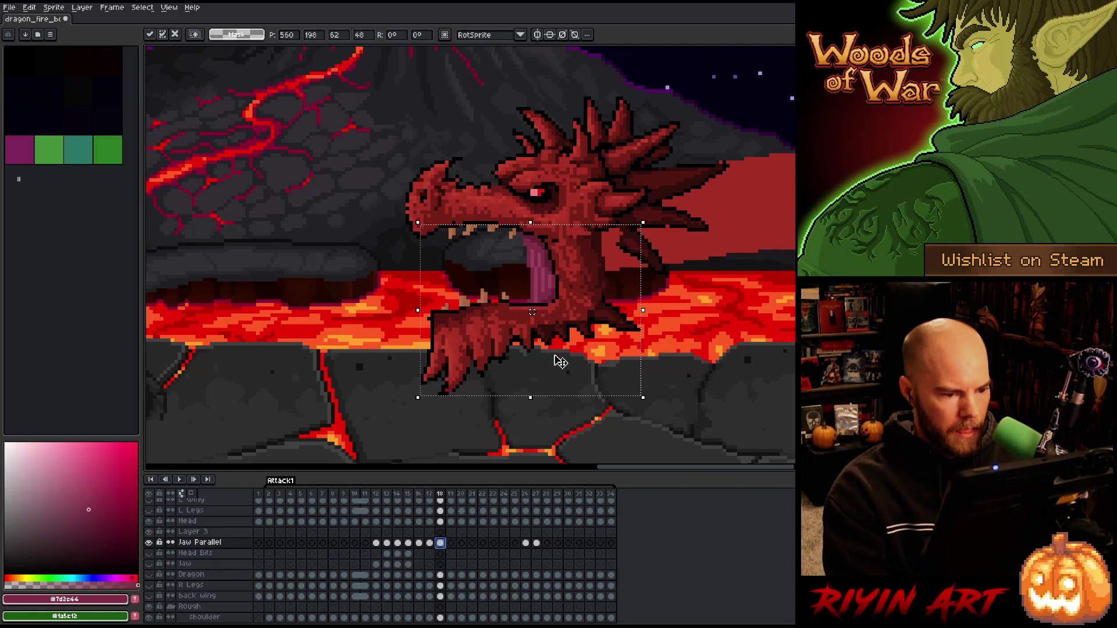
key("Return")
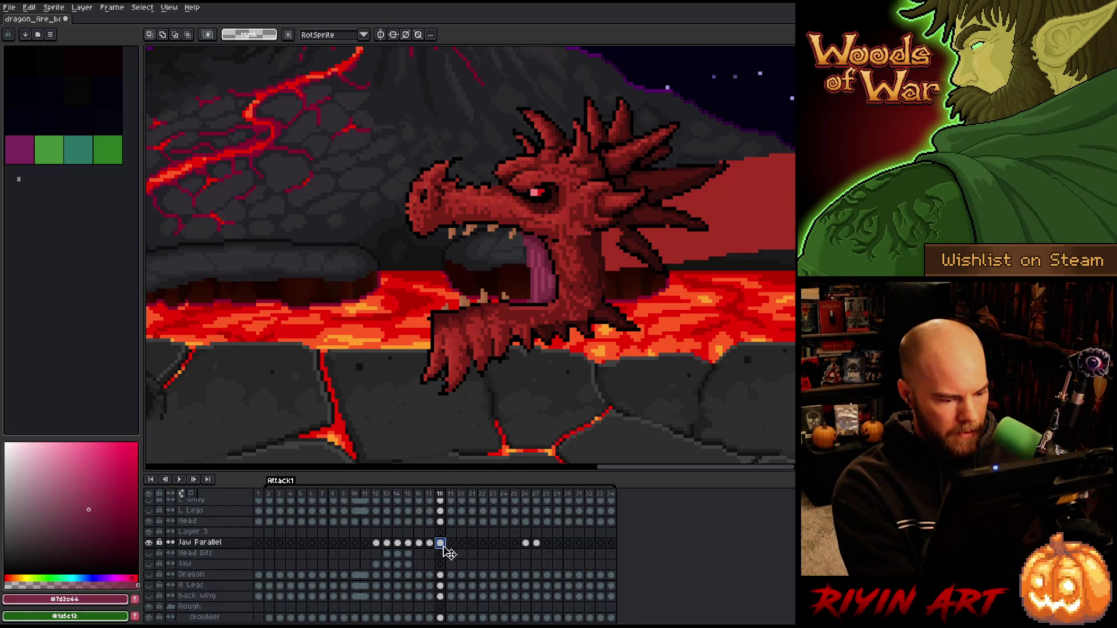
left_click(453, 543)
key("ctrl+v")
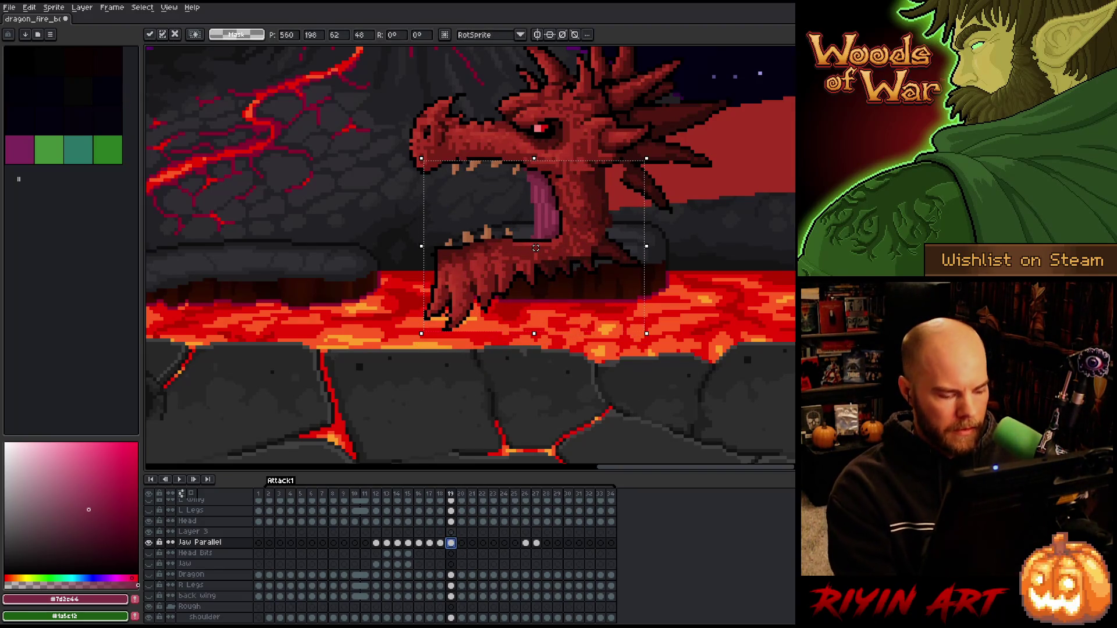
key("Return")
- Paste the jaw into frame 20, save the sprite, and raise the jaw under the head
left_click(461, 544)
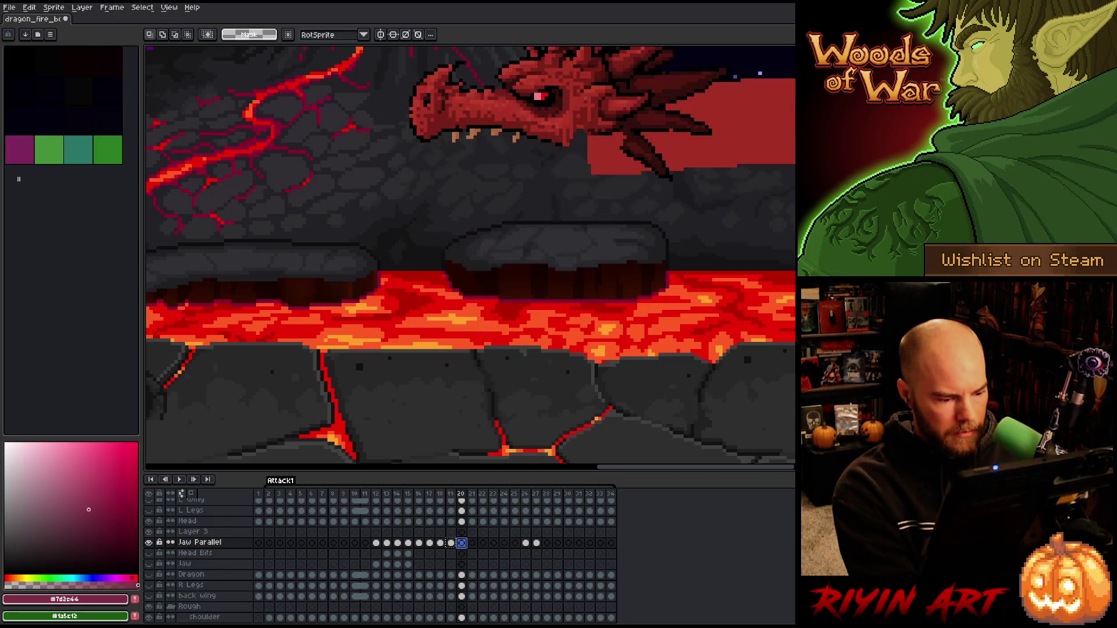
key("ctrl+v")
key("ctrl+s")
key("v")
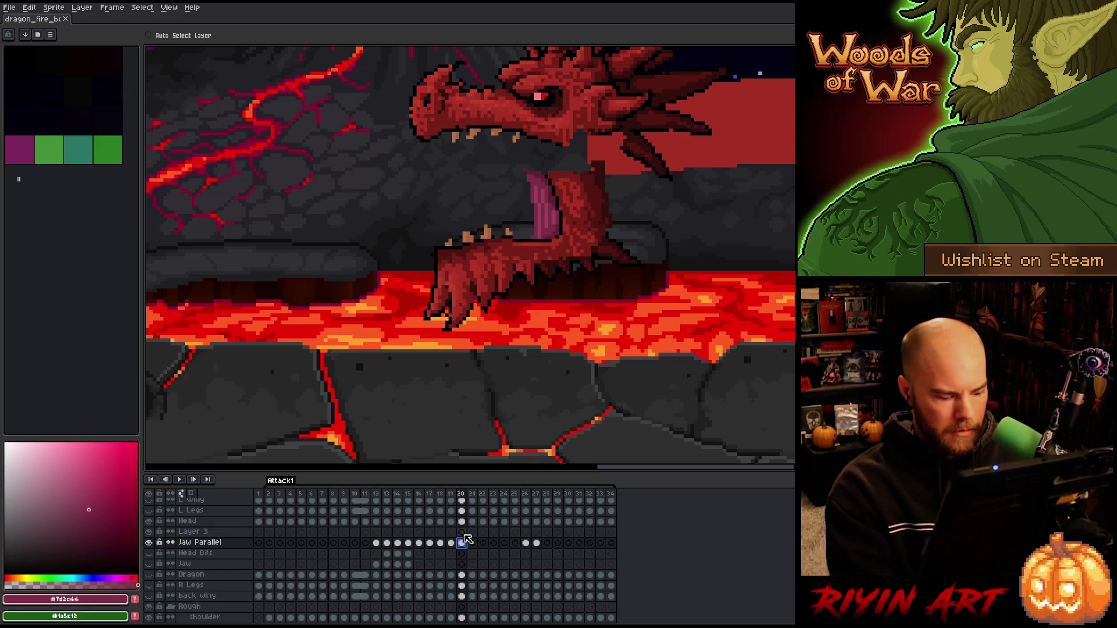
key("ctrl+t")
mouse_move(535, 247)
left_mouse_down()
mouse_move(536, 195)
mouse_move(536, 216)
left_mouse_up()
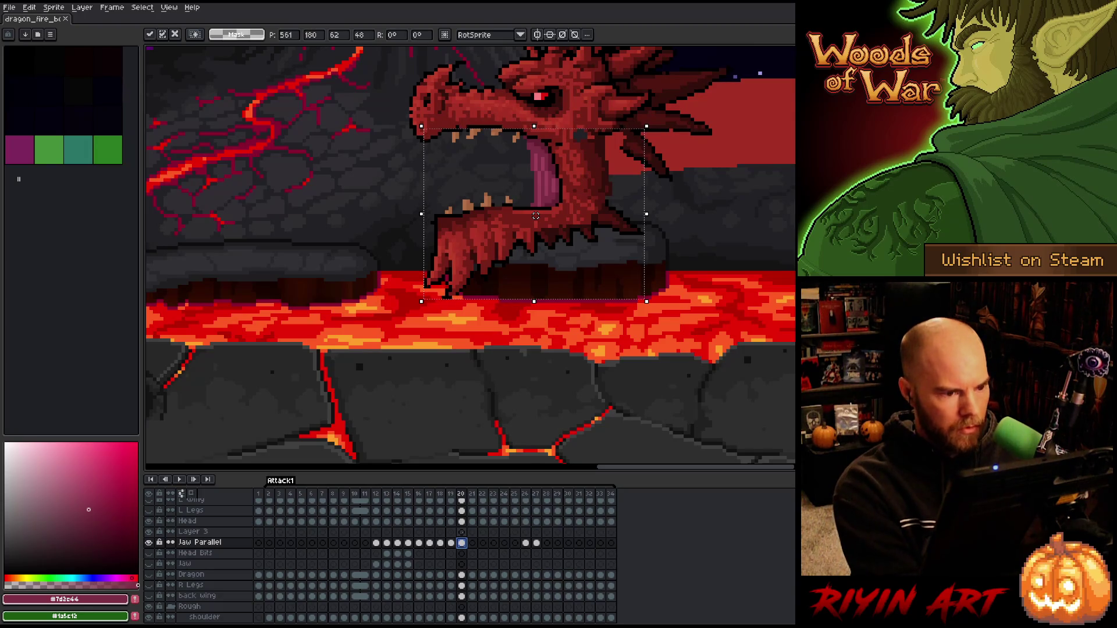
key("ctrl+d")
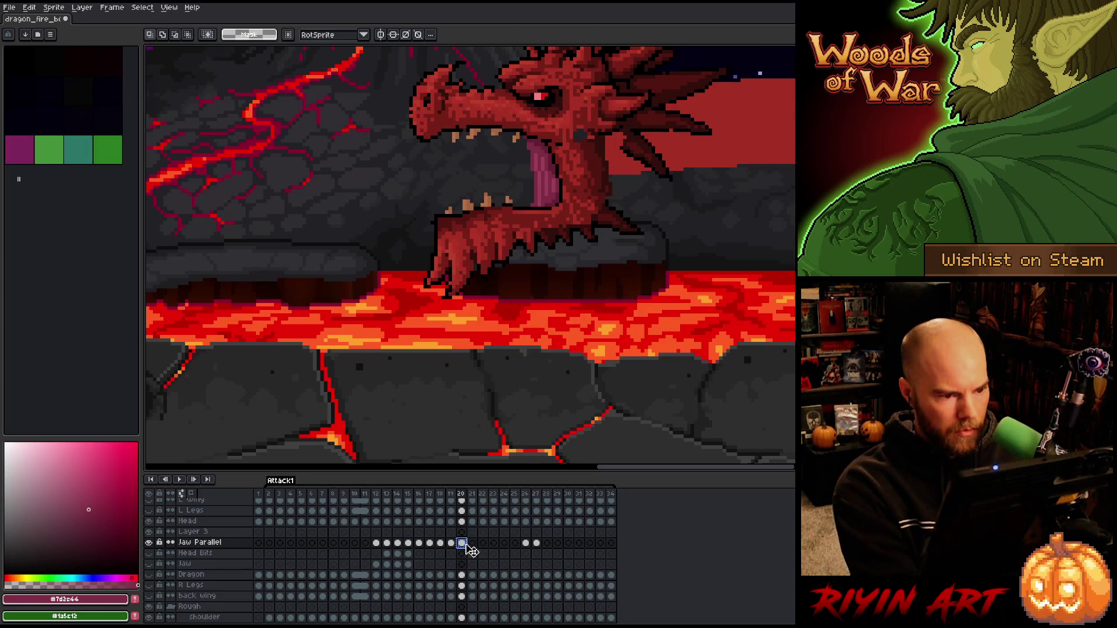
- Place the jaw in frames 21 and 22, nudging it up a few pixels under the head
left_click(471, 542)
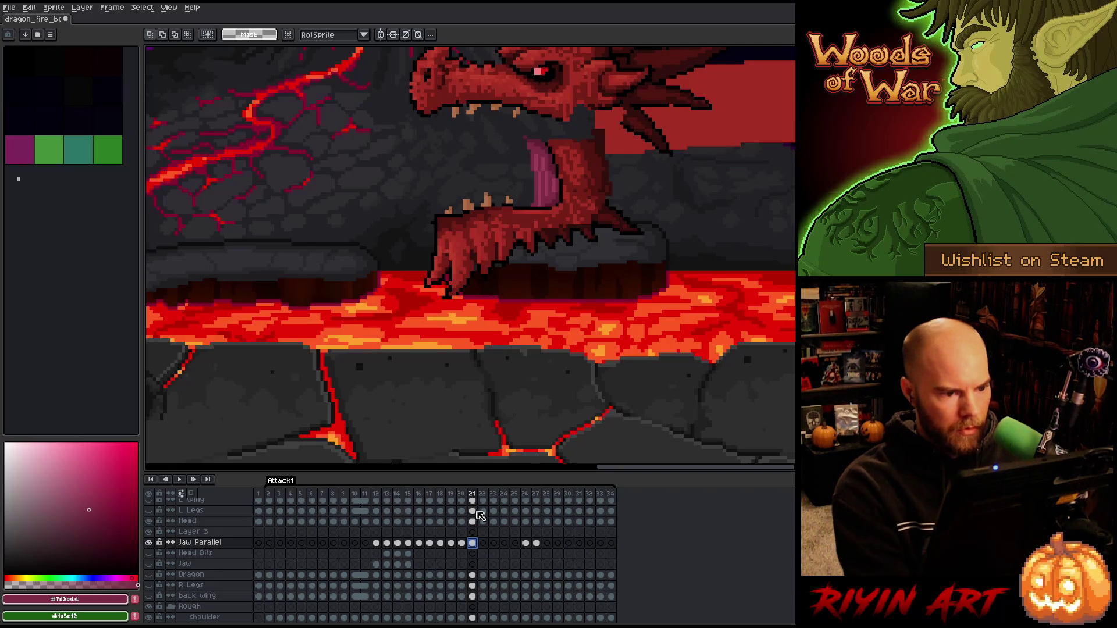
key("ctrl+shift+d")
scroll(519, 309, "down", 2)
scroll(519, 309, "up", 1)
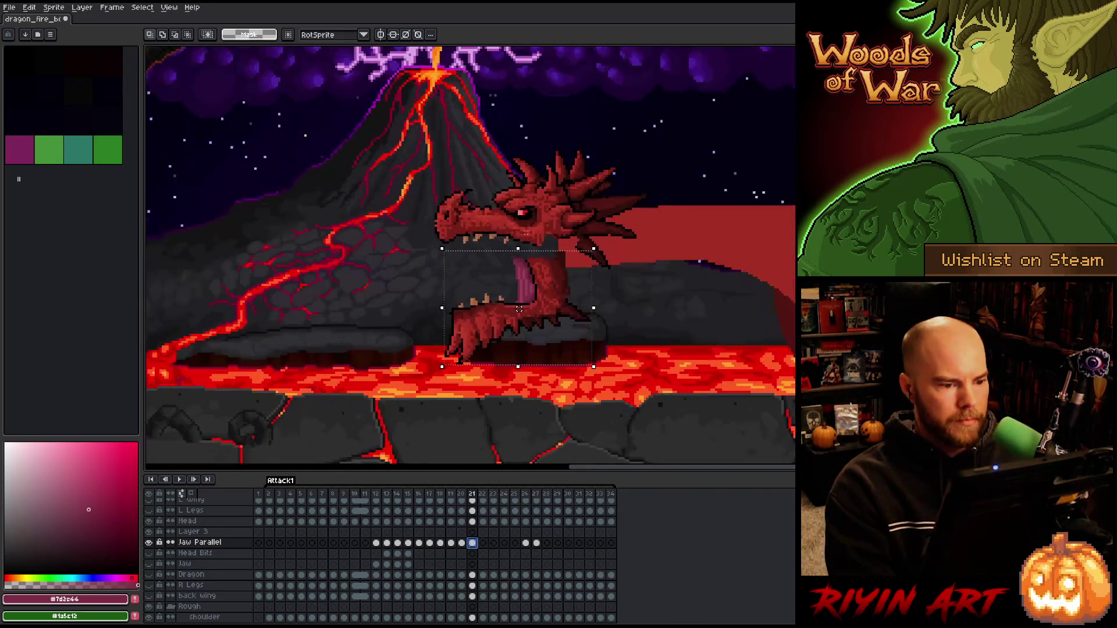
scroll(519, 309, "up", 1)
left_click_drag(536, 324, 536, 319)
key("Return")
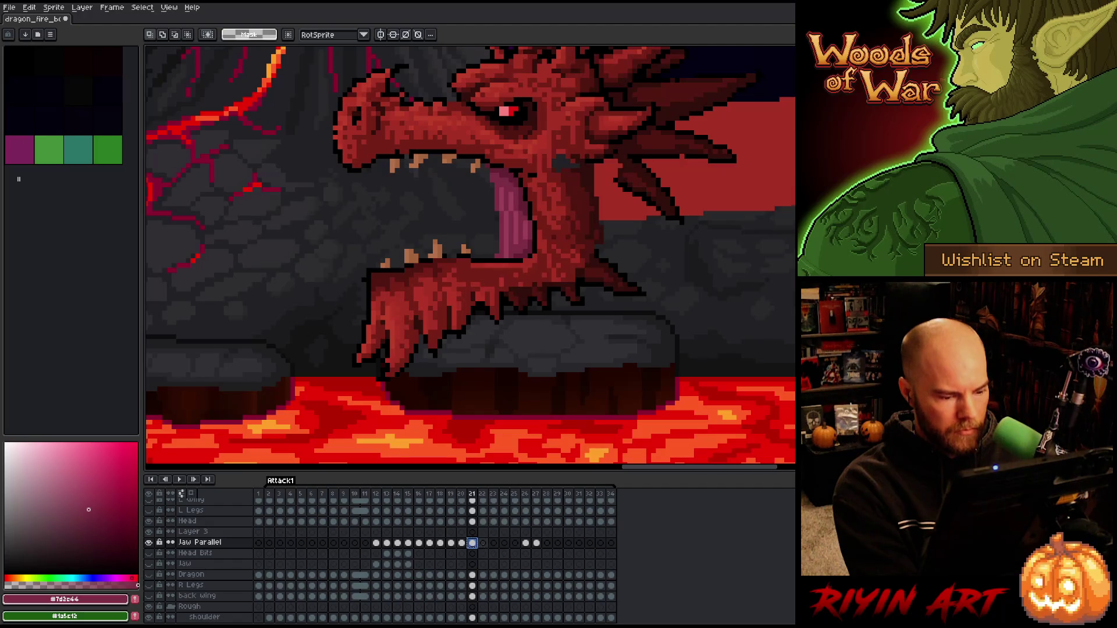
left_click(483, 545)
key("ctrl+shift+d")
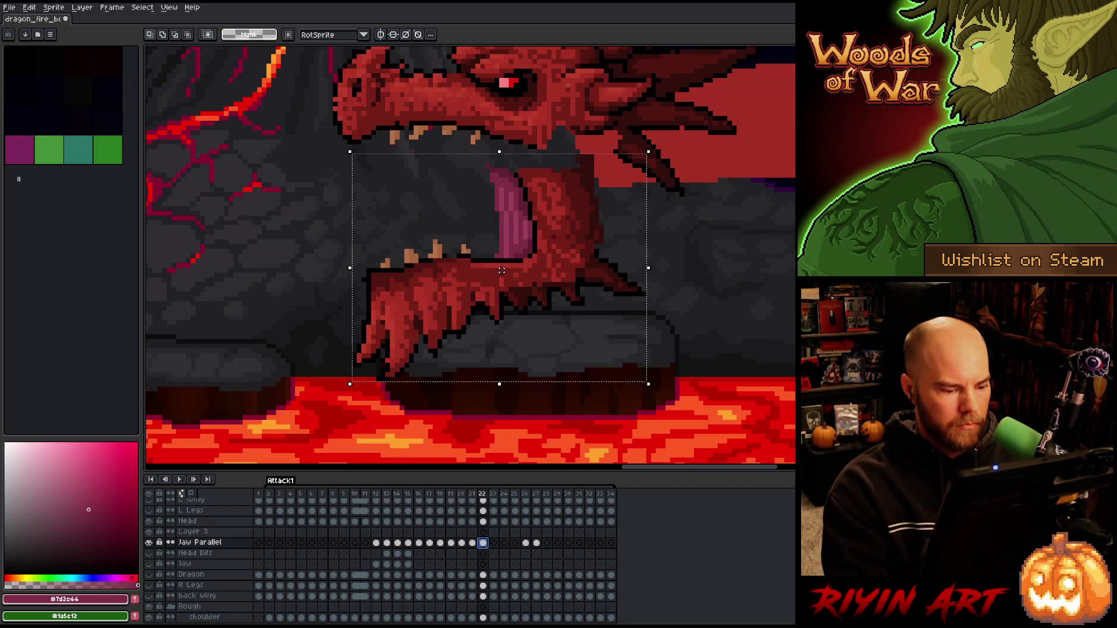
key("Up")
key("Up")
key("Up")
- Paste the jaw into frame 23, nudging it up and one pixel right to meet the head
key("Up")
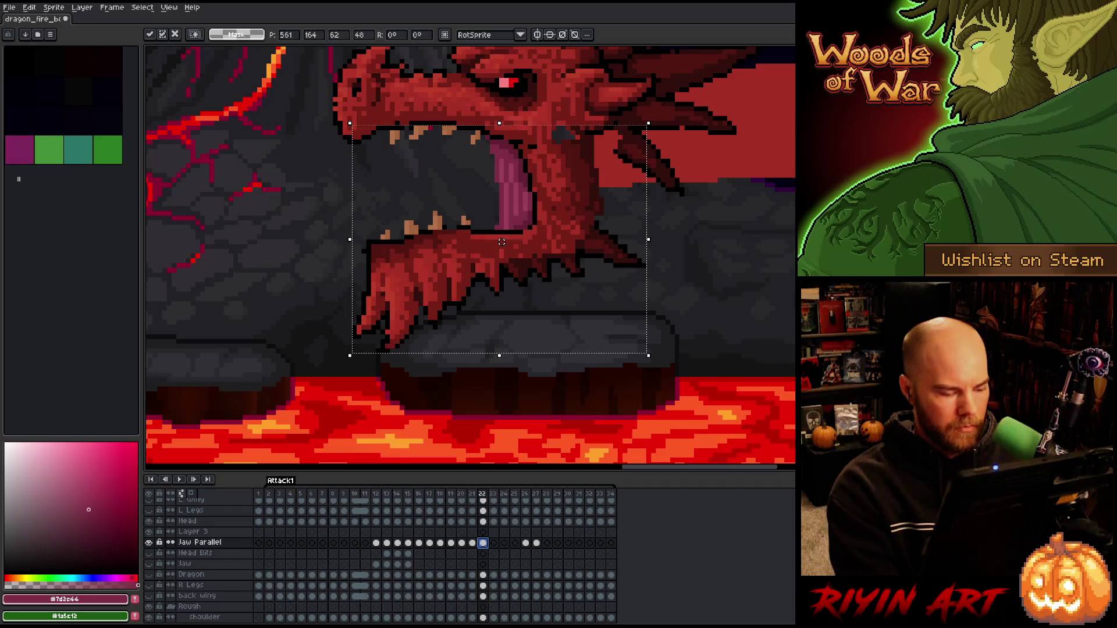
key("Return")
left_click(494, 543)
key("ctrl+v")
key("ctrl+shift+d")
key("Up")
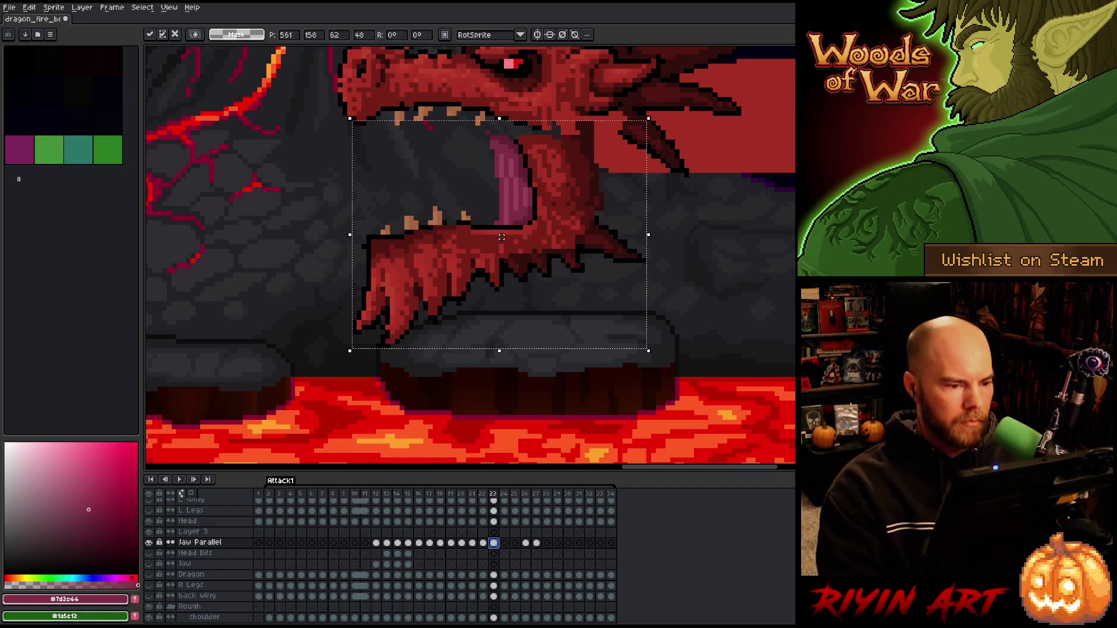
key("Up")
key("Right")
key("Up")
key("Up")
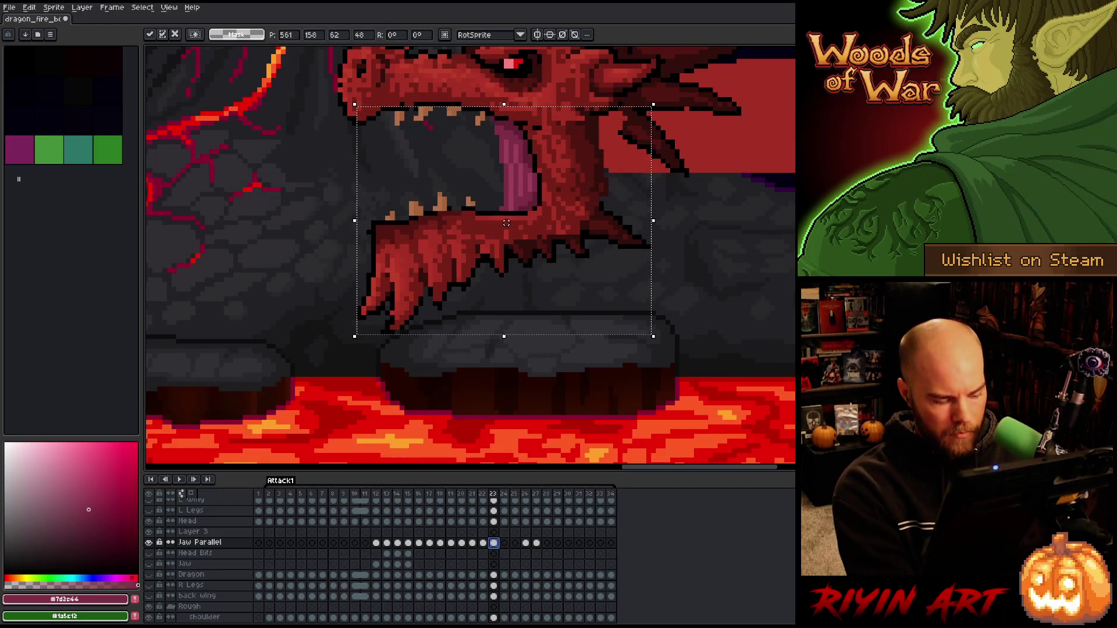
key("Return")
- Place the jaw in frames 24 and 25, shifting it slightly up and right under the head
left_click(504, 543)
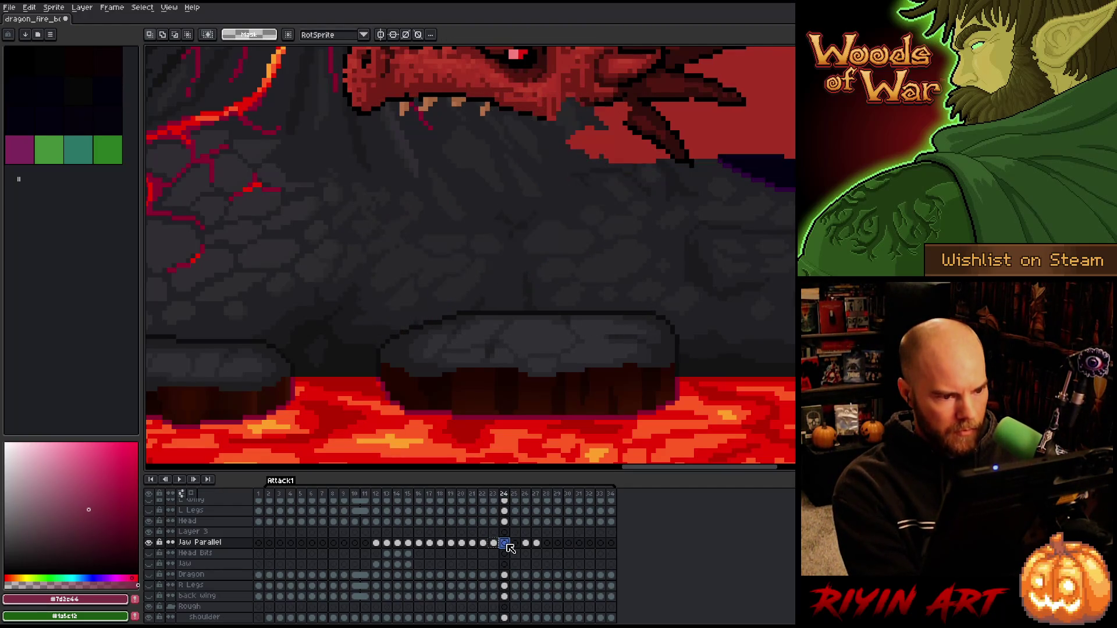
key("ctrl+v")
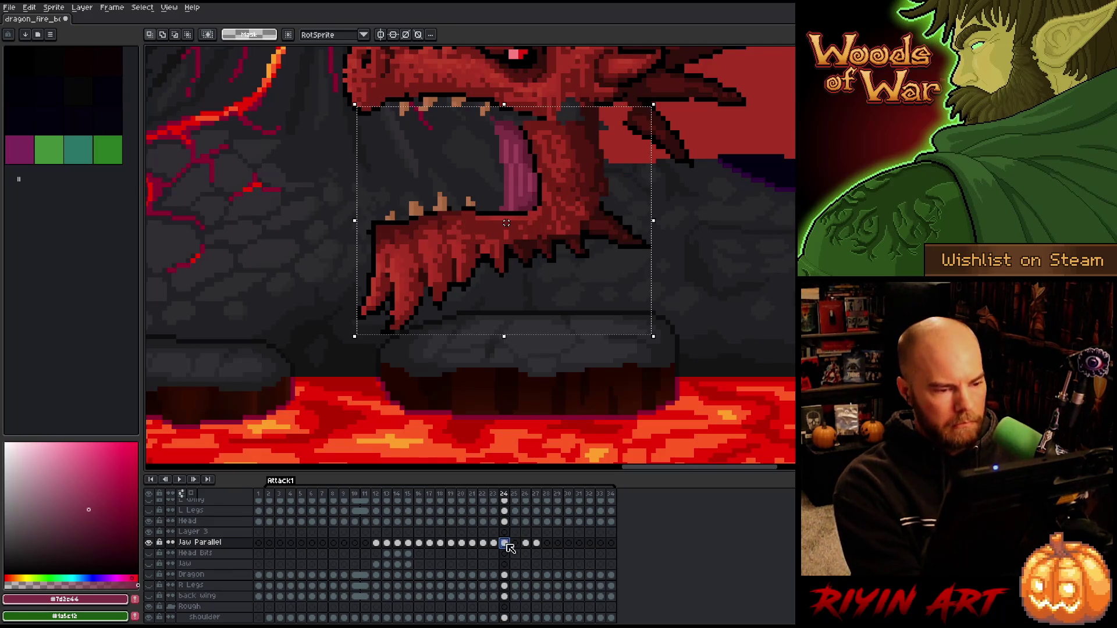
key("ctrl+shift+d")
left_click_drag(506, 223, 510, 213)
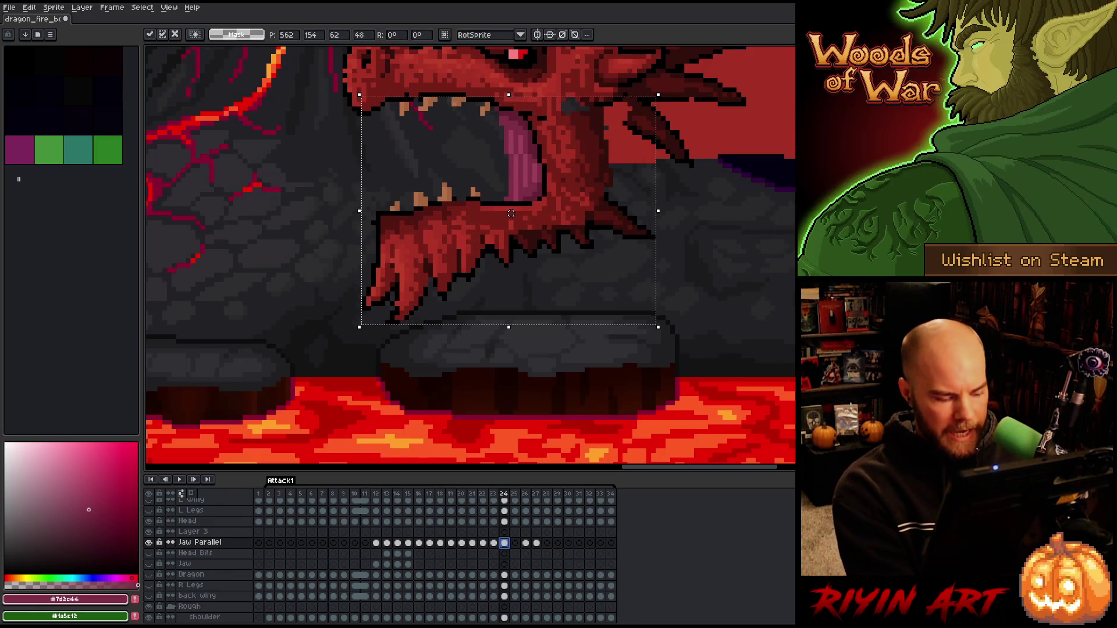
key("ctrl+d")
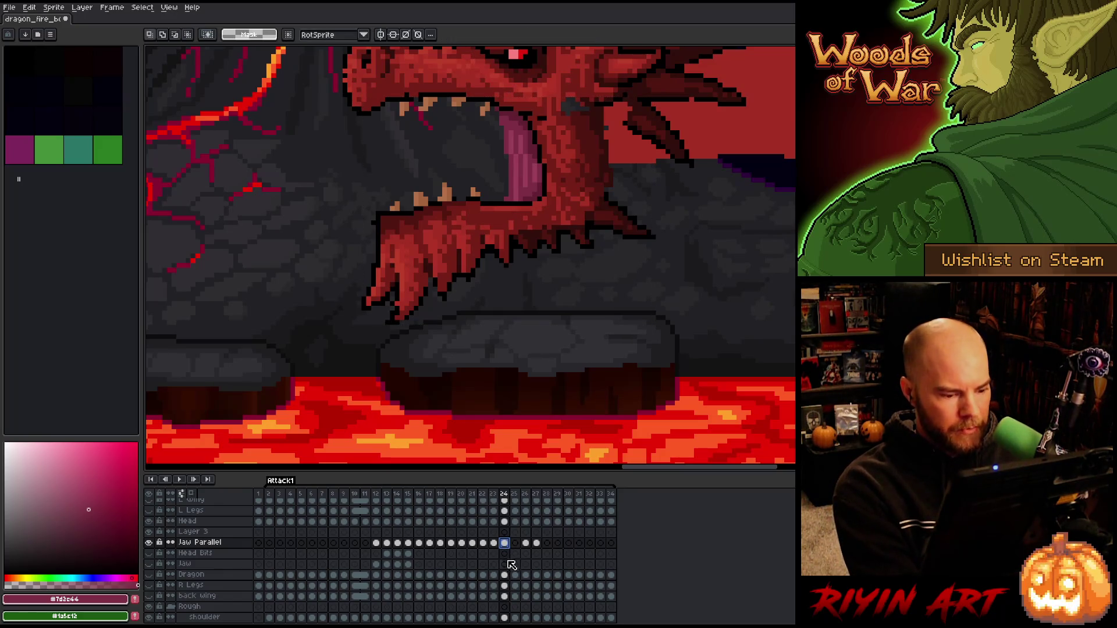
left_click(516, 544)
key("ctrl+v")
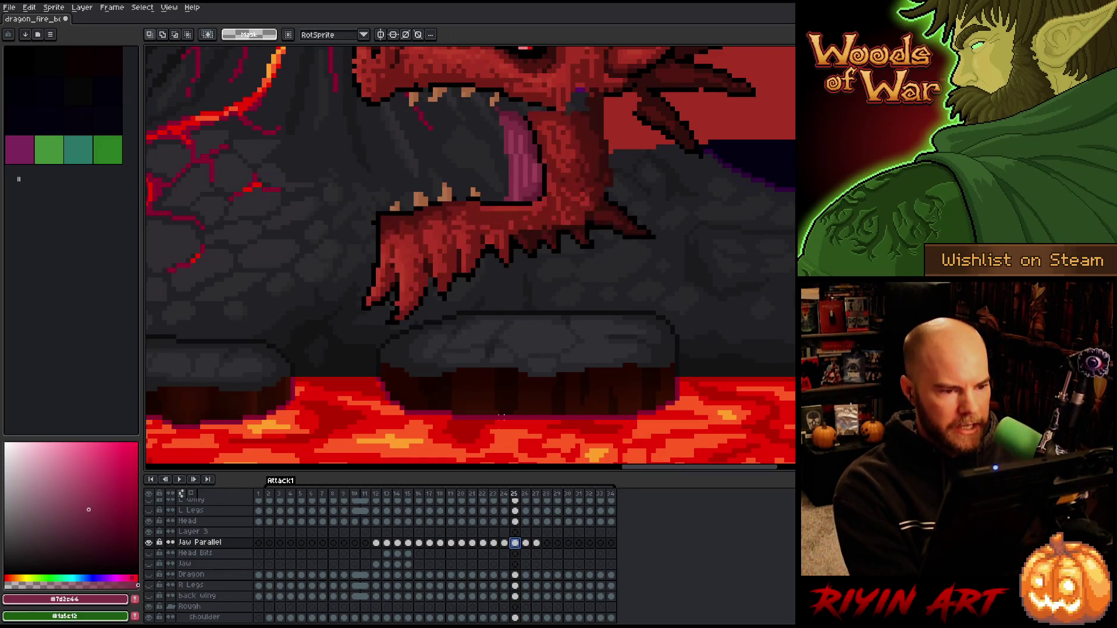
key("ctrl+t")
key("Up")
key("Up")
key("Right")
key("Right")
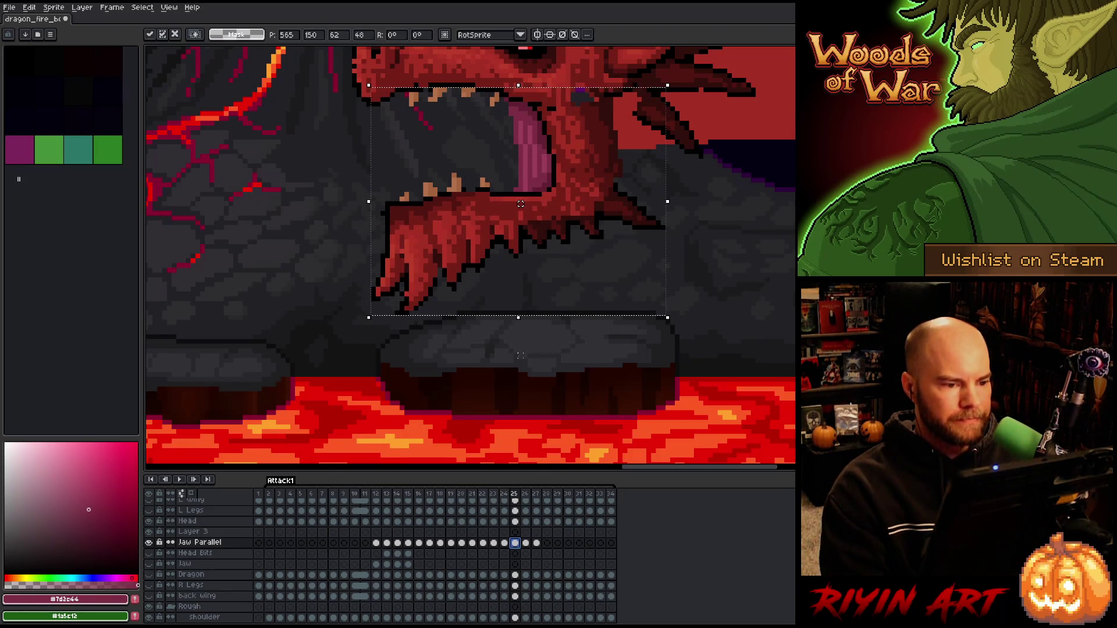
scroll(544, 319, "down", 8)
key("Return")
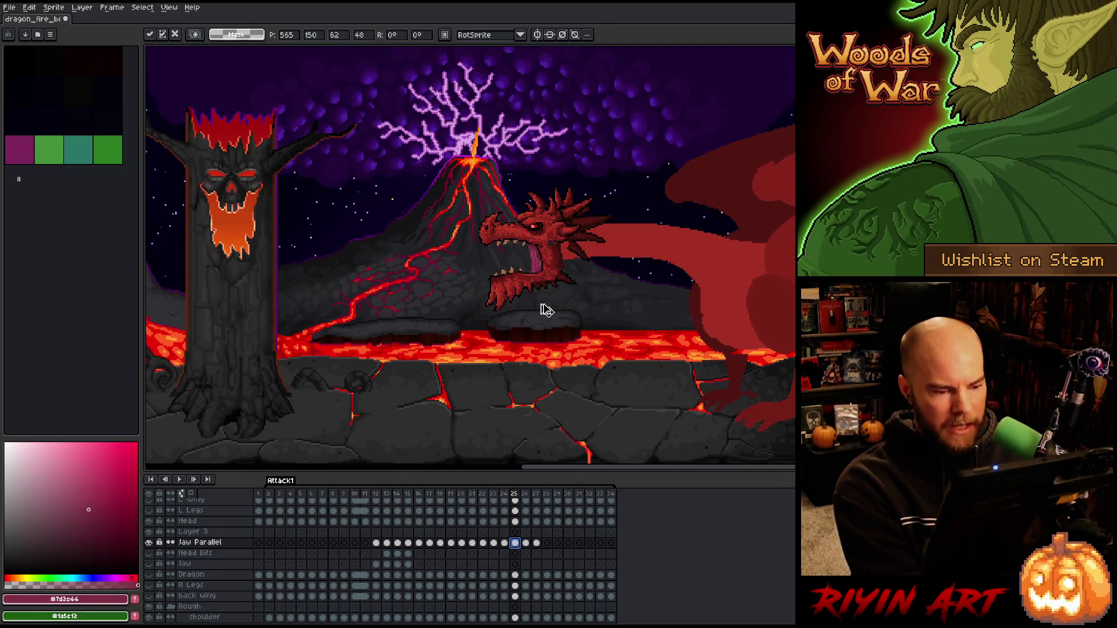
- Play the animation from frame 27, pan to show the scene's right side, then stop playback
scroll(555, 291, "up", 5)
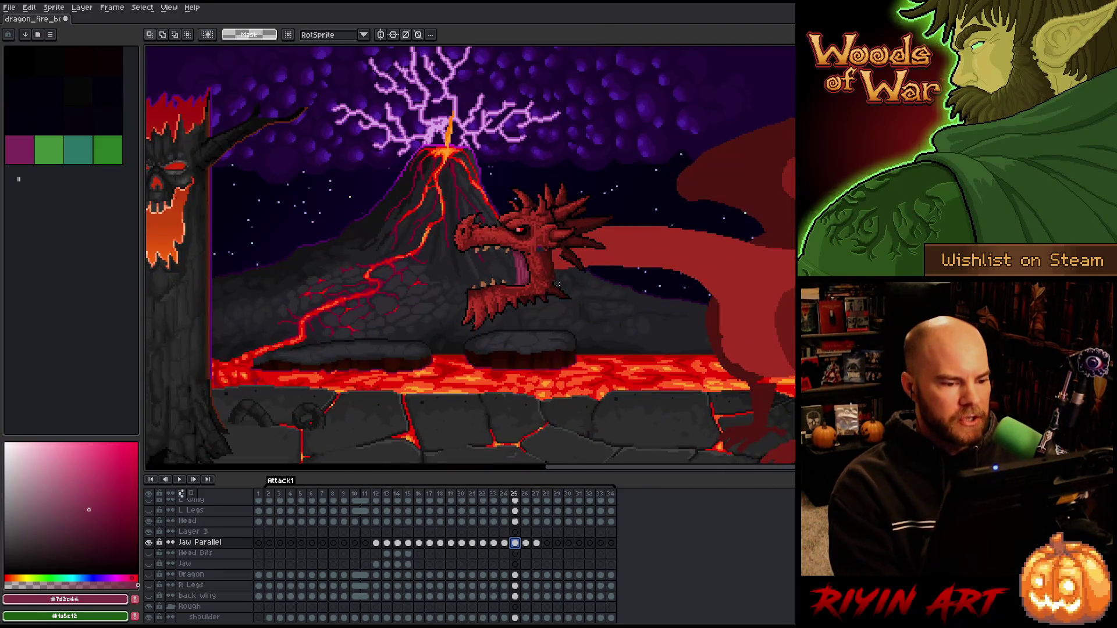
left_click(536, 543)
key("Return")
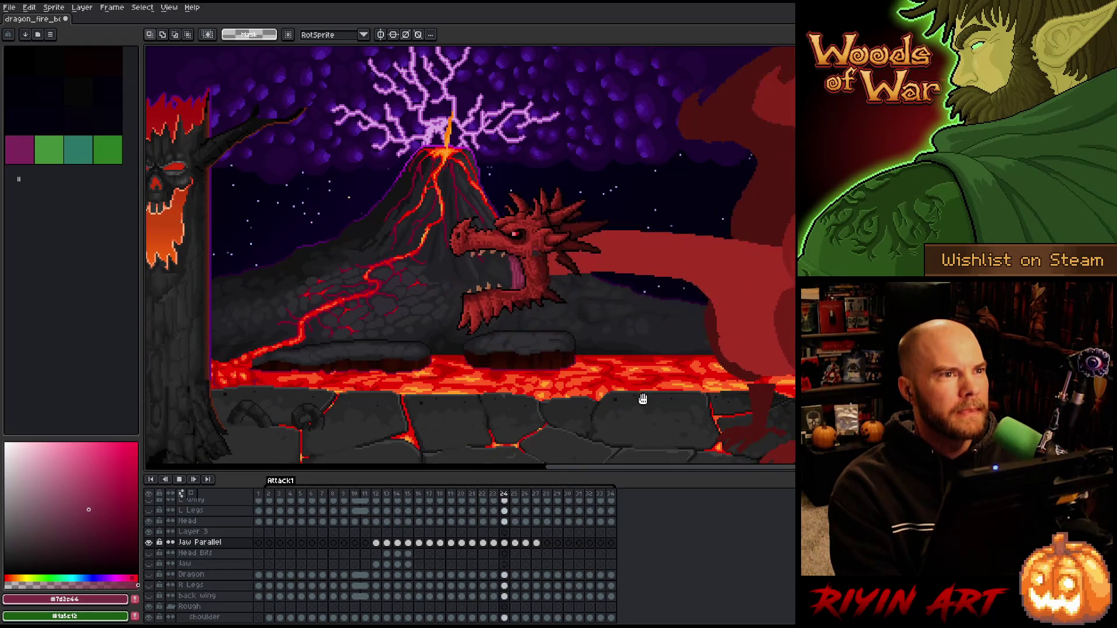
left_click_drag(636, 441, 556, 393)
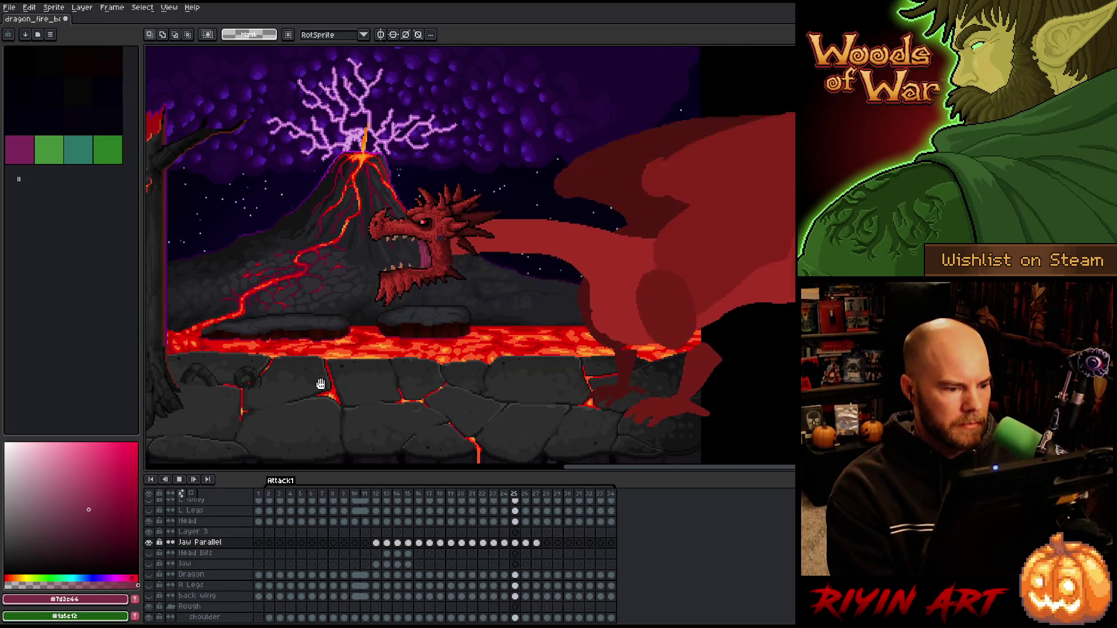
key("Return")
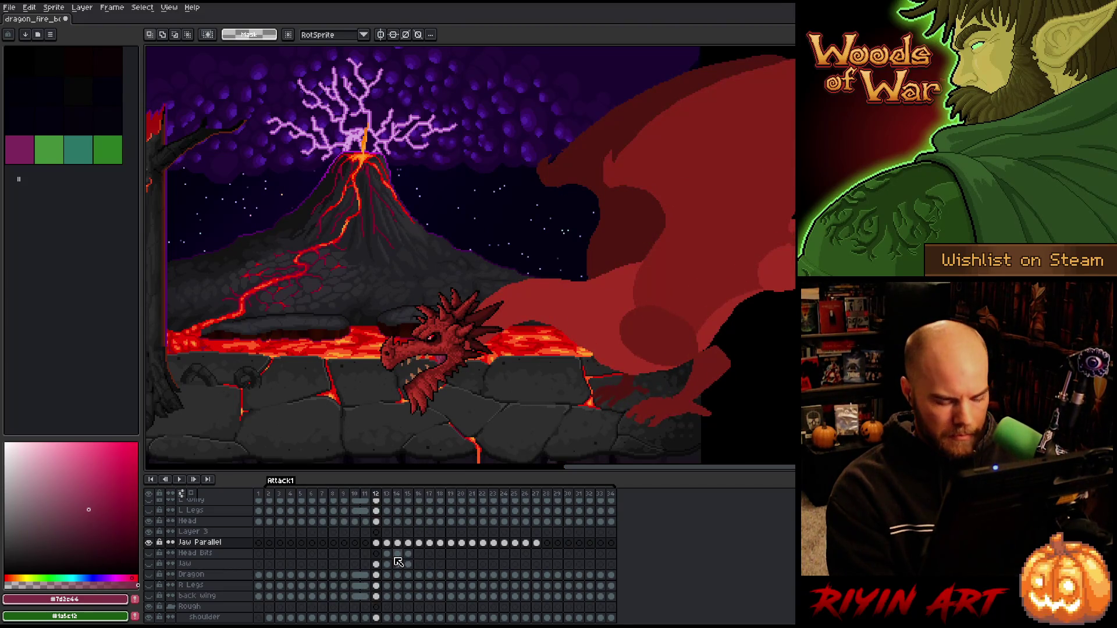
- Compare frames 13 and 14, then move the Jaw Parallel layer directly under Head
key("Right")
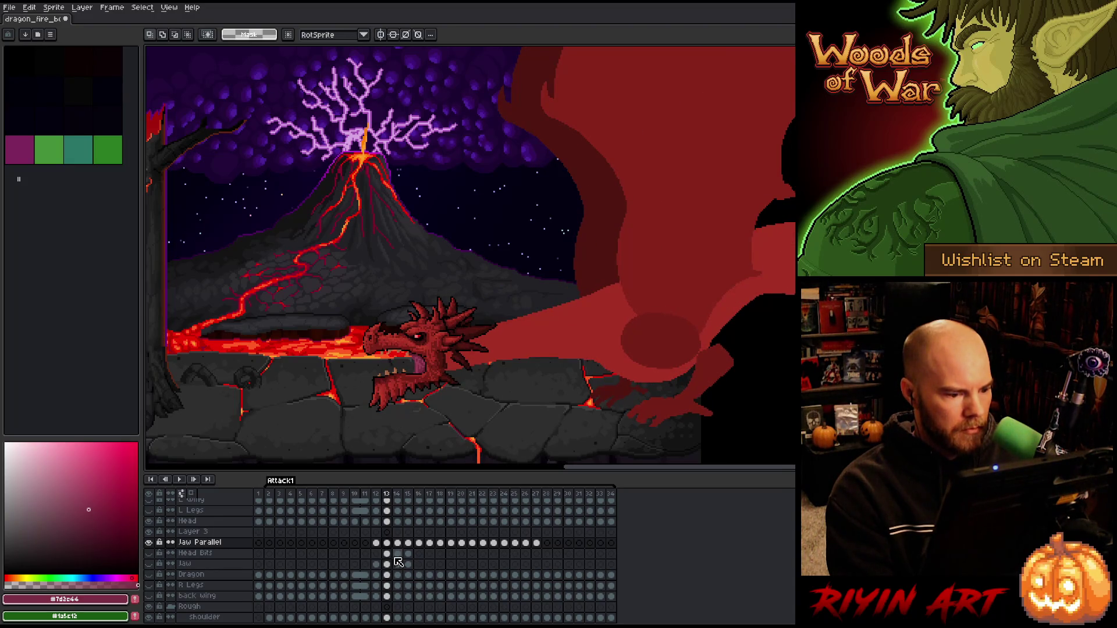
key("Right")
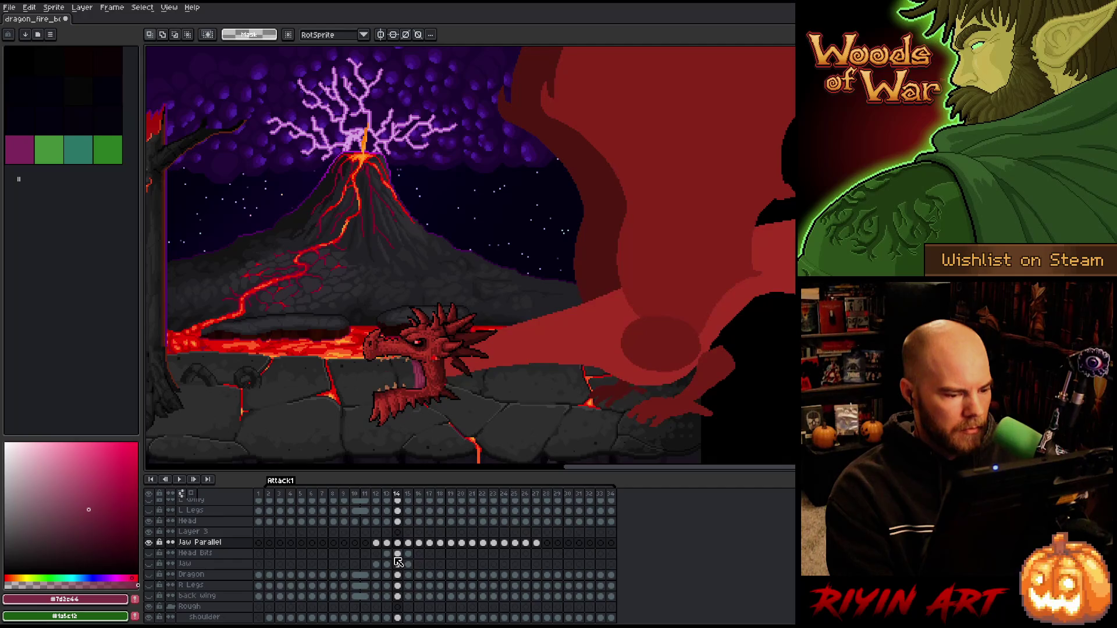
key("Left")
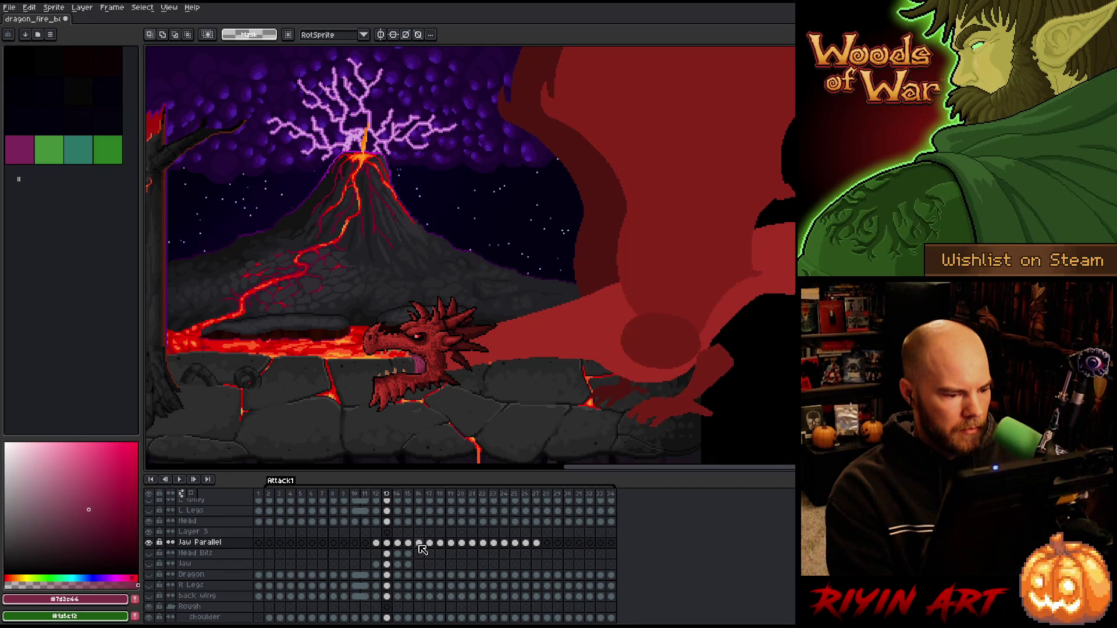
key("Right")
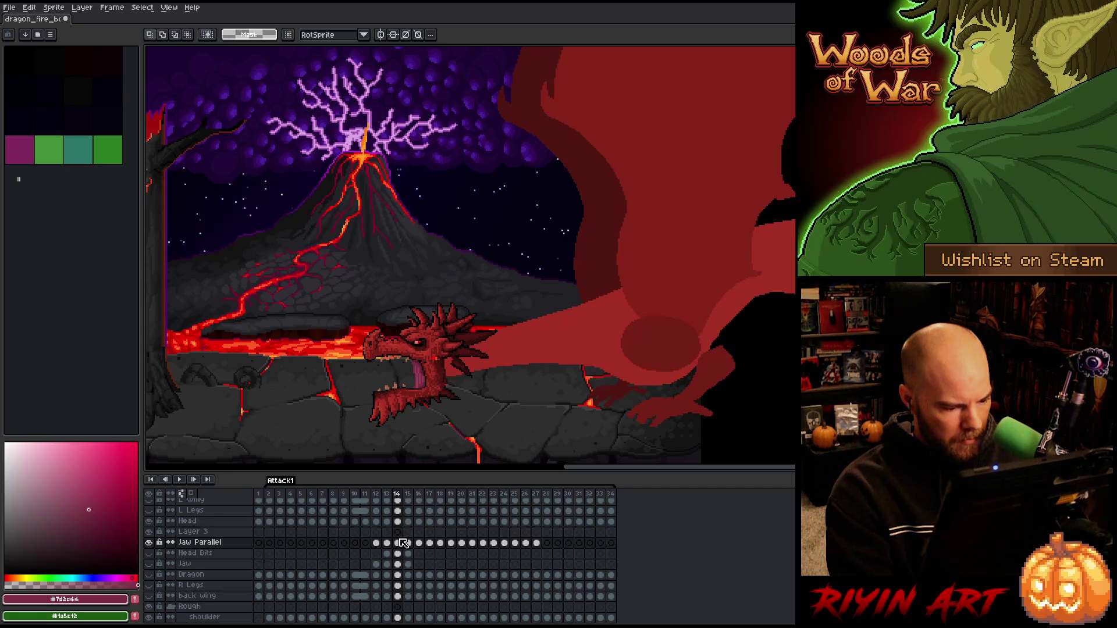
left_click(227, 543)
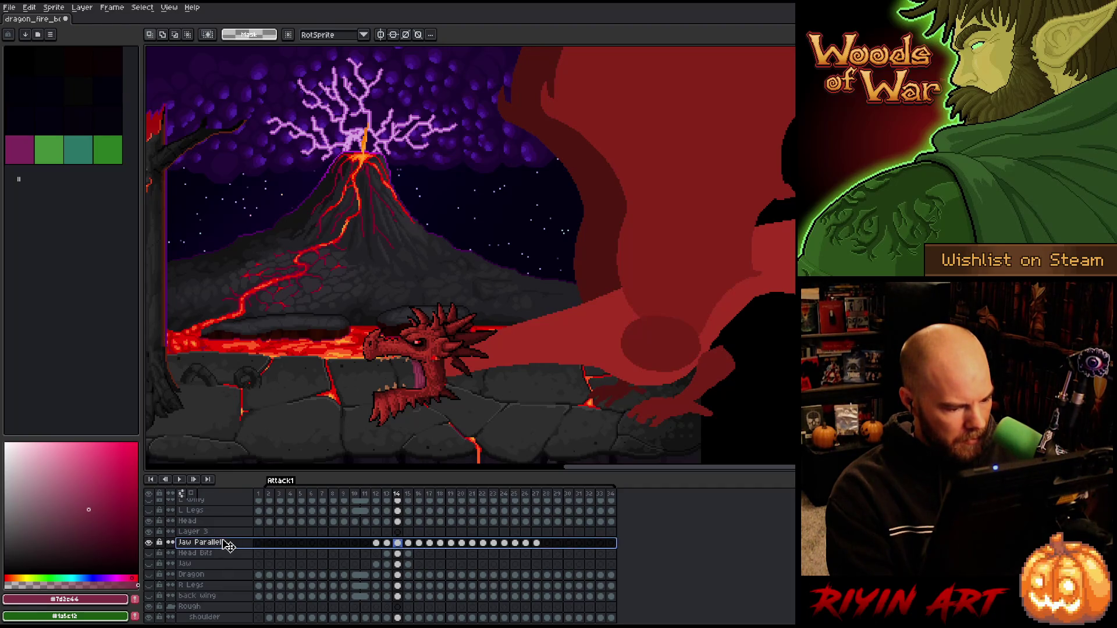
left_click_drag(226, 536, 227, 528)
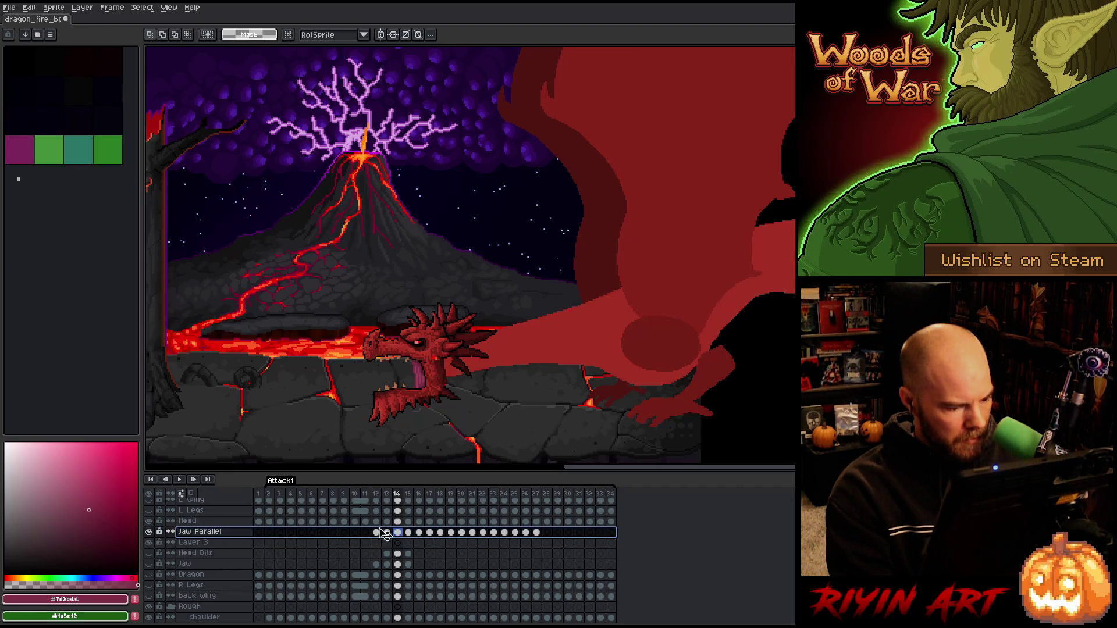
- Raise the frame-14 Head and Jaw Parallel cels together a few pixels
left_click(401, 521, "shift")
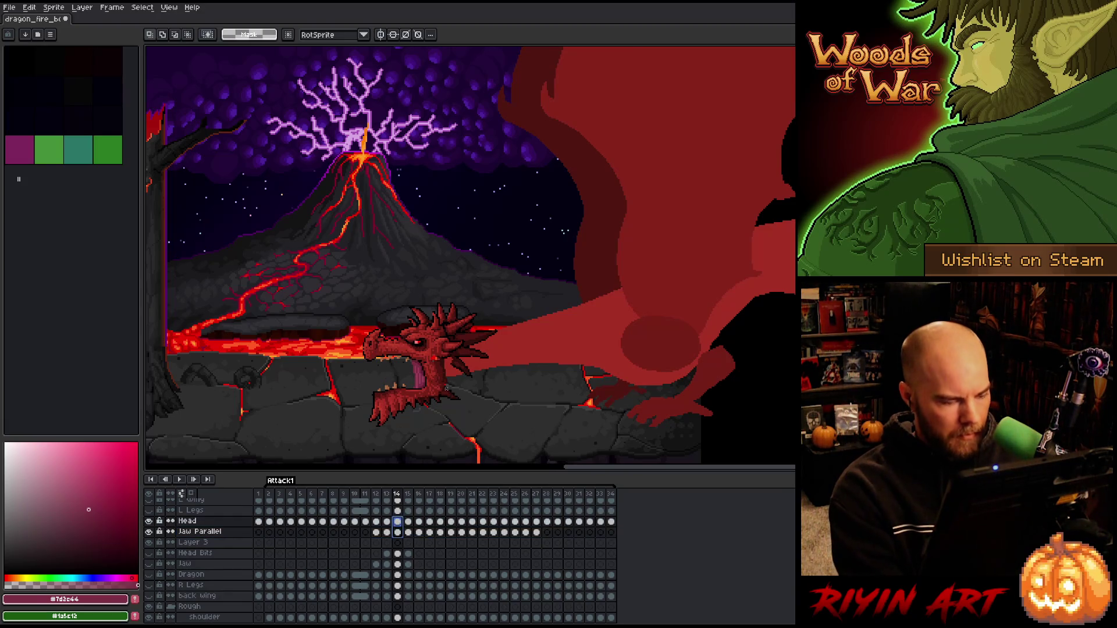
key("v")
scroll(440, 342, "up", 3)
left_click_drag(440, 342, 441, 337)
scroll(441, 337, "down", 2)
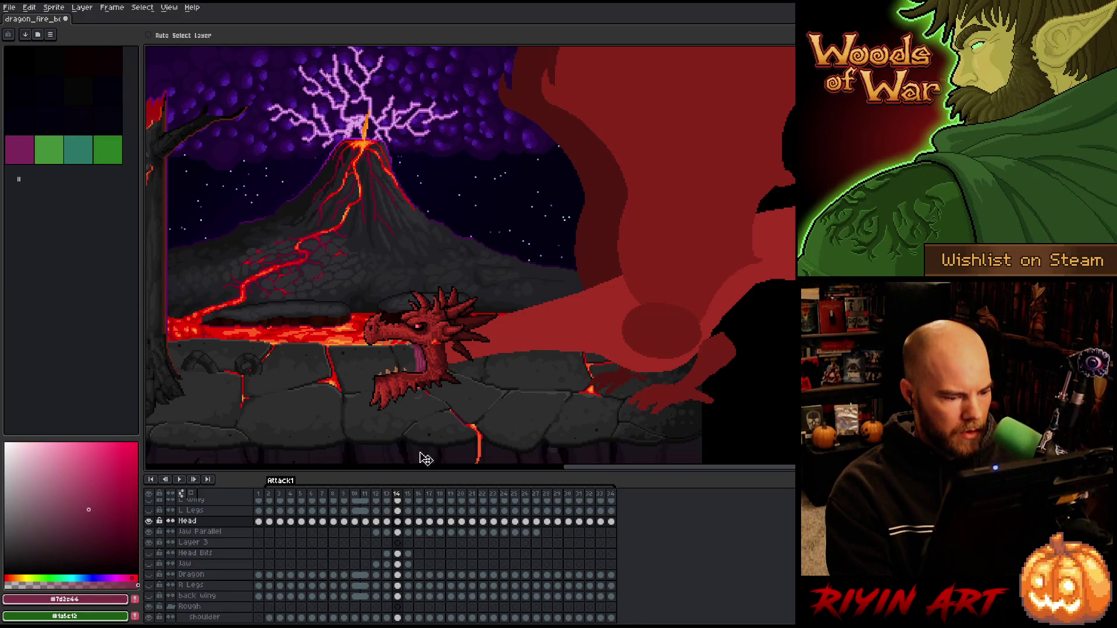
scroll(424, 398, "up", 2)
- Select the frame-15 Head and Jaw Parallel cels and nudge them higher
key("Right")
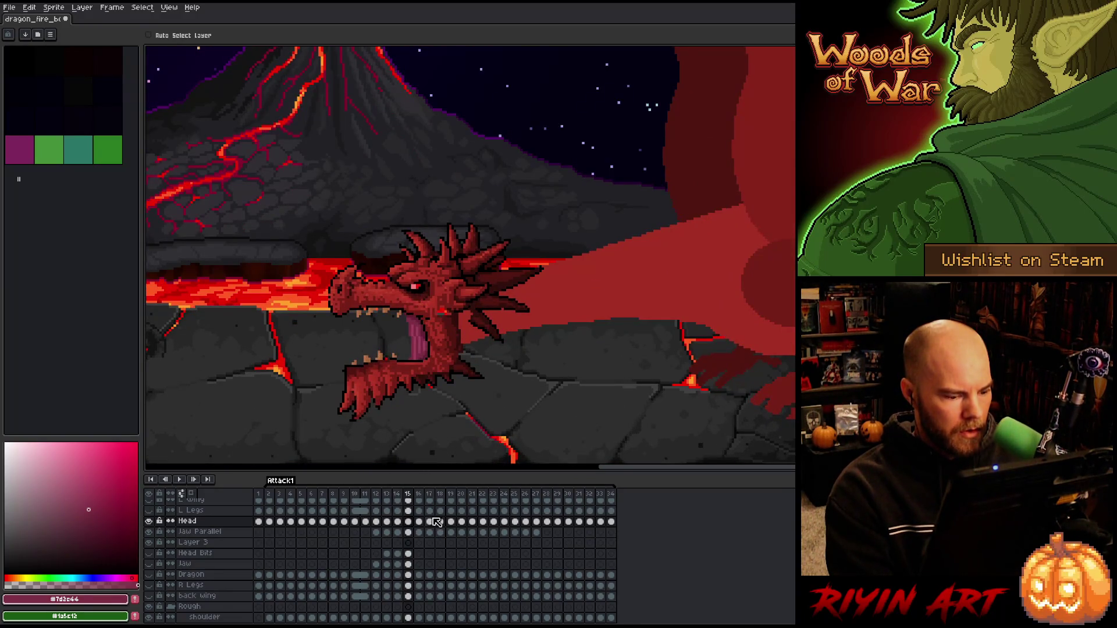
left_click(409, 533)
left_click(407, 522, "shift")
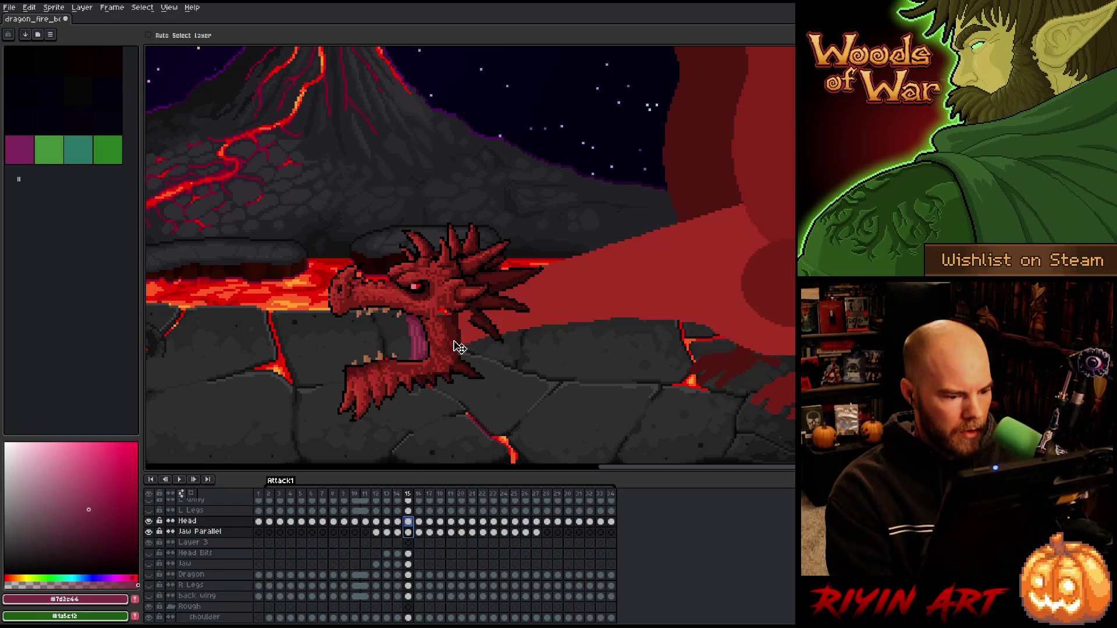
key("Left")
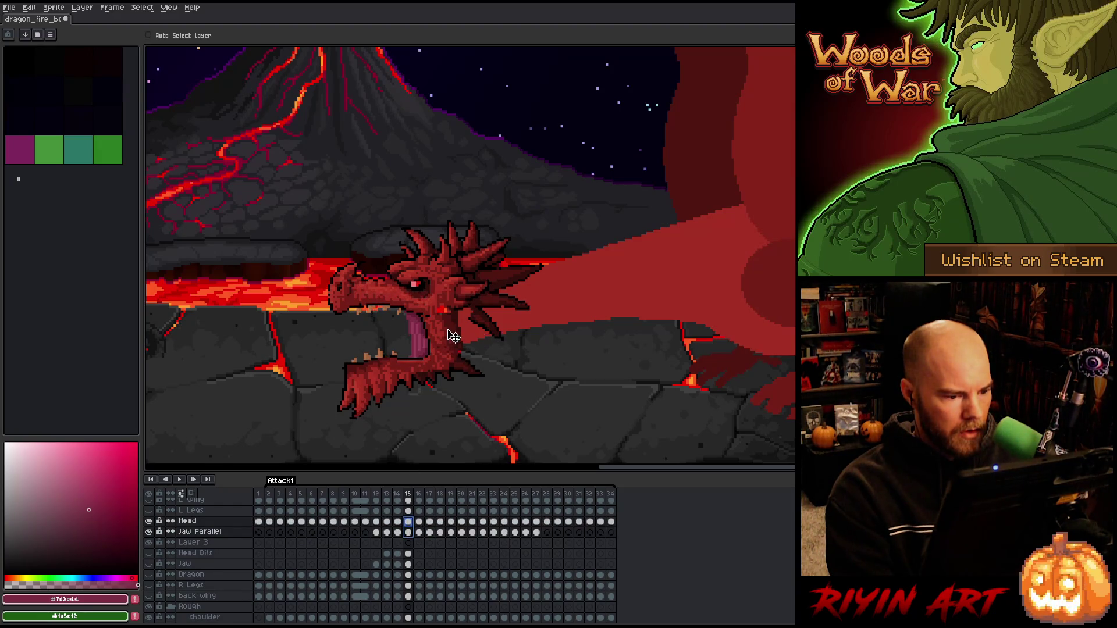
key("Right")
key("Left")
key("Right")
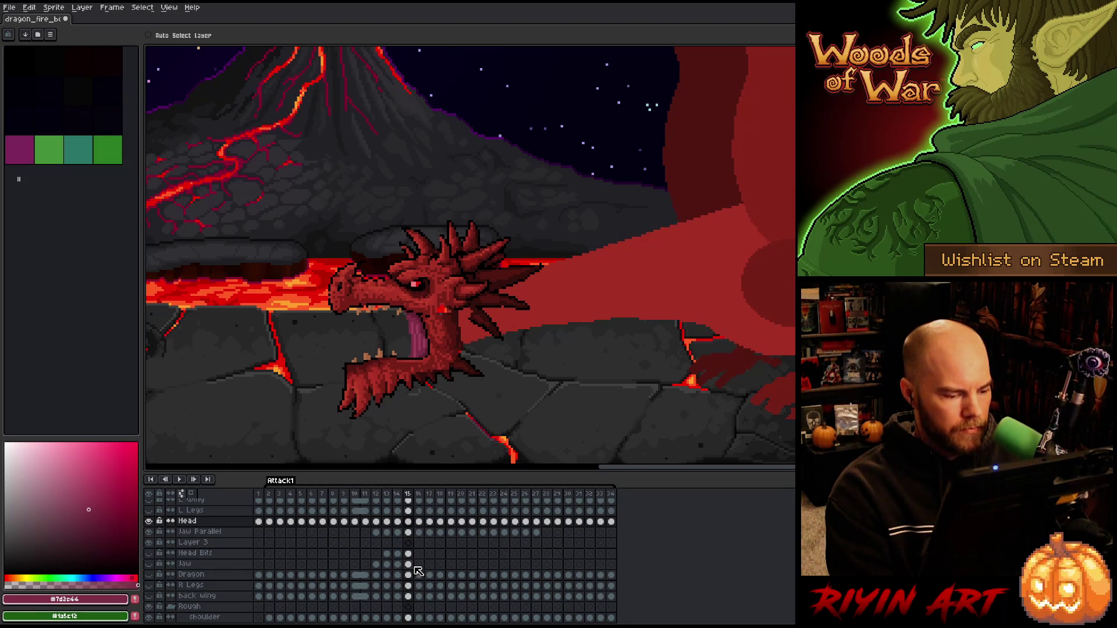
- Raise the frame-16 head and jaw about 12 px, then one more pixel
key("Right")
left_click(419, 532, "shift")
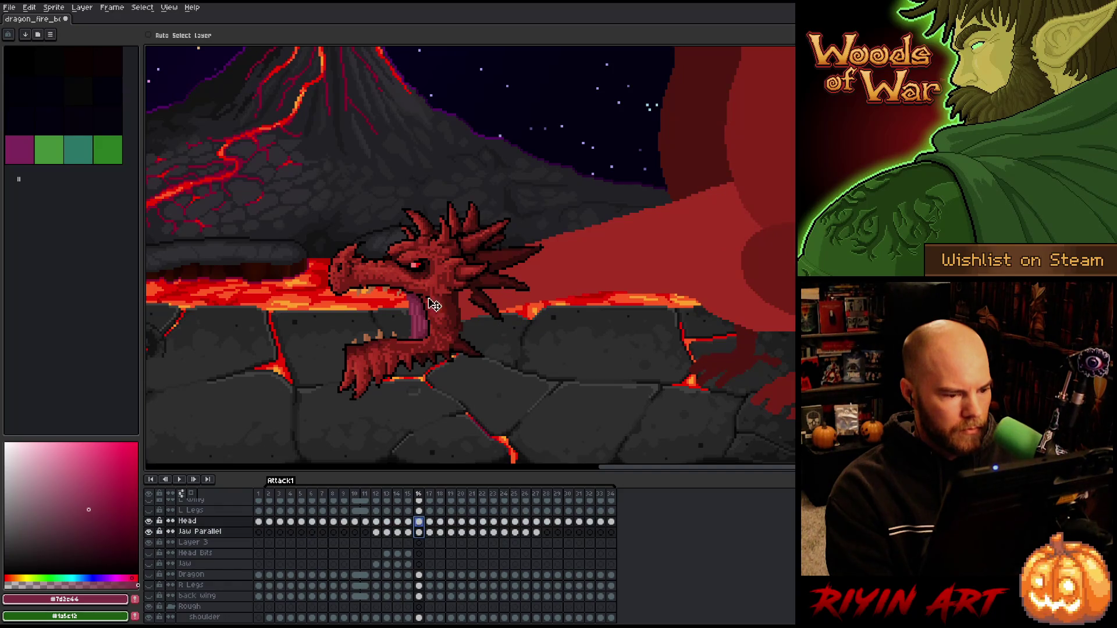
left_click_drag(447, 310, 445, 305)
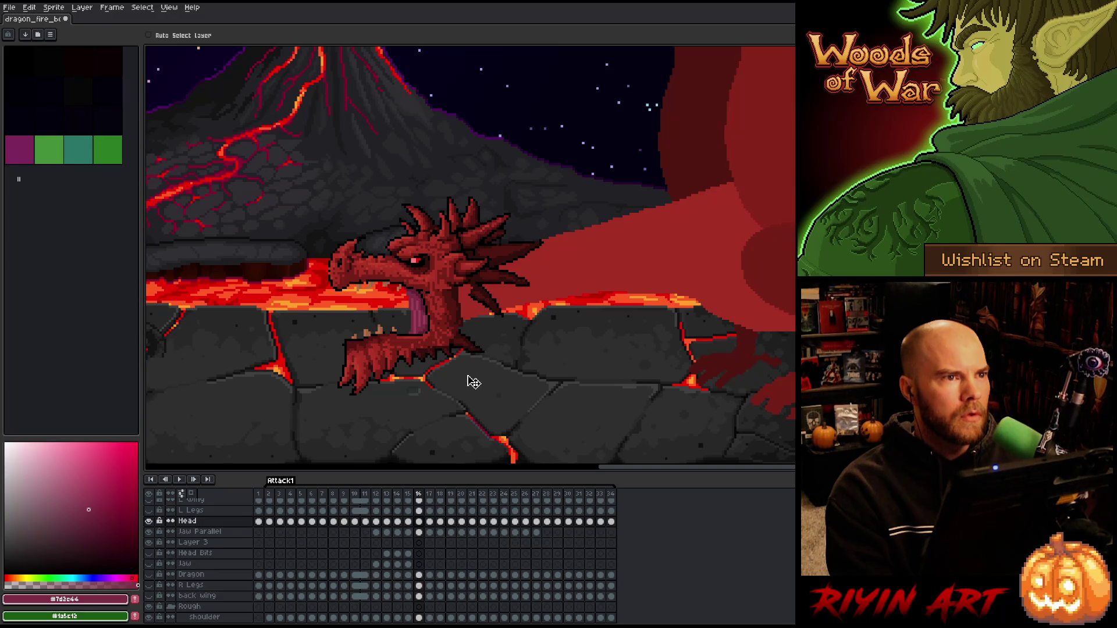
key("Left")
key("Right")
left_click_drag(424, 531, 421, 524)
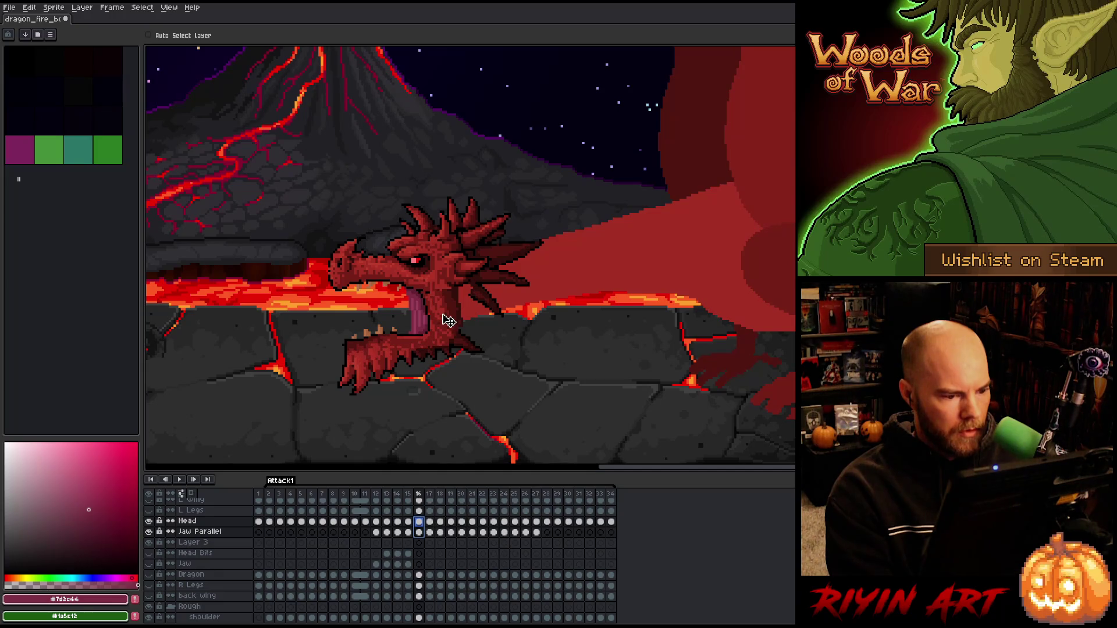
left_click_drag(443, 314, 443, 312)
key("Escape")
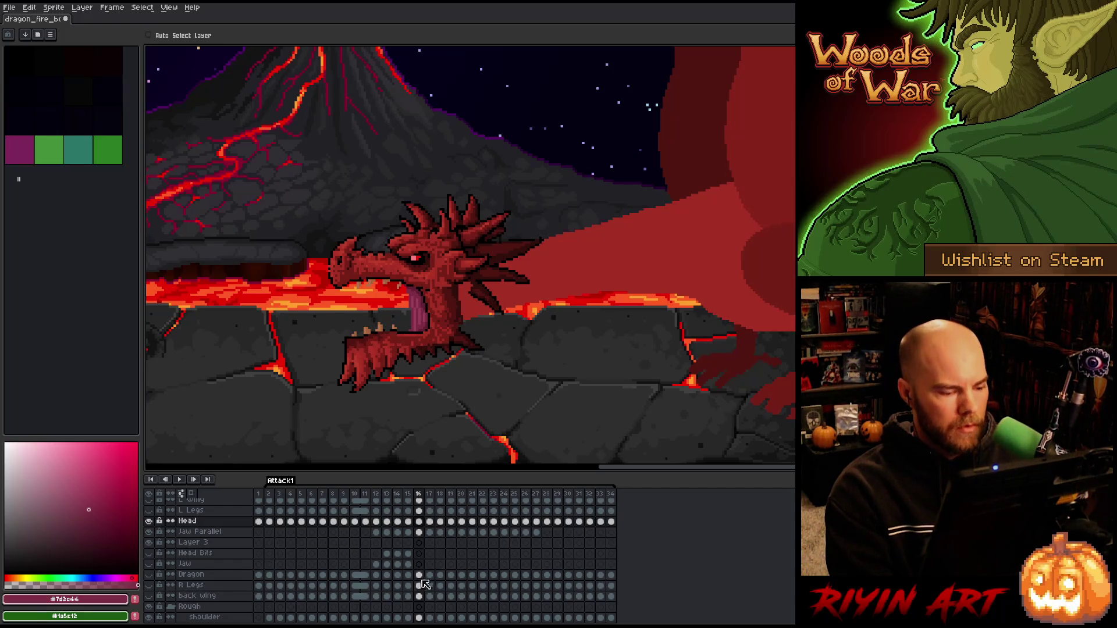
- Shift the frame-17 head and jaw a few pixels, flipping between frames 16 and 17 to check
key("Right")
key("Left")
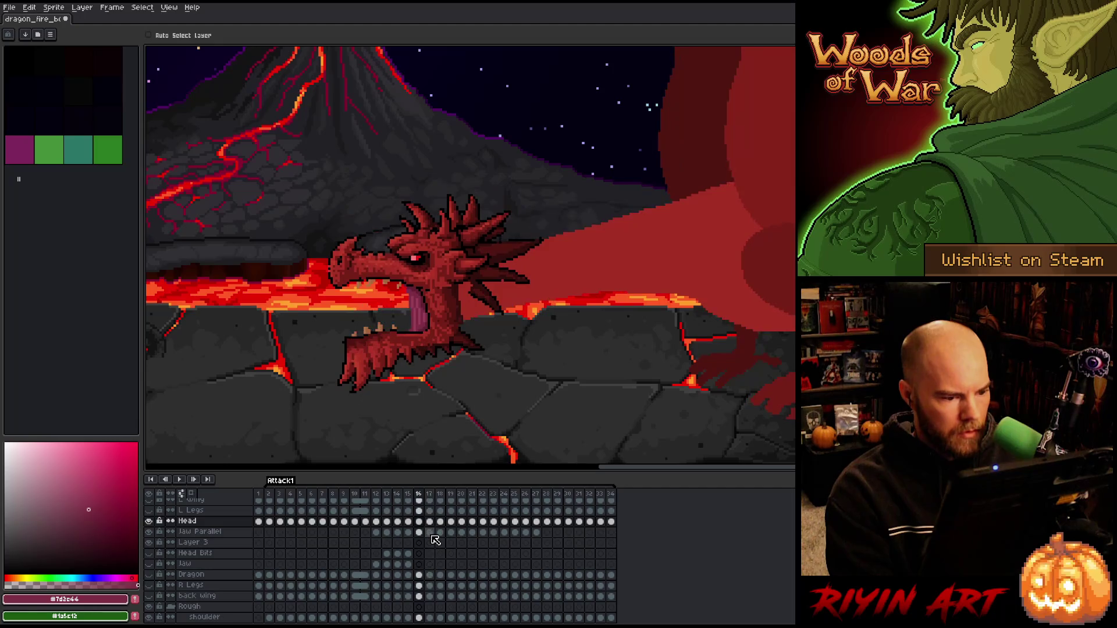
key("Right")
left_click(429, 531, "shift")
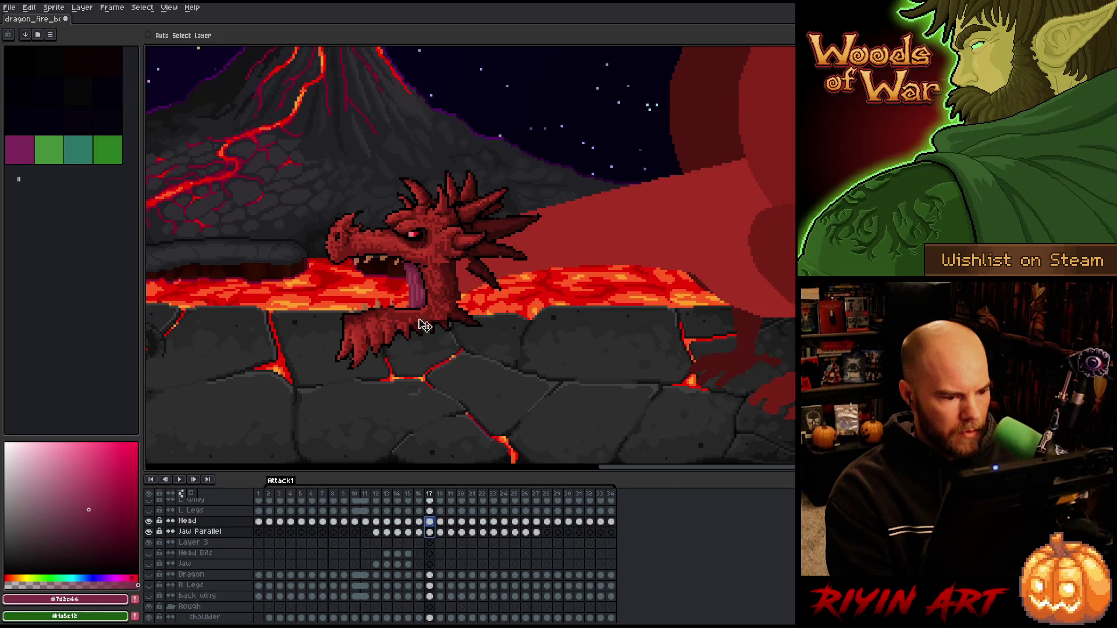
left_click_drag(450, 299, 456, 299)
key("Left")
key("Right")
key("Left")
key("Right")
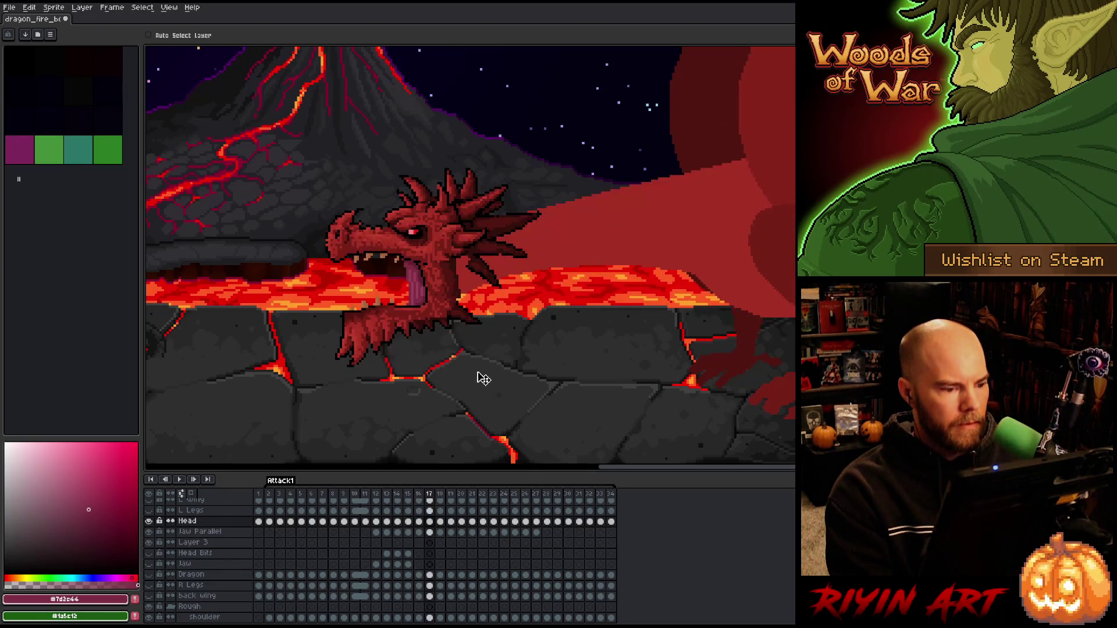
key("Left")
key("Right")
key("Left")
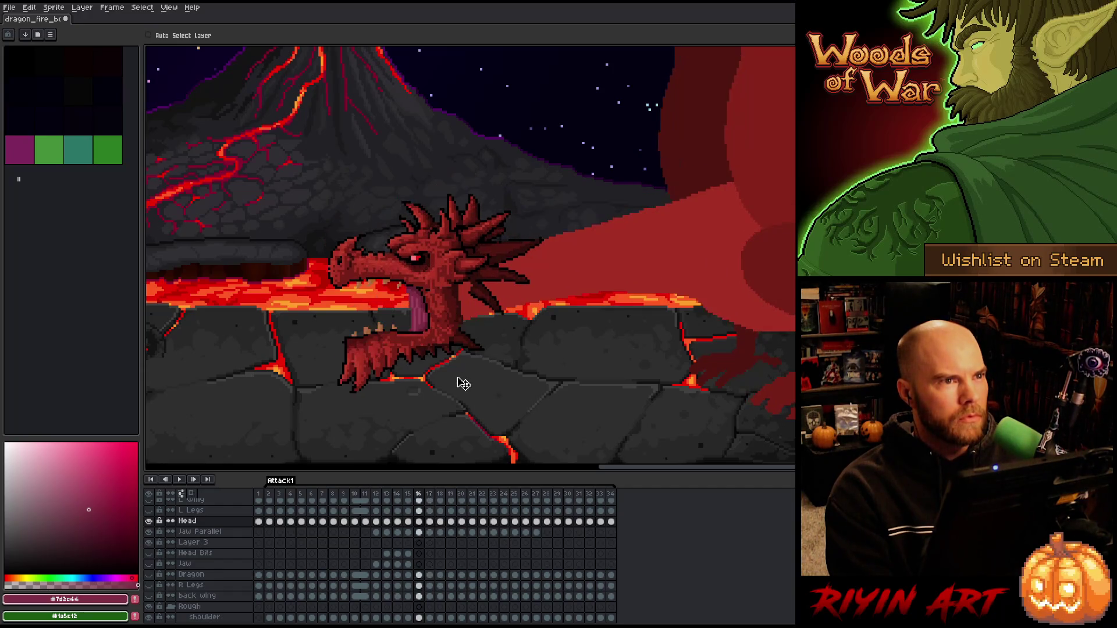
key("Right")
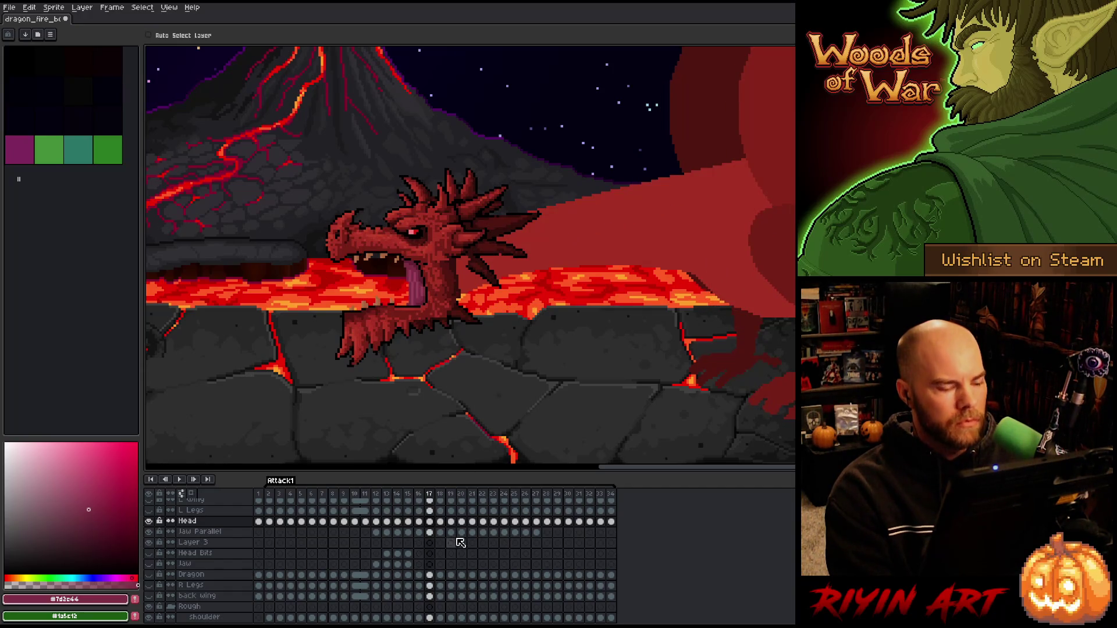
- Check the frame-18 head and jaw against frame 17, then raise the frame-19 pair a few pixels
left_click_drag(440, 532, 440, 522)
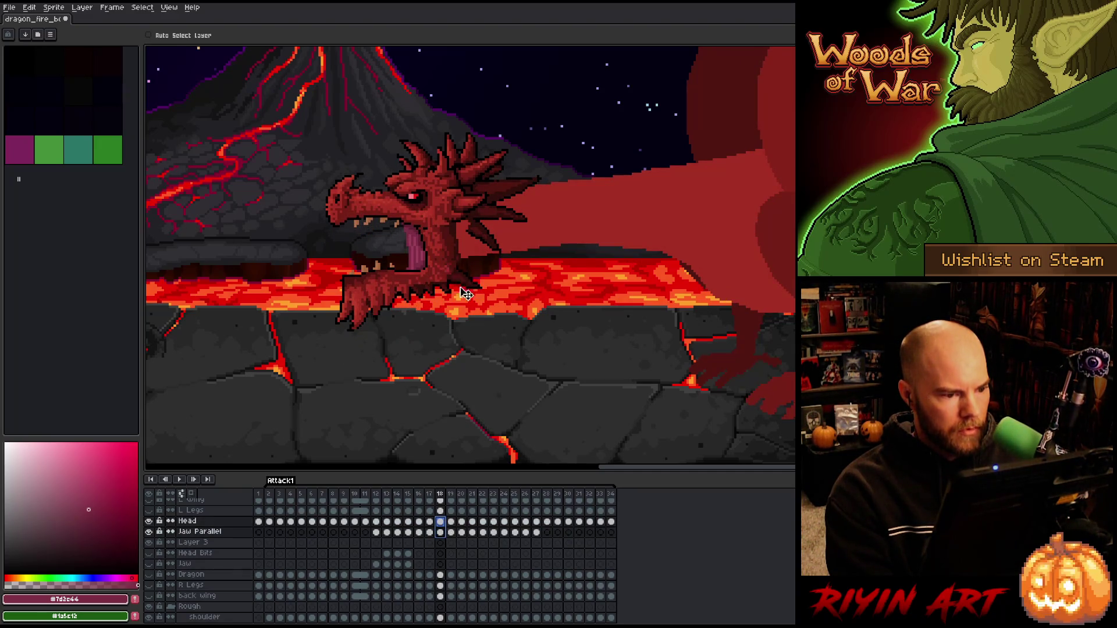
key("Left")
key("Right")
key("Left")
key("Right")
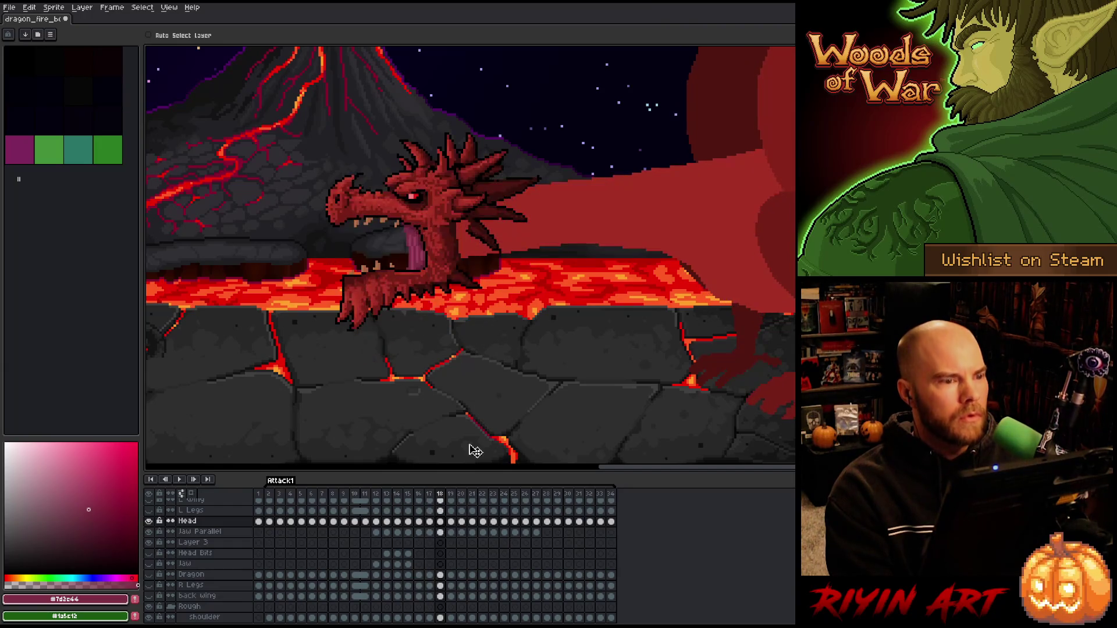
left_click(451, 533)
left_click_drag(457, 534, 452, 521)
left_click_drag(454, 230, 449, 222)
key("Left")
key("Right")
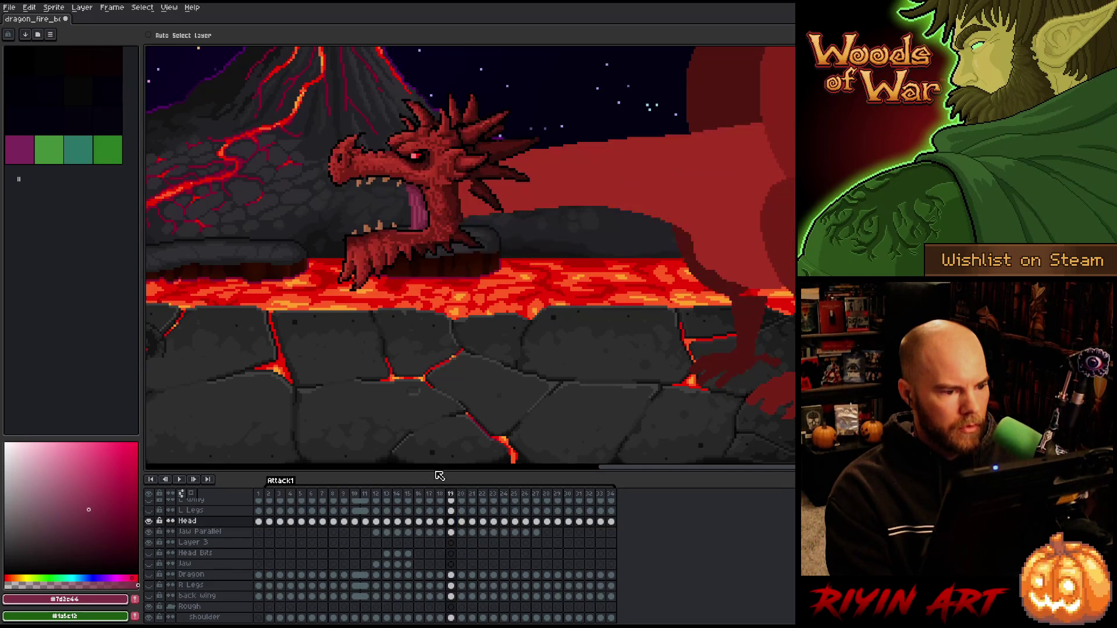
- Raise the frame-20 head and jaw about 15 px and compare with frame 19
key("Right")
left_click_drag(464, 533, 461, 522)
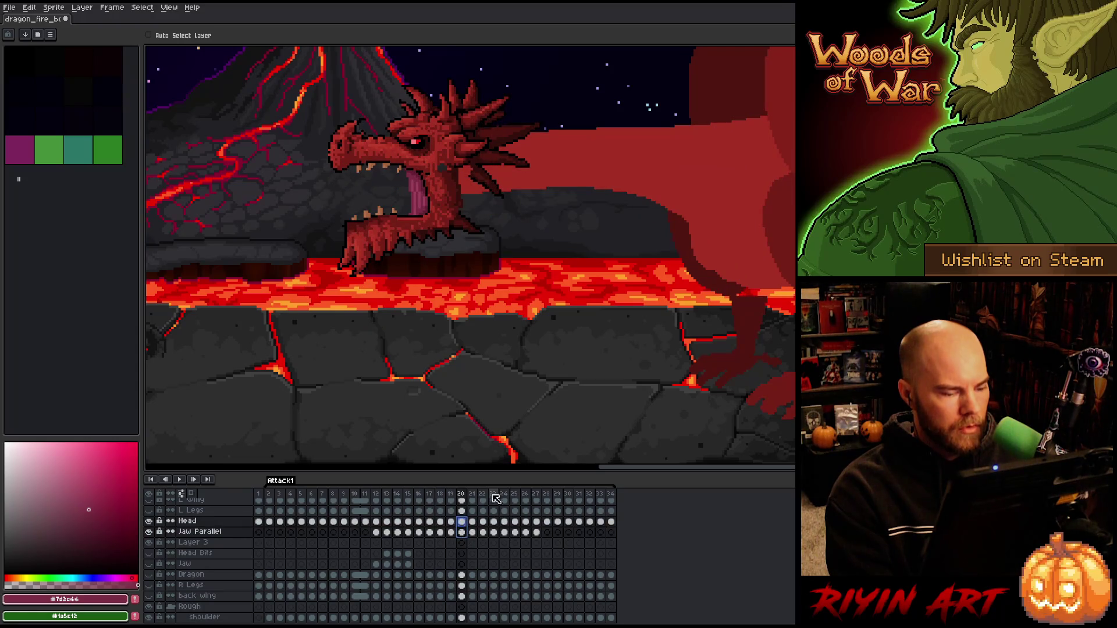
left_click_drag(453, 227, 446, 213)
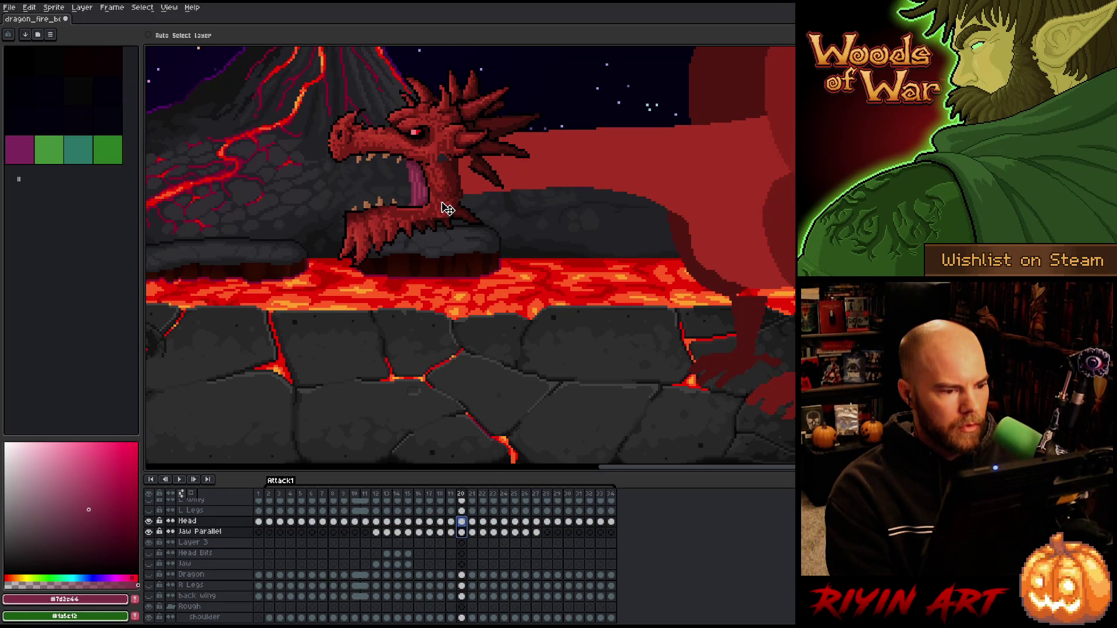
key("Left")
key("Right")
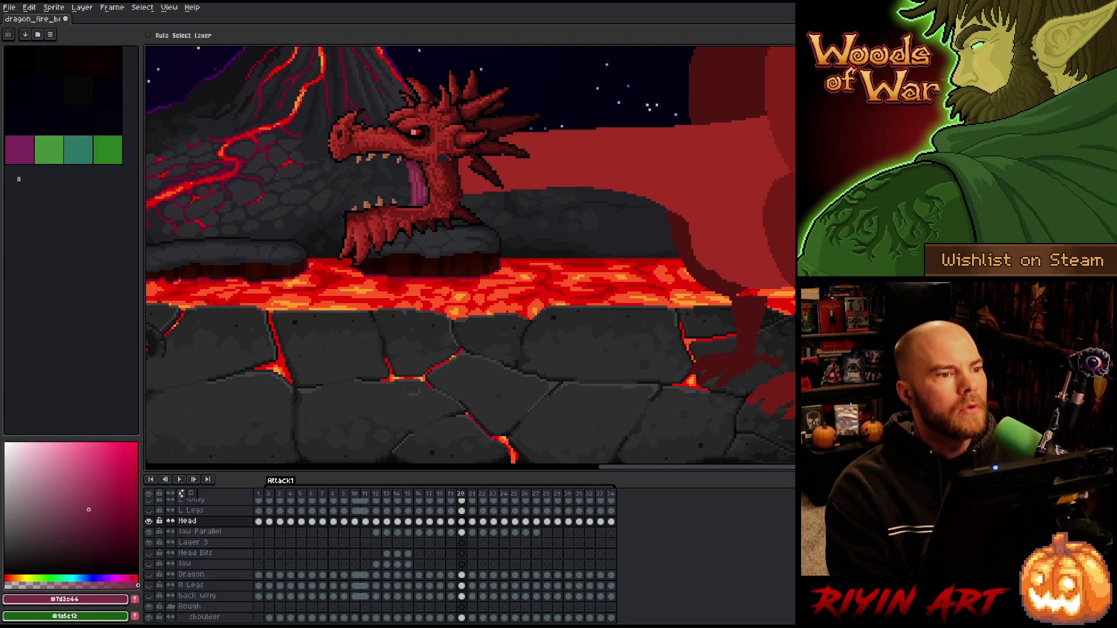
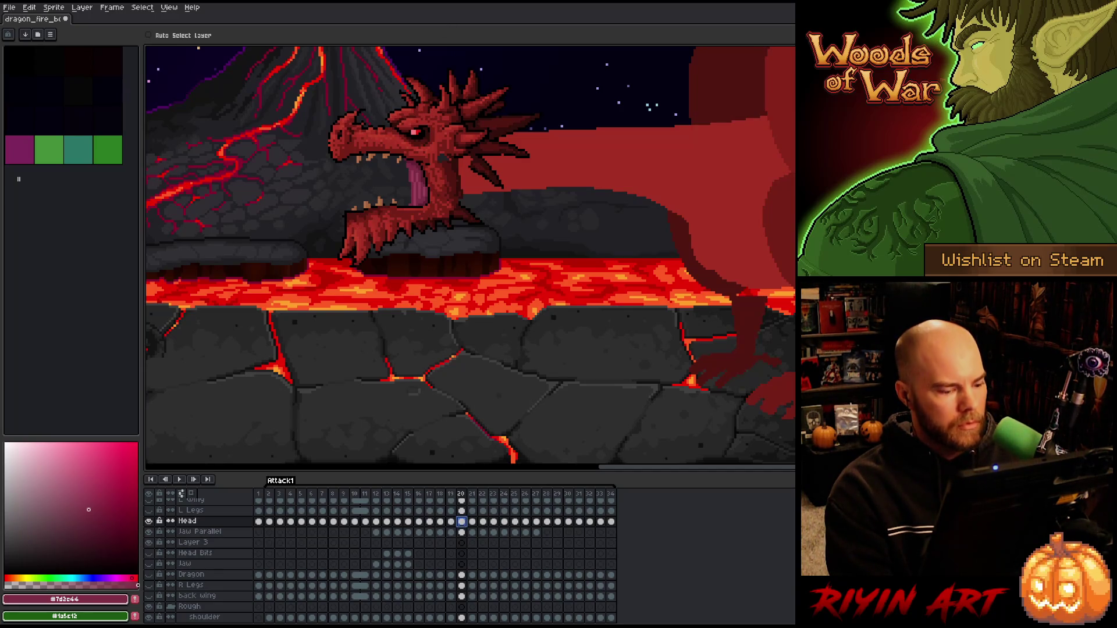
- Select frame 21's Head and Jaw Parallel cels and shift the dragon's head slightly up
left_click(461, 532)
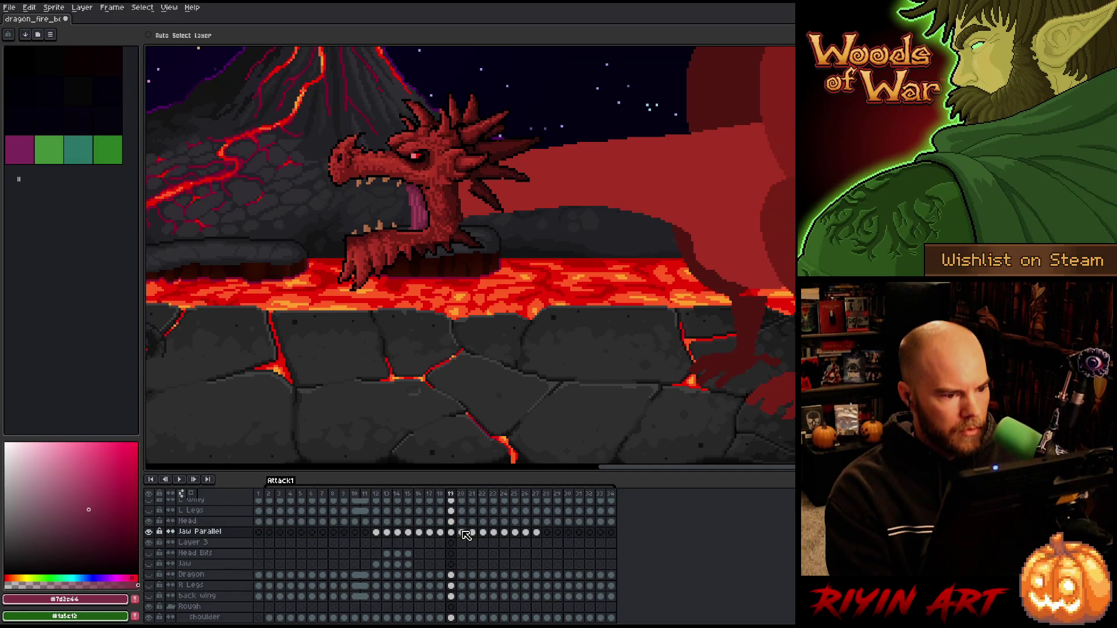
key("Left")
key("Right")
key("Right")
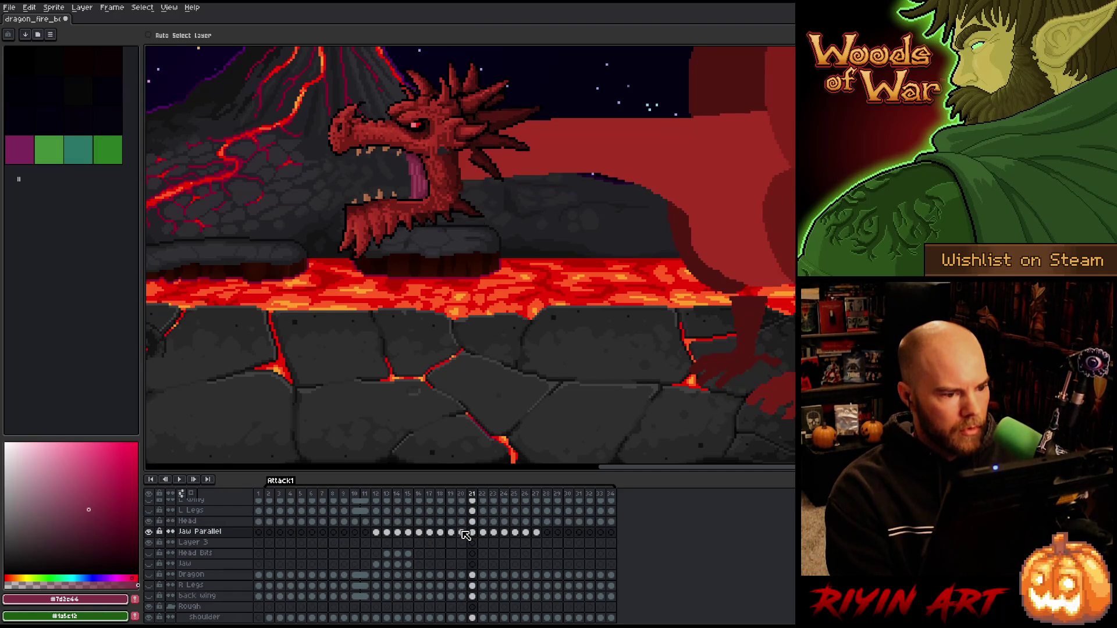
left_click_drag(472, 532, 472, 522)
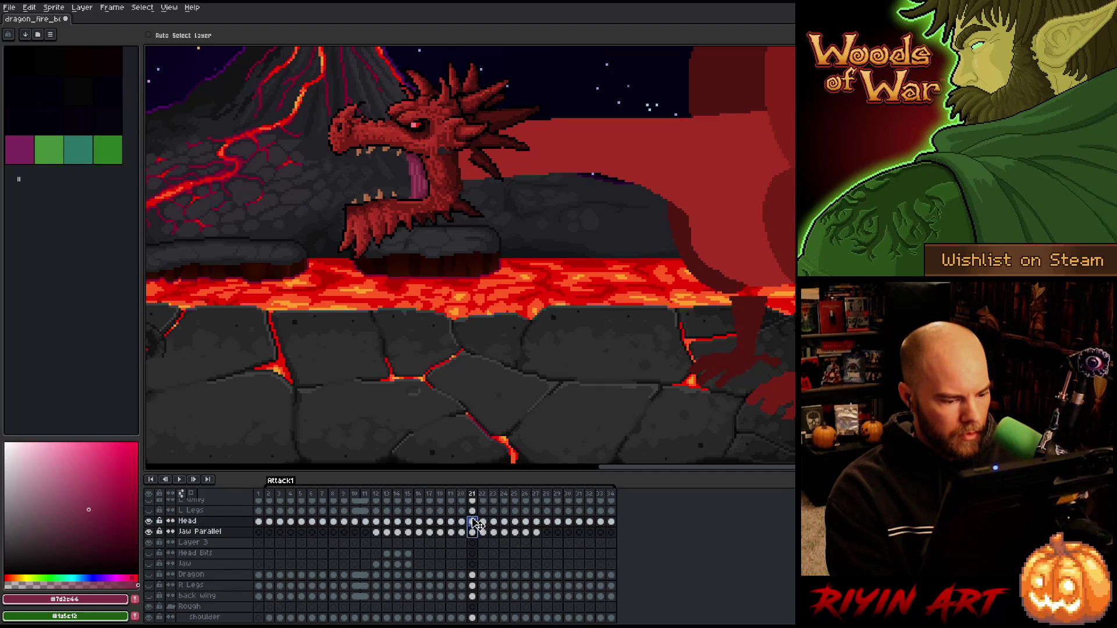
left_click_drag(450, 212, 446, 194)
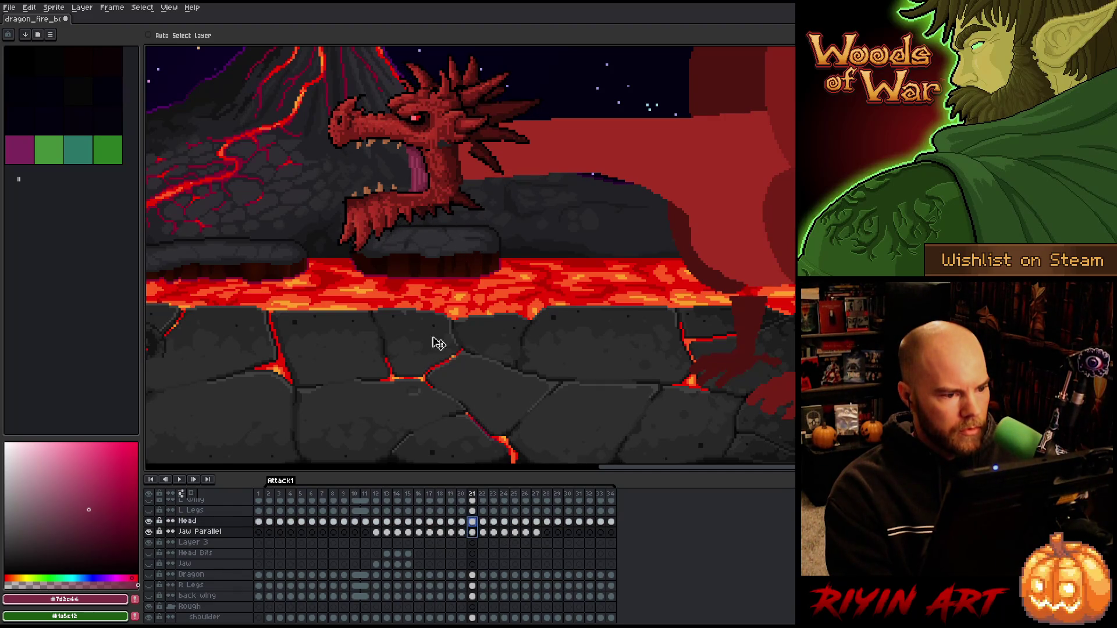
- Select frame 22's Head and Jaw Parallel cels and nudge them upward
key("Right")
left_click_drag(483, 534, 488, 519)
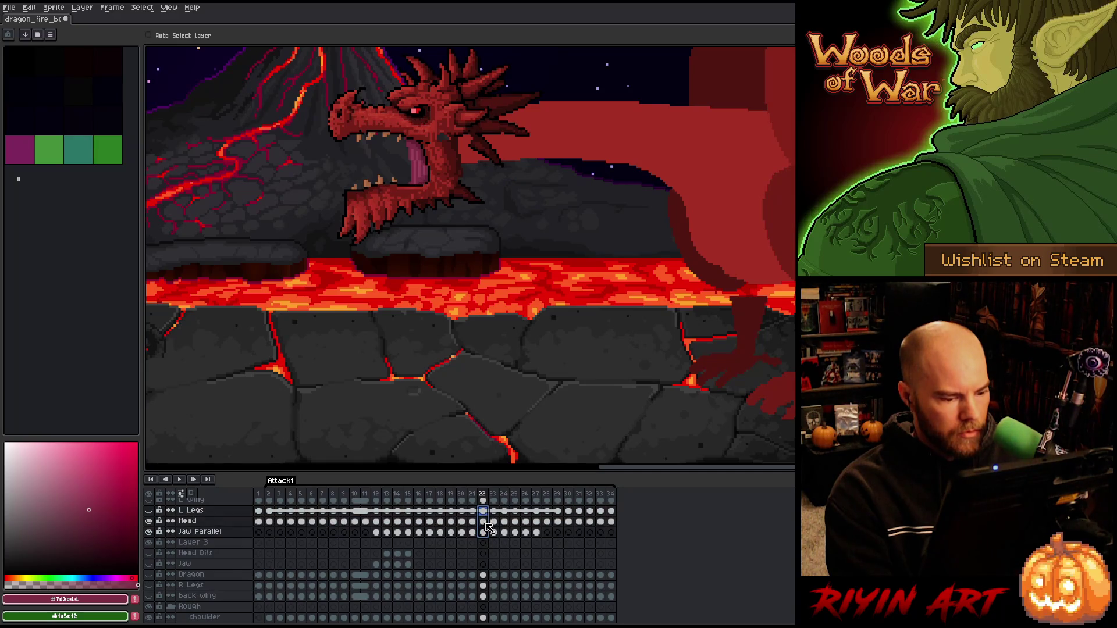
left_click(485, 532)
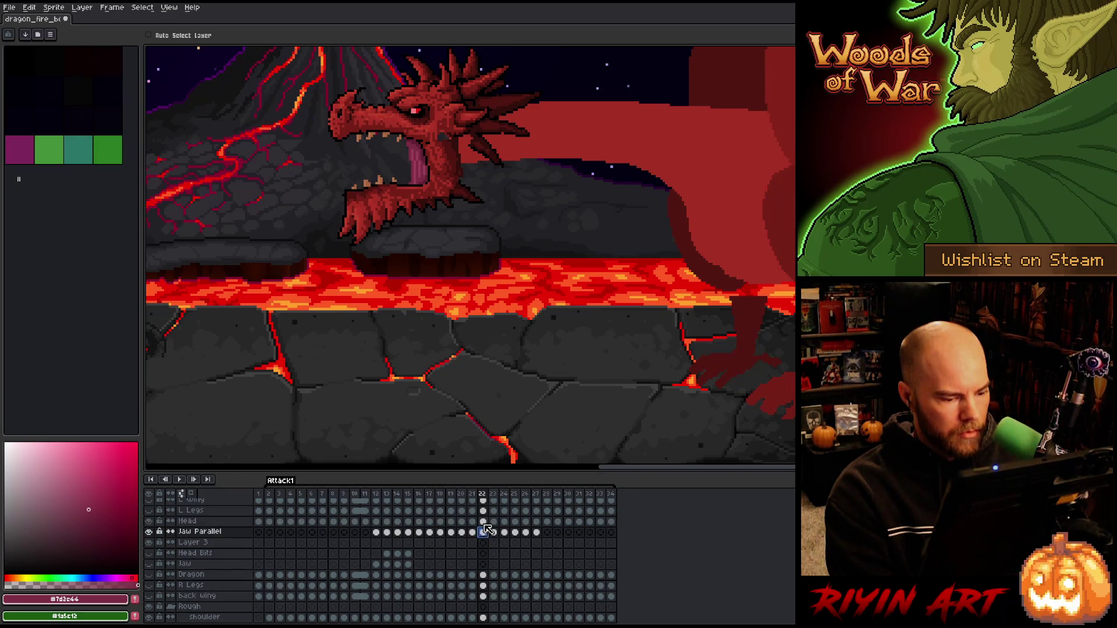
left_click_drag(488, 530, 484, 521)
key("Up")
key("Up")
key("Up")
scroll(432, 126, "down", 2)
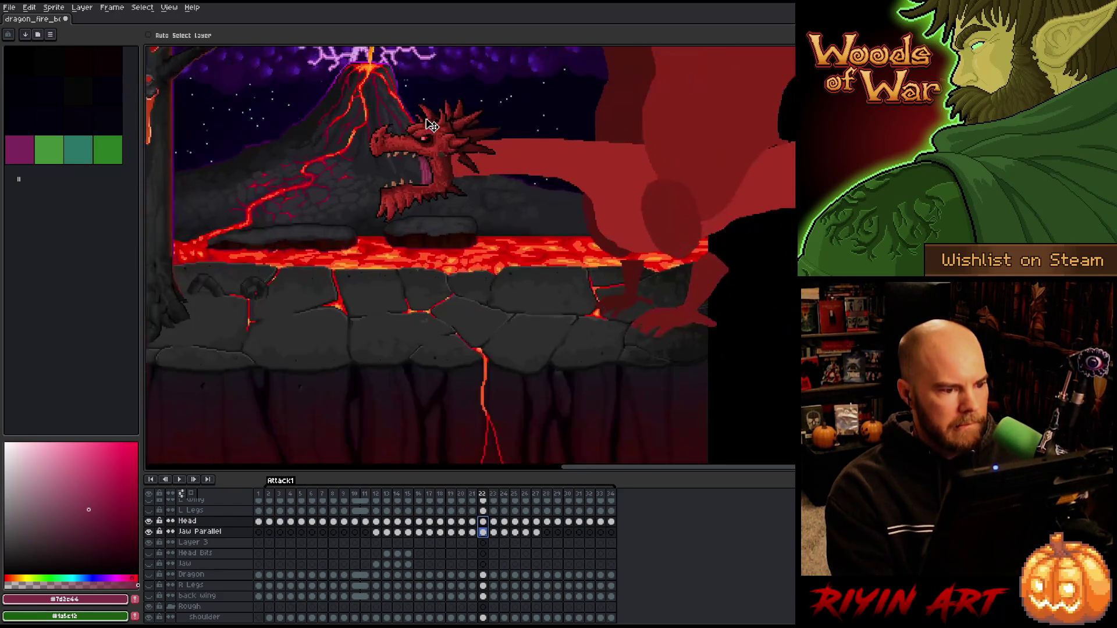
- Raise frame 23's Head and Jaw Parallel cels about 17 px, comparing with frame 22
scroll(431, 126, "up", 2)
key("Right")
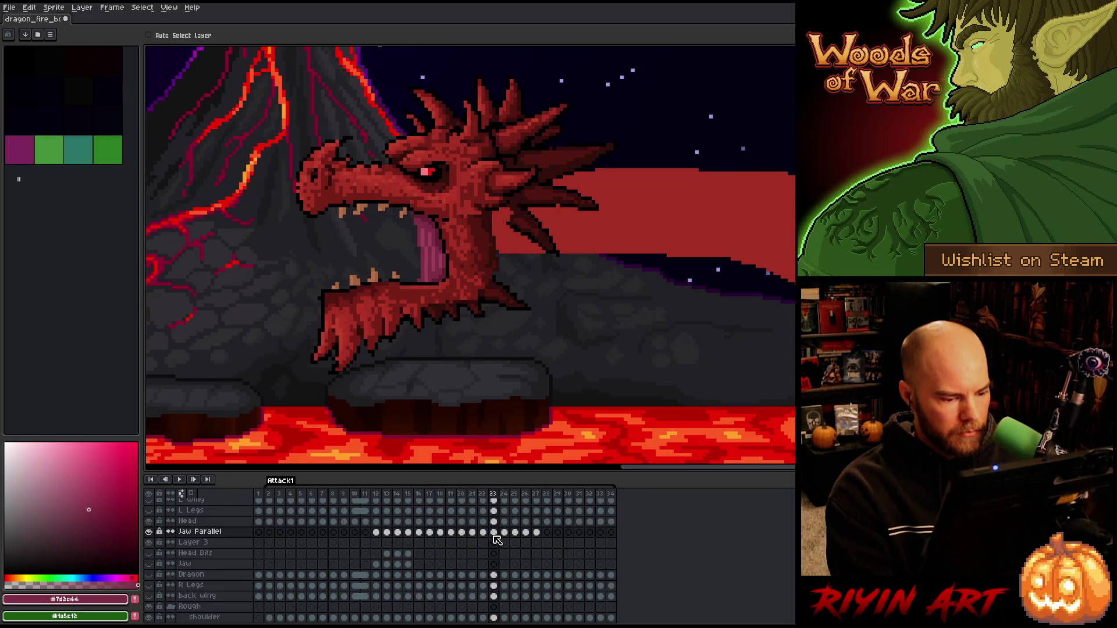
left_click_drag(498, 533, 494, 522)
left_click_drag(482, 280, 479, 270)
key("Left")
key("Right")
key("Left")
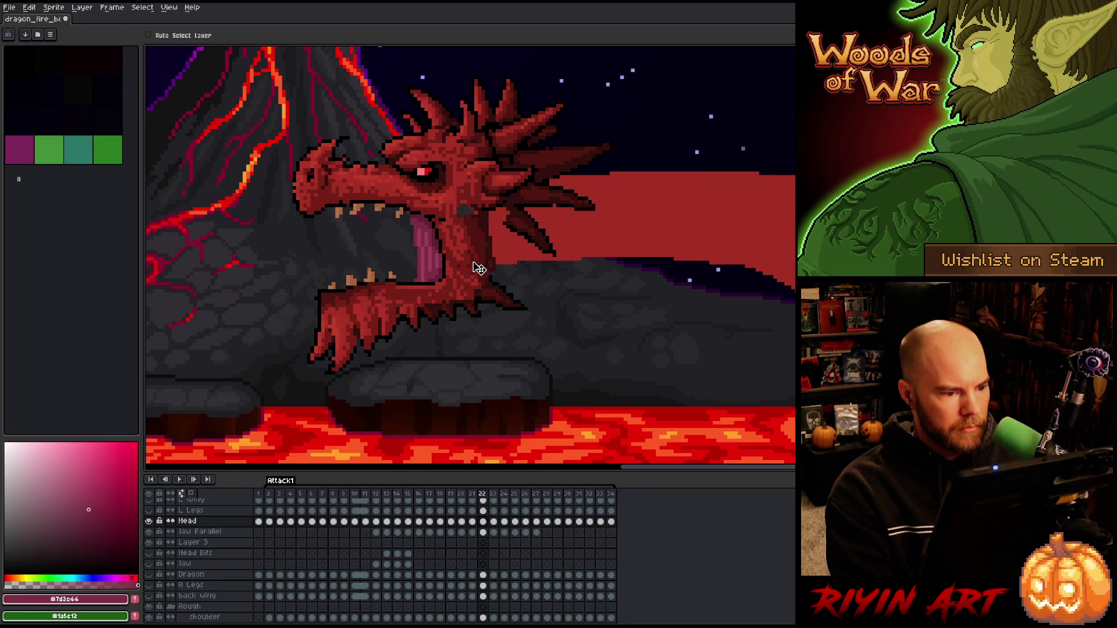
key("Right")
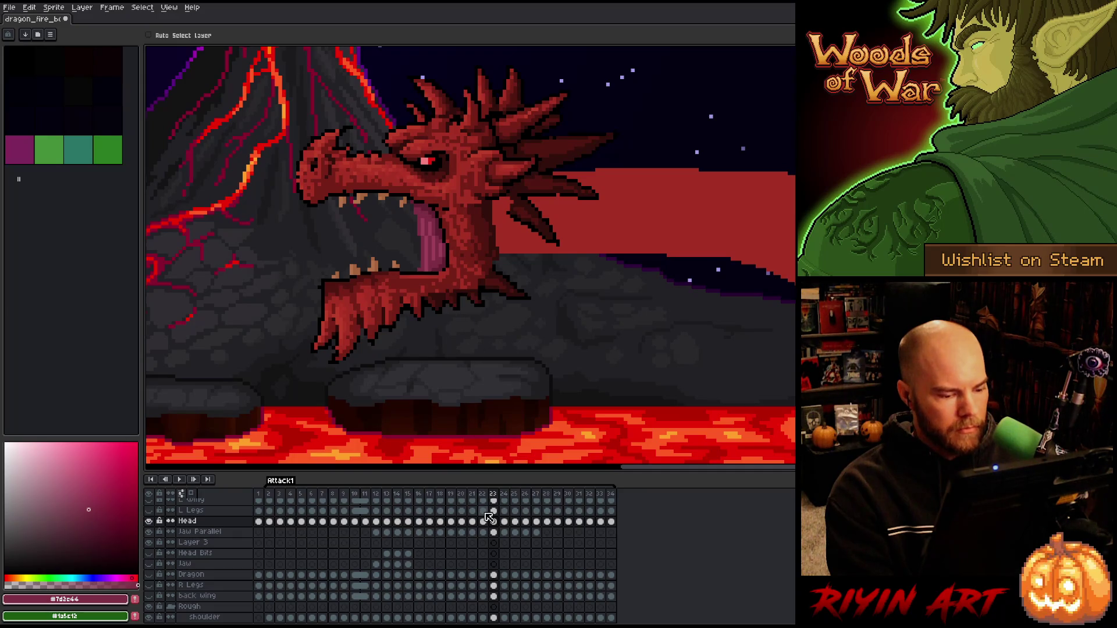
- Nudge the Head and Jaw Parallel cels upward on frames 24 and 25
key("Right")
left_click_drag(504, 531, 504, 521)
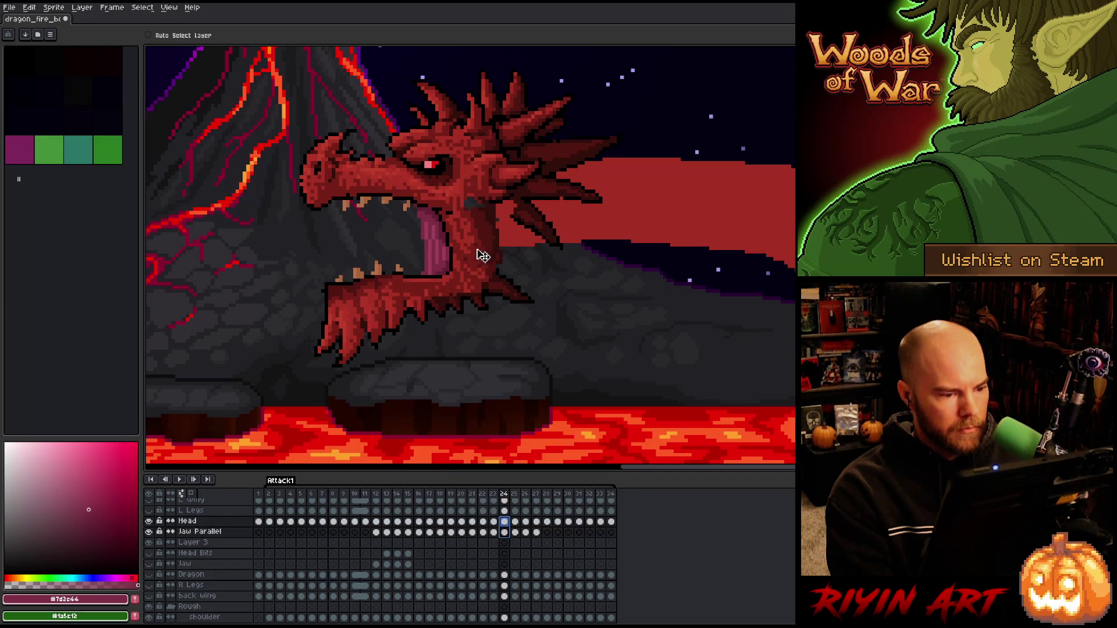
key("Up")
key("Up")
key("Up")
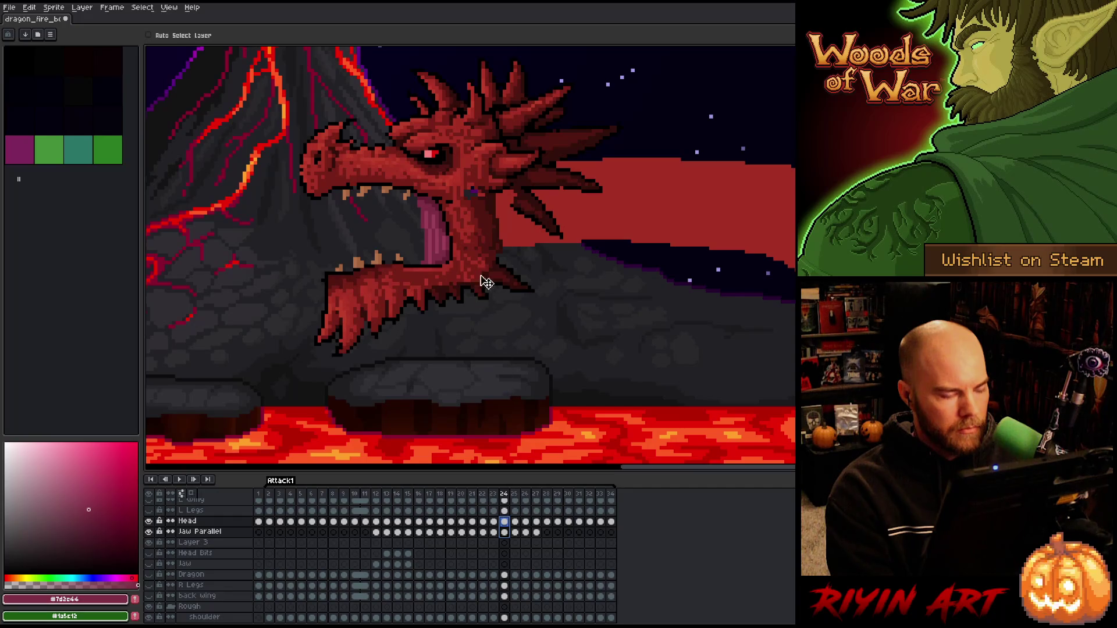
key("Right")
key("Left")
key("Right")
left_click(515, 532, "shift")
key("Up")
key("Up")
key("Up")
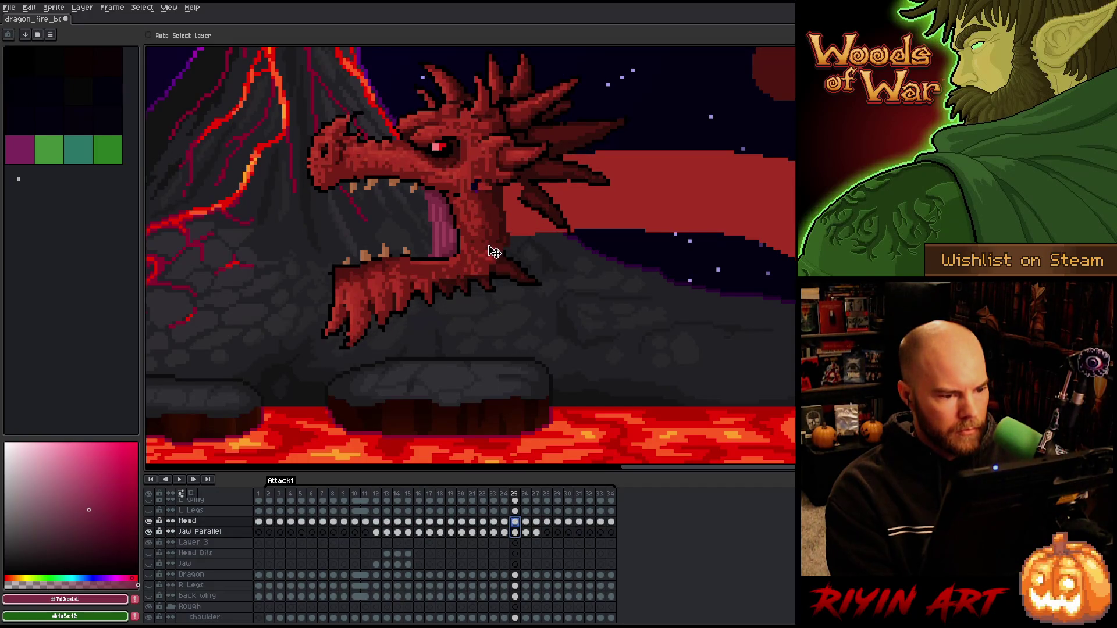
- Select frame 26's Head and Jaw Parallel cels, check poses through frame 28, and view the whole volcano scene
key("Right")
left_click_drag(524, 532, 526, 519)
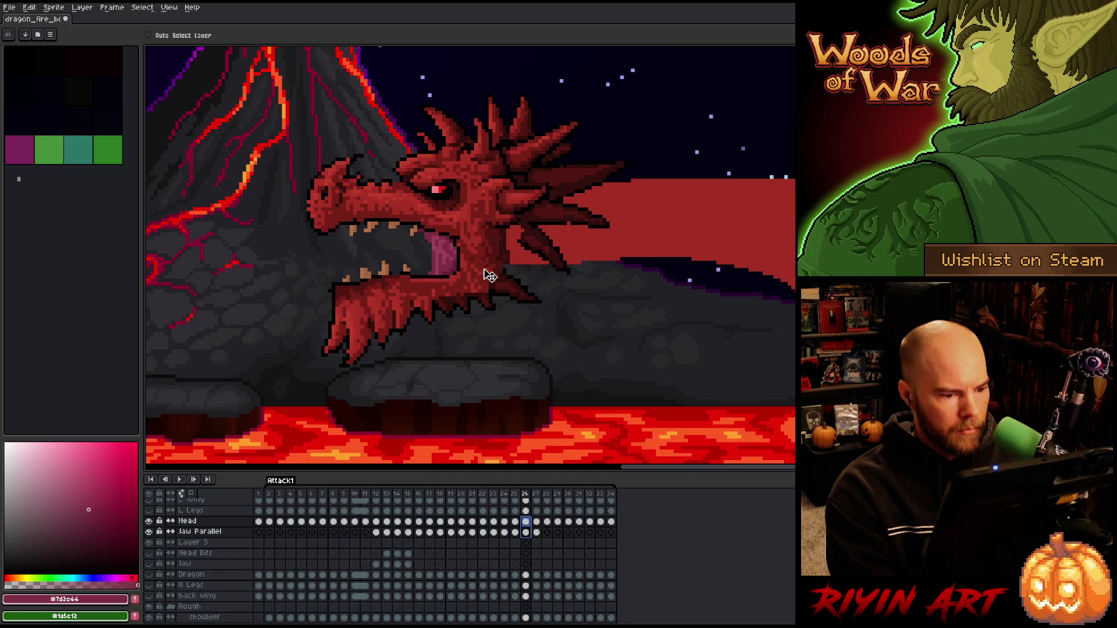
key("Left")
key("Right")
key("Right")
key("Left")
key("Right")
key("Right")
scroll(364, 305, "down", 3)
scroll(359, 314, "down", 1)
scroll(392, 232, "up", 3)
scroll(417, 304, "down", 1)
left_click_drag(416, 304, 446, 282)
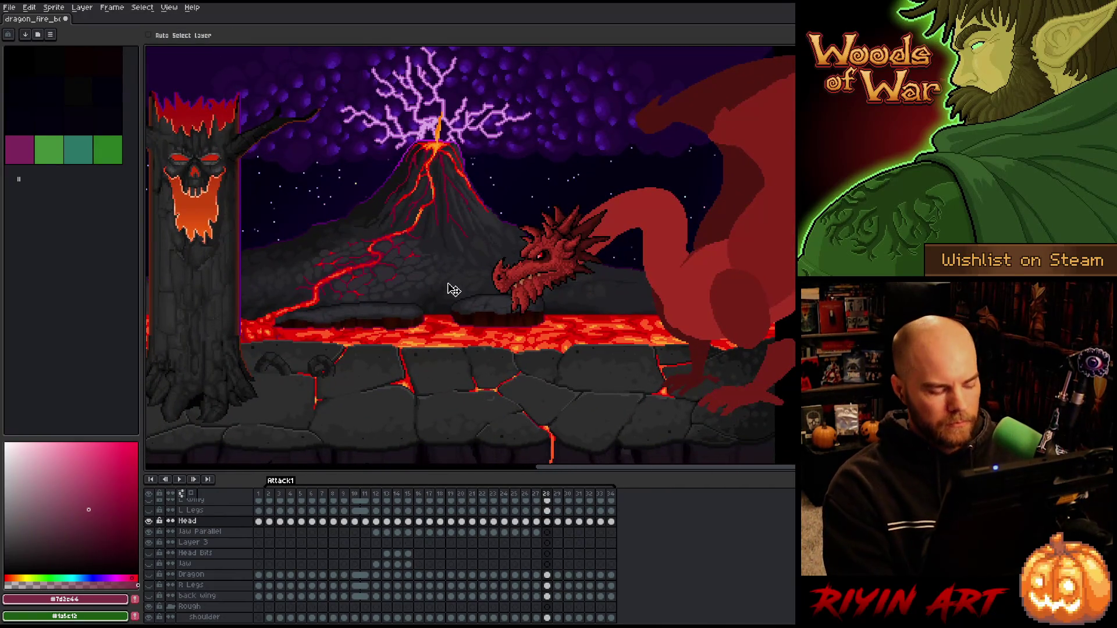
- Play and stop the attack animation, then settle on frame 13 zoomed in on the head
key("Return")
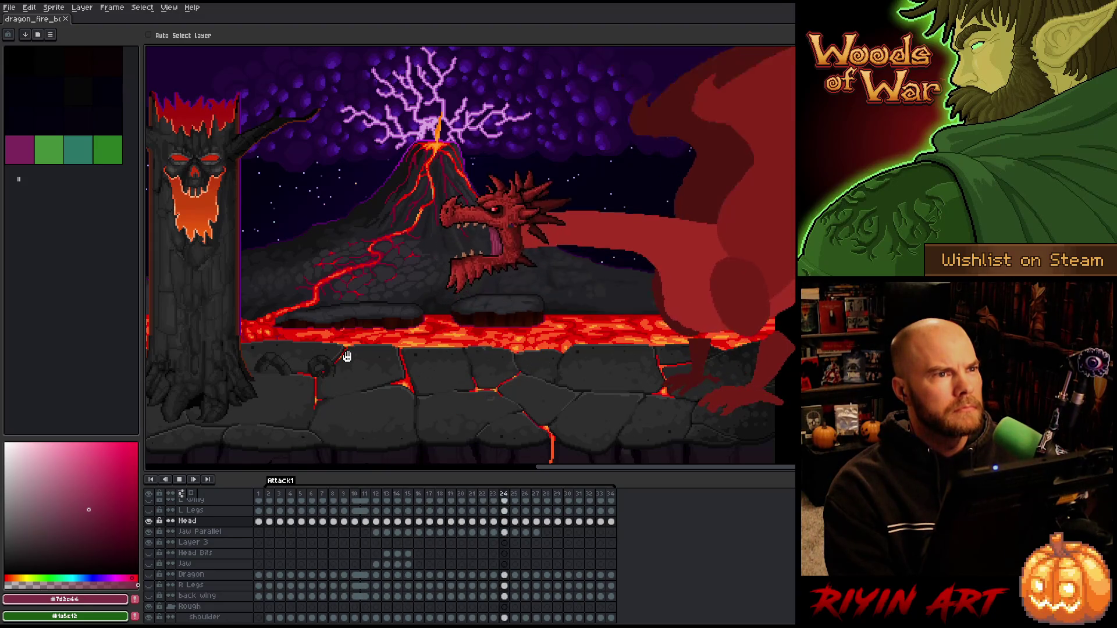
key("Return")
key("Right")
key("Right")
key("Right")
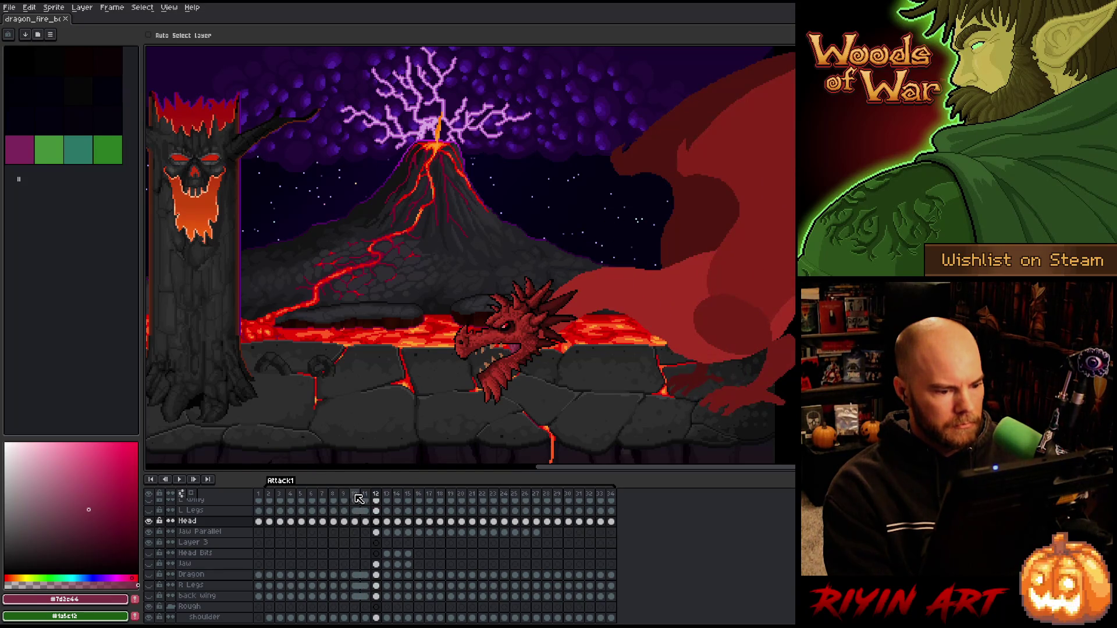
key("Right")
key("Right")
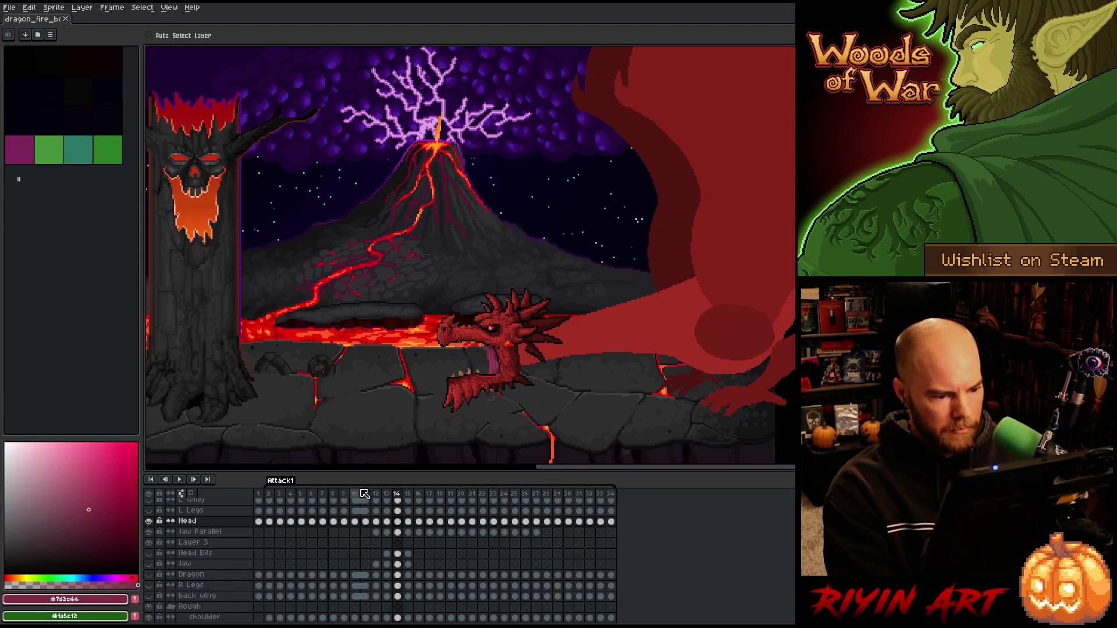
key("Left")
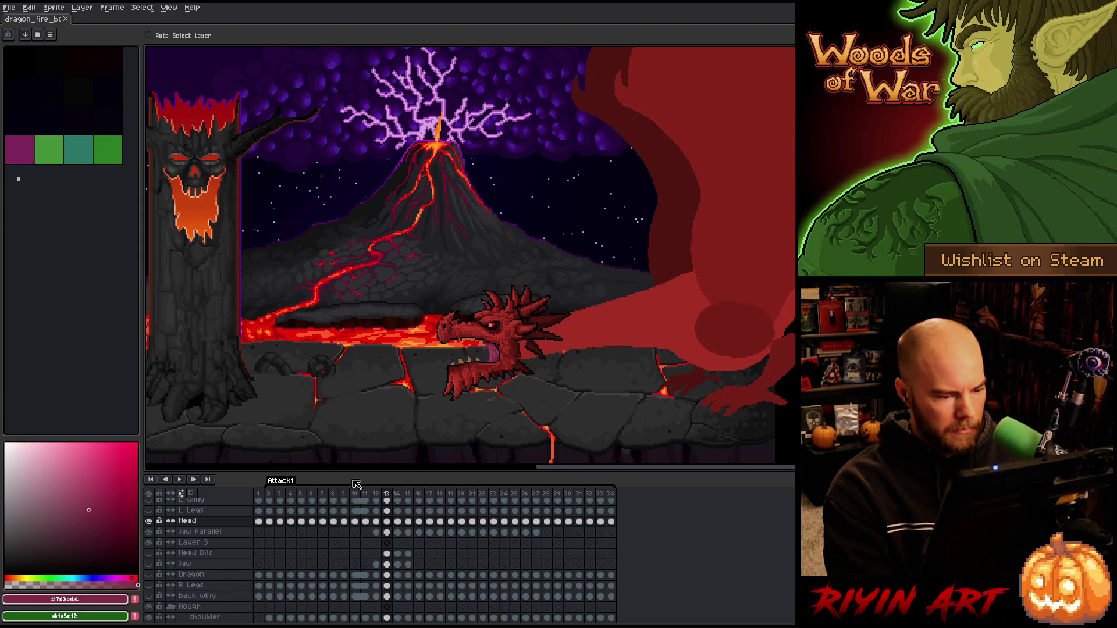
key("Left")
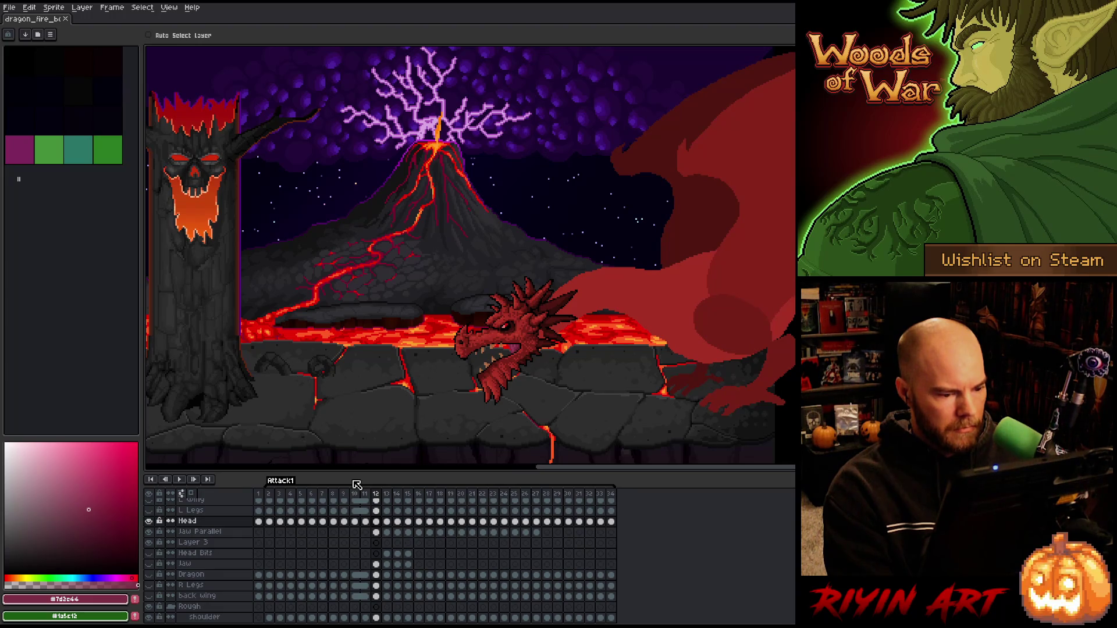
key("Right")
scroll(477, 372, "up", 2)
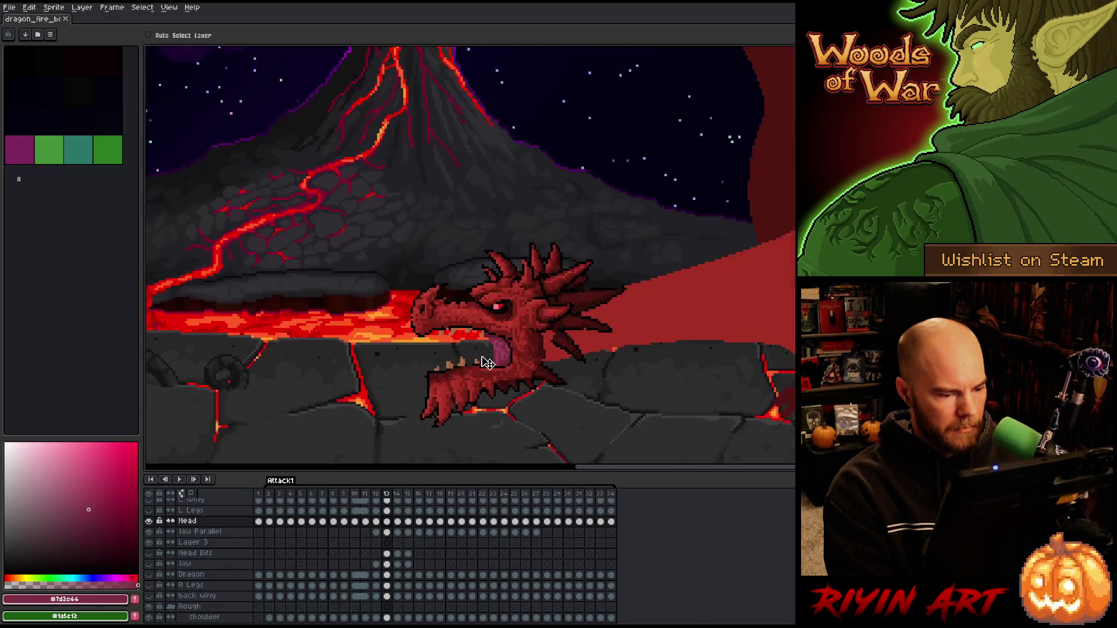
scroll(473, 381, "down", 1)
scroll(472, 387, "up", 2)
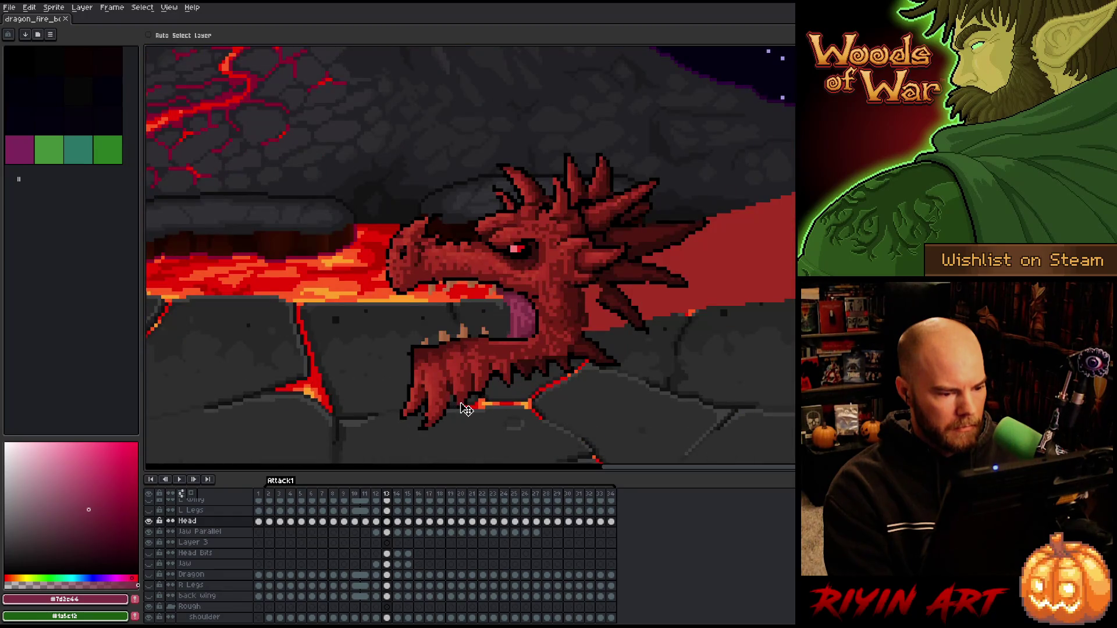
key("Right")
key("Left")
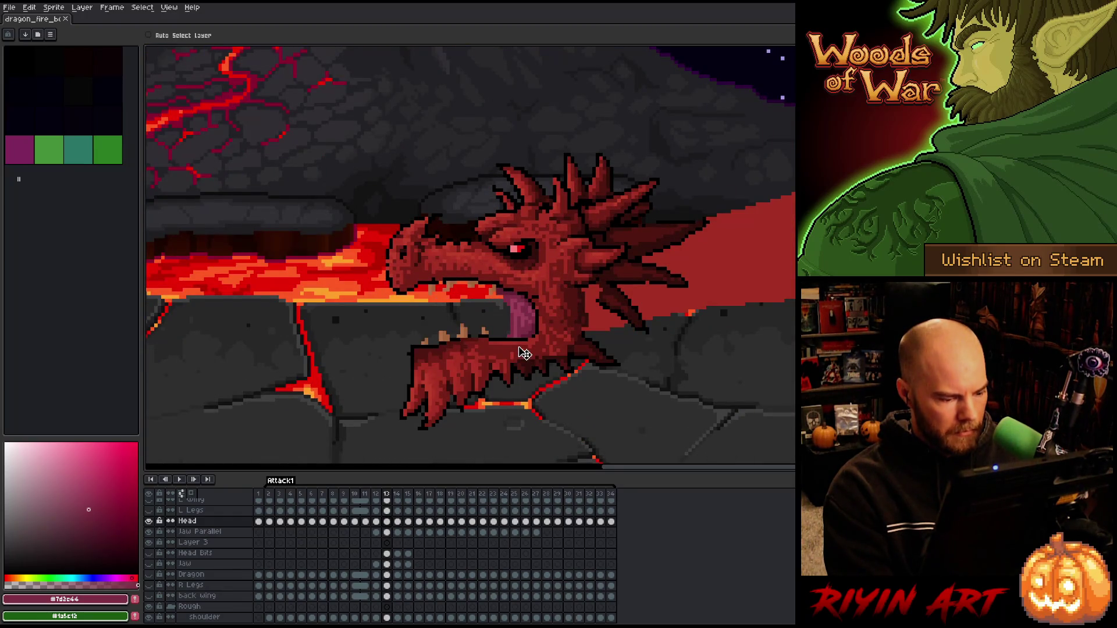
left_click(387, 533)
left_click_drag(546, 335, 547, 347)
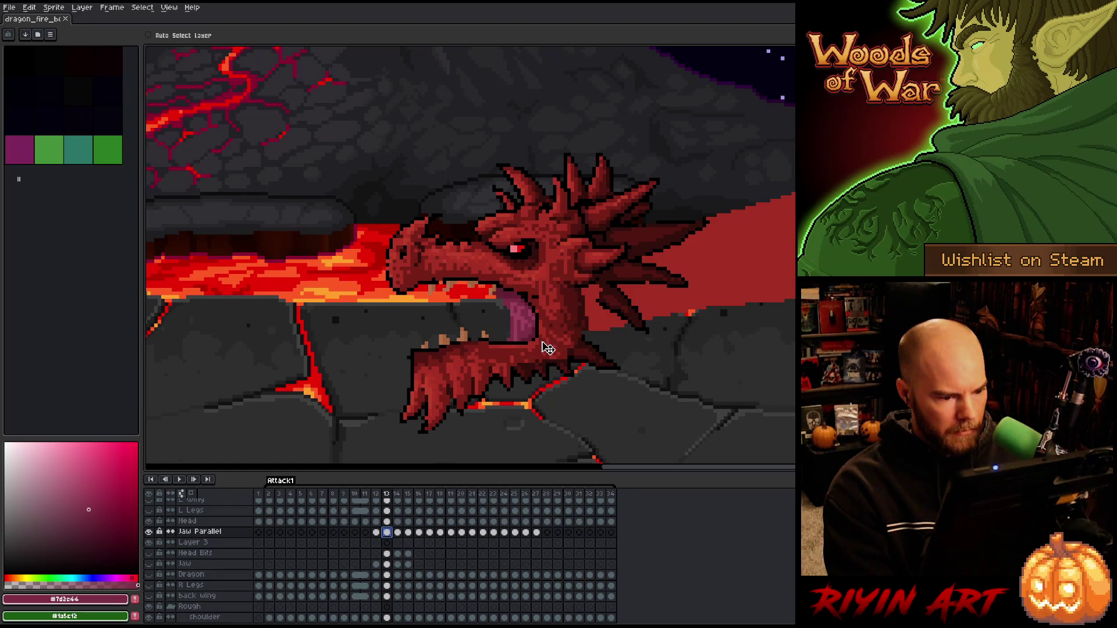
left_click(398, 533)
left_click_drag(402, 536, 404, 538)
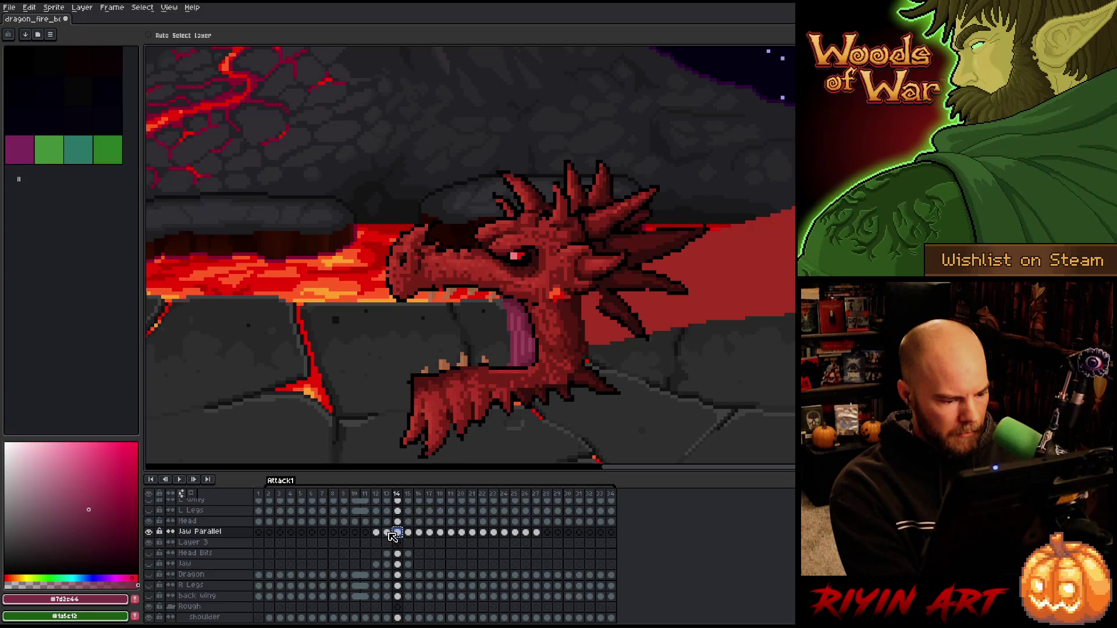
left_click(386, 532)
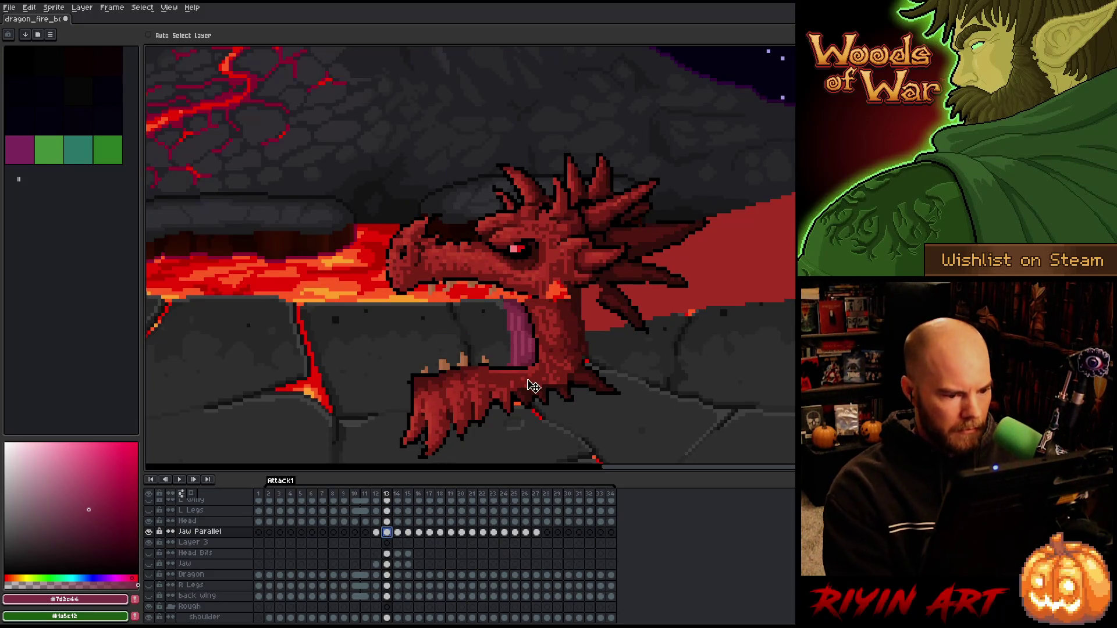
key("period")
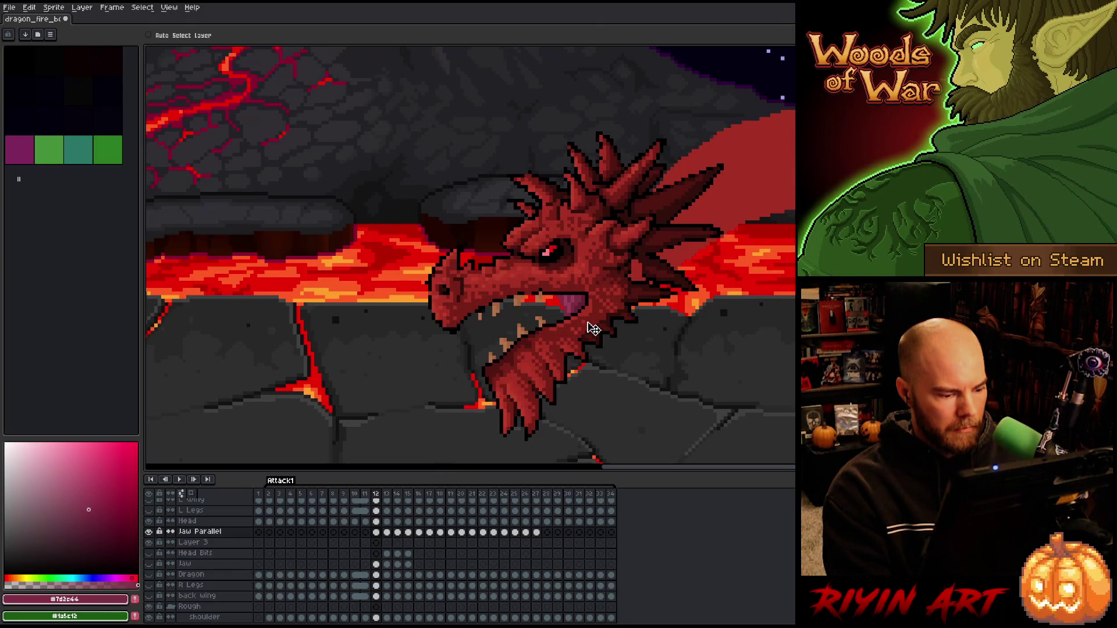
left_click_drag(592, 329, 594, 339)
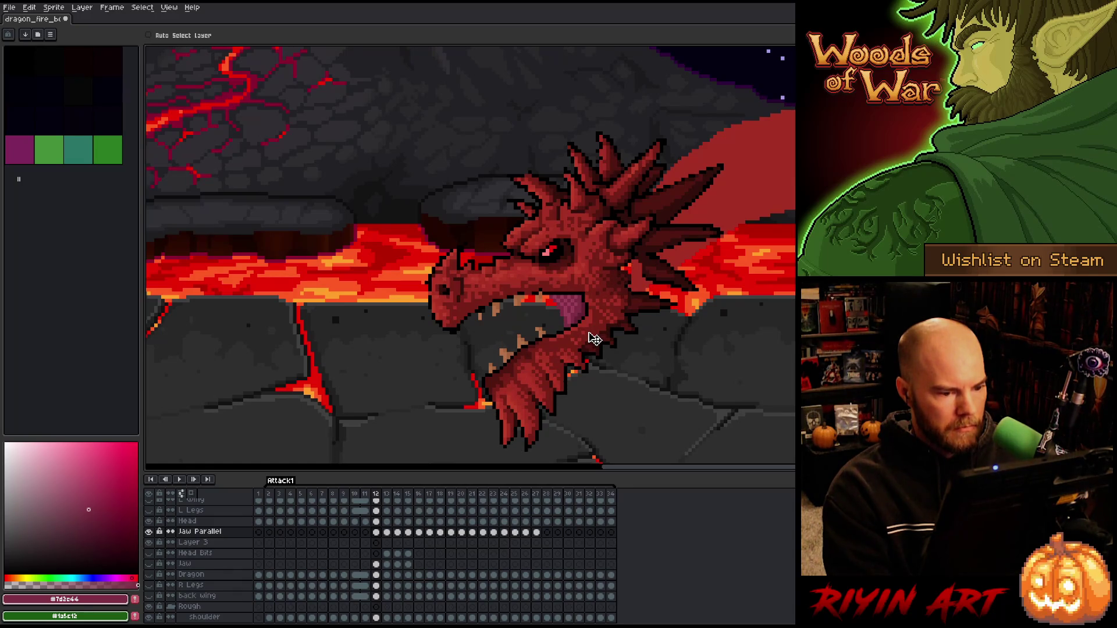
left_click_drag(594, 340, 594, 341)
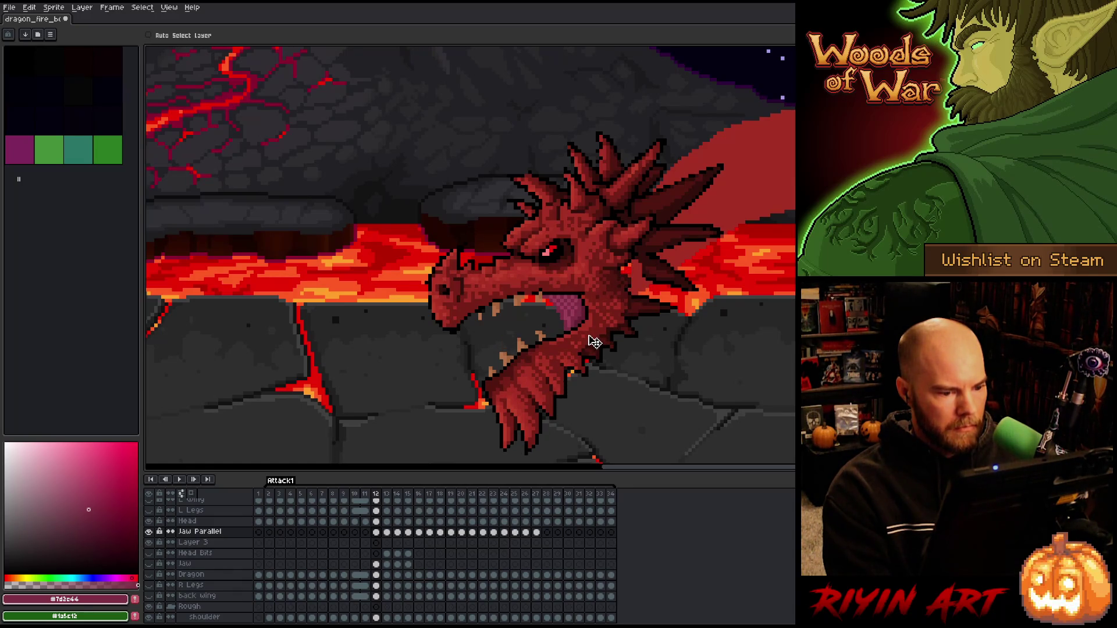
key("Left")
key("Right")
key("Left")
key("Right")
key("Right")
key("Left")
key("Right")
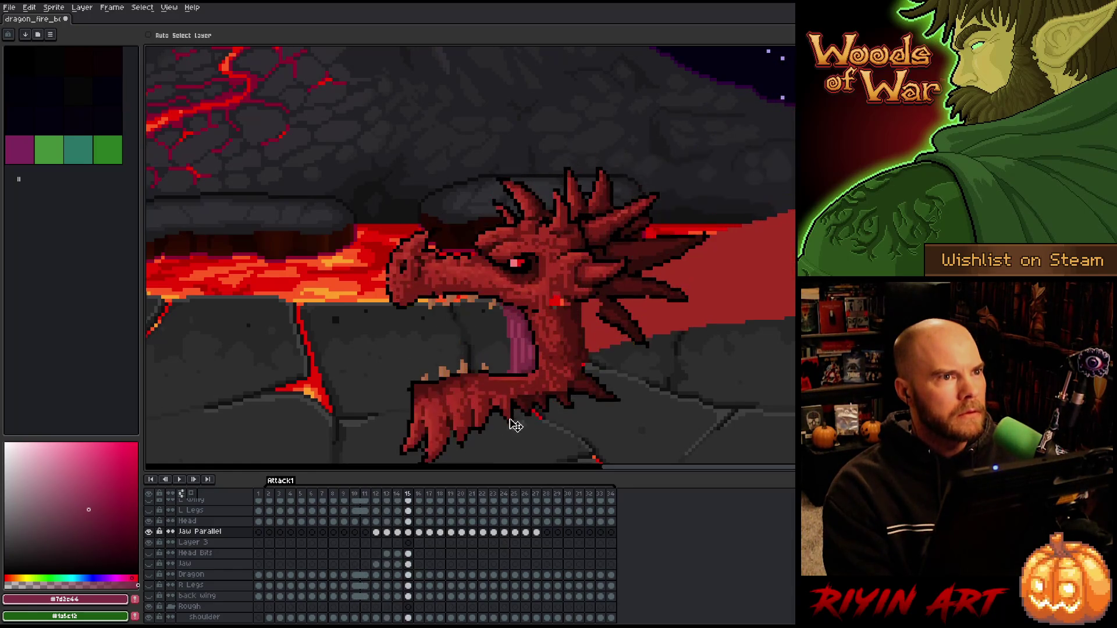
key("Right")
key("Right")
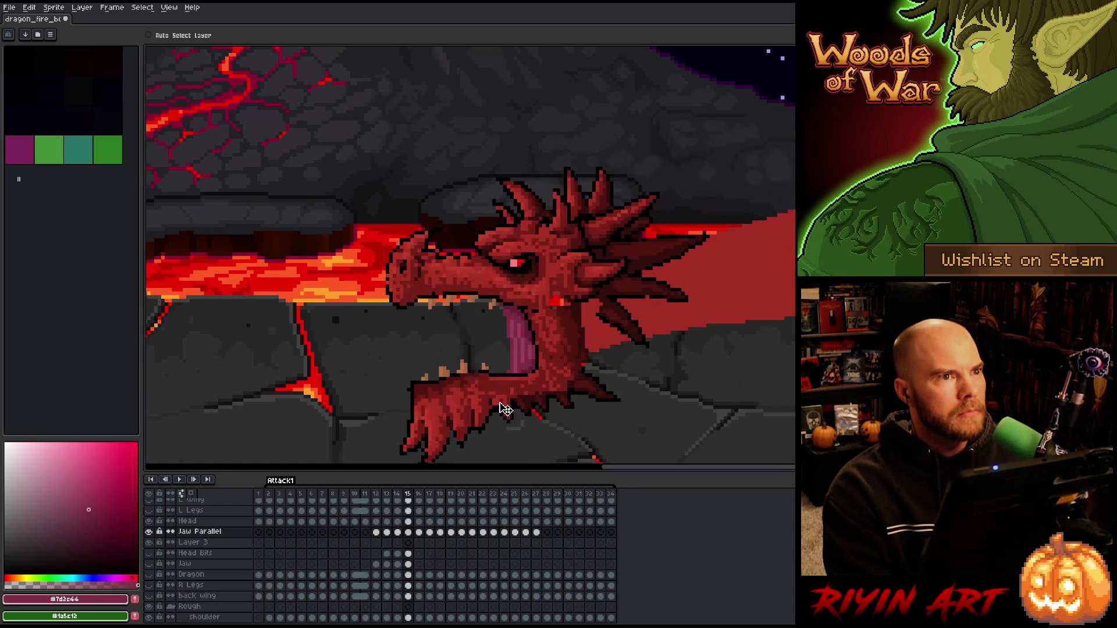
scroll(504, 410, "down", 5)
scroll(512, 401, "up", 3)
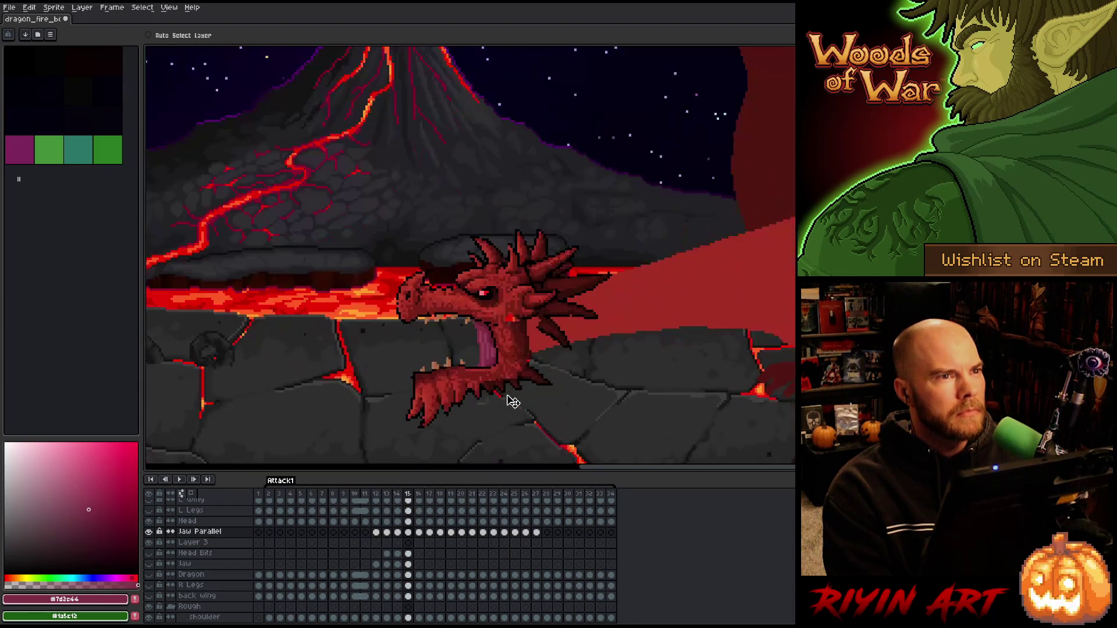
scroll(512, 399, "down", 2)
key("Right")
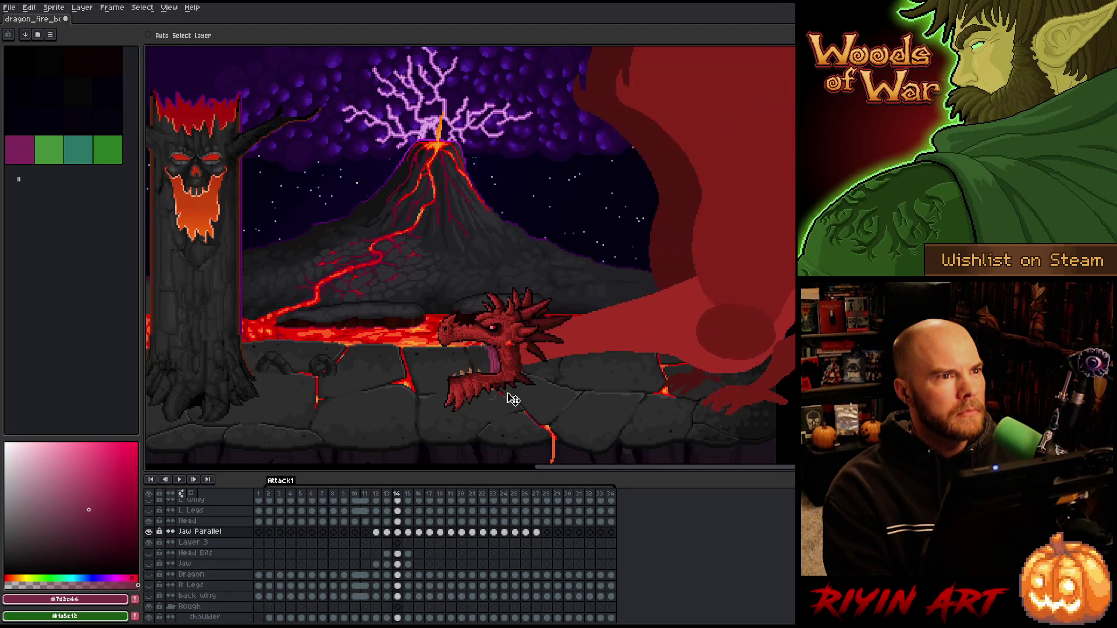
key("Return")
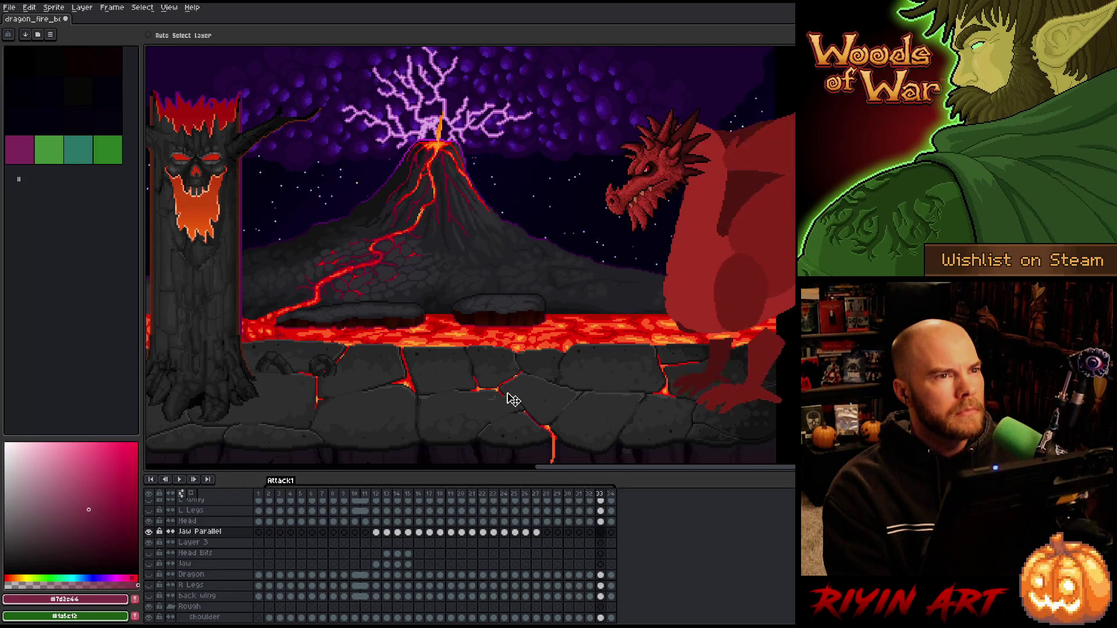
key("Return")
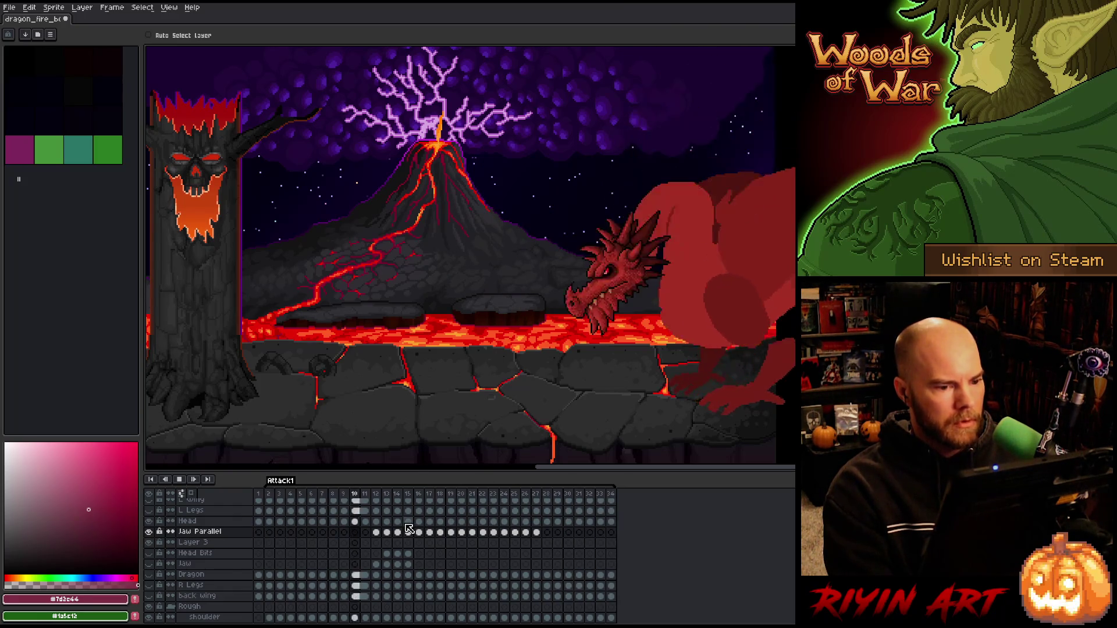
key("Return")
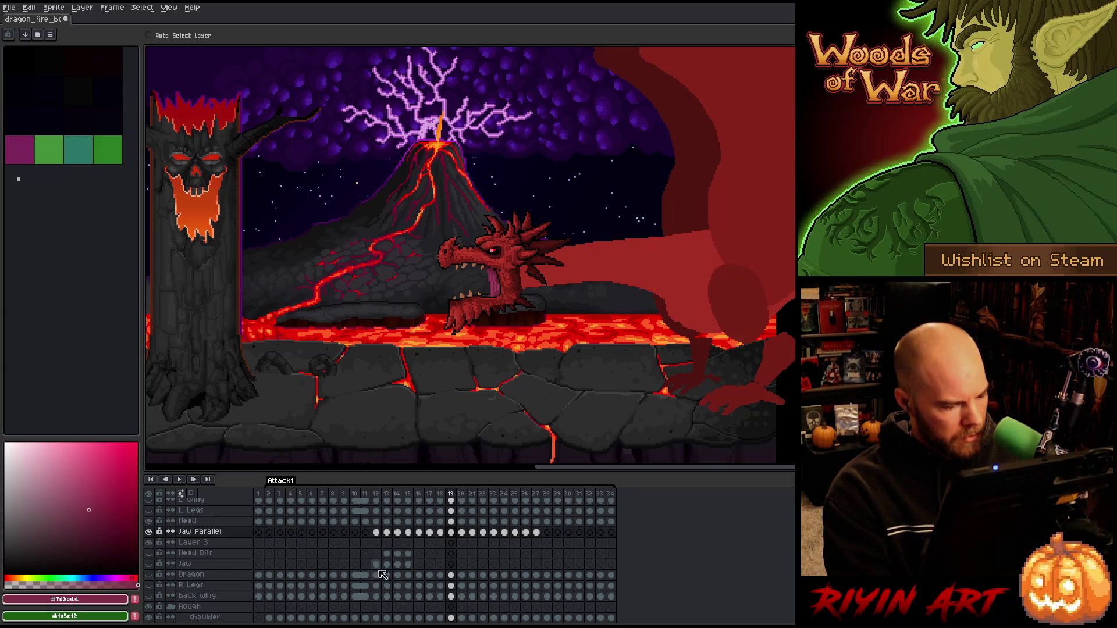
left_click(377, 533)
key("Right")
key("Right")
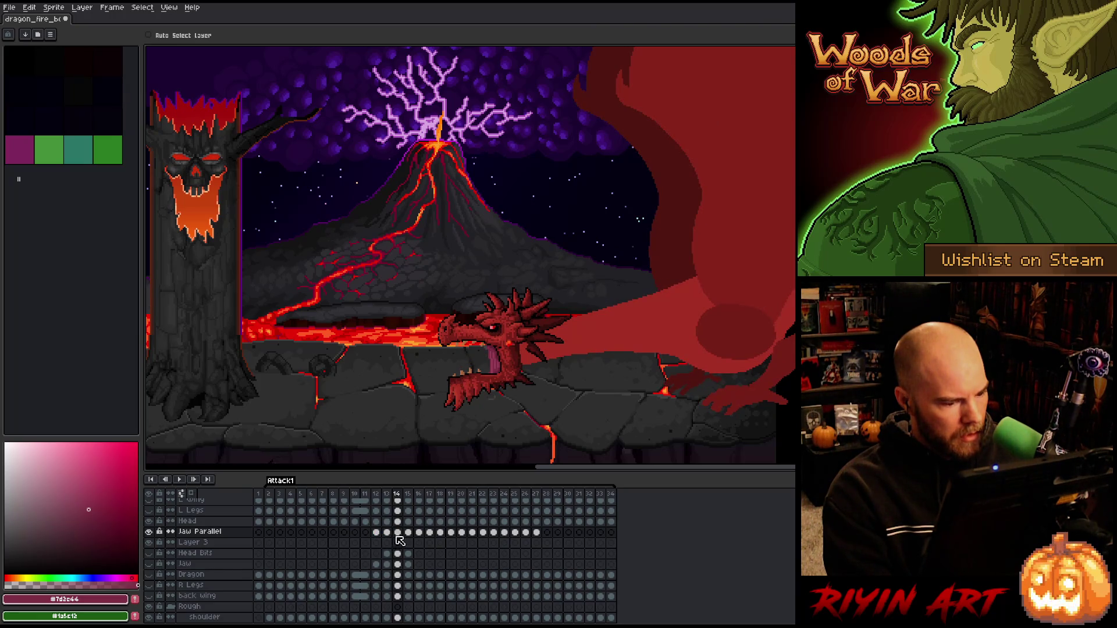
key("Left")
scroll(400, 540, "up", 3)
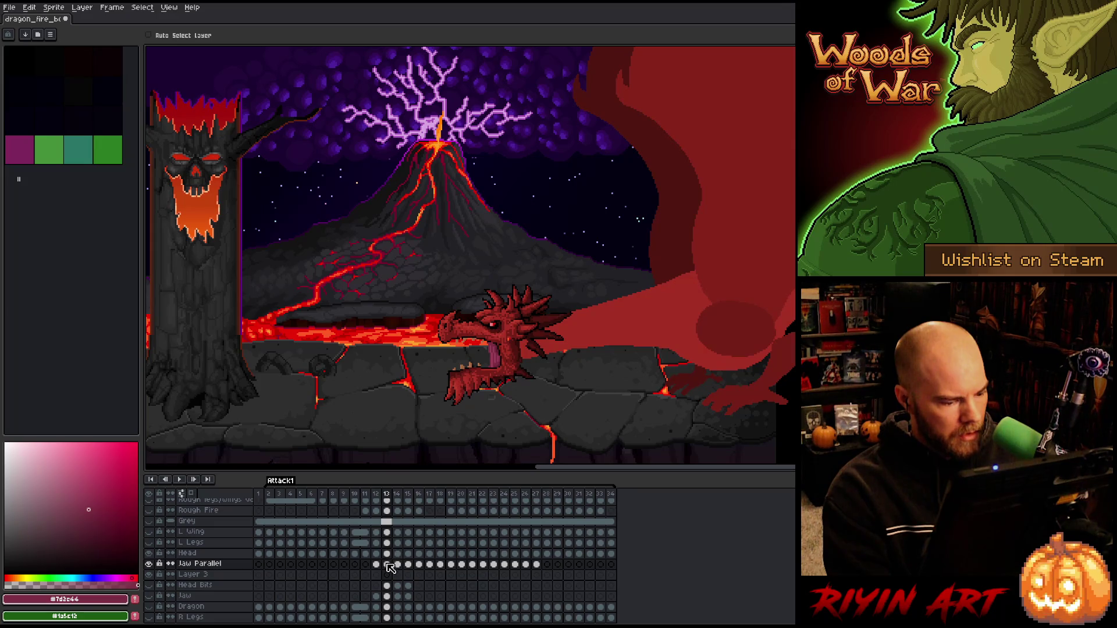
- Select the Jaw Parallel cels for frames 13–25 and nudge the lower jaw with the arrow keys
mouse_move(389, 567)
left_mouse_down()
mouse_move(541, 567)
mouse_move(531, 566)
left_mouse_up()
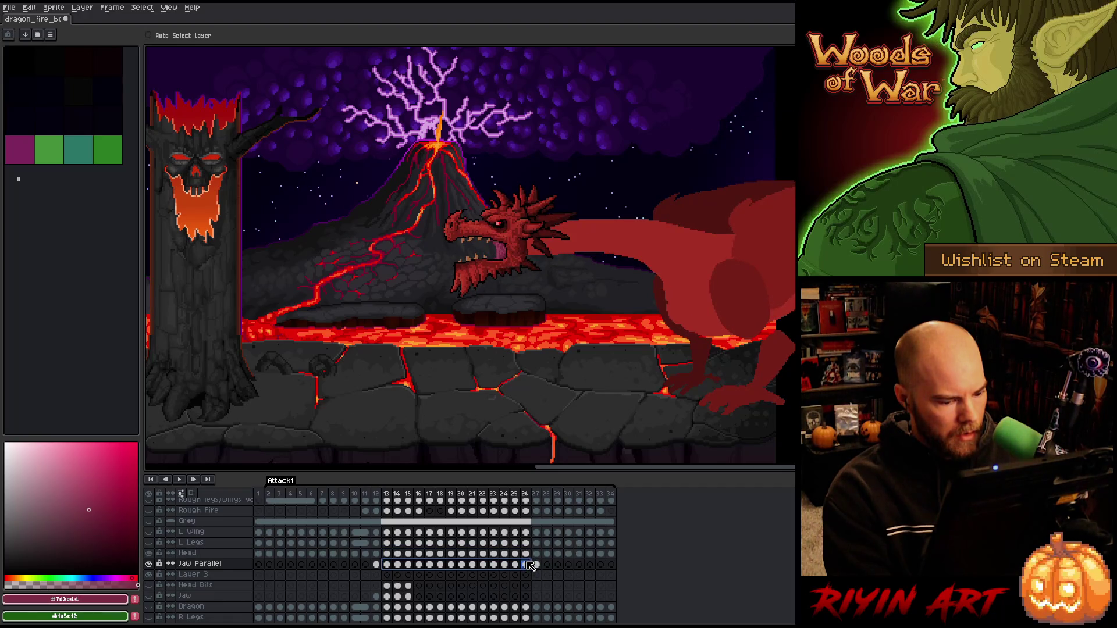
left_click_drag(527, 565, 522, 566)
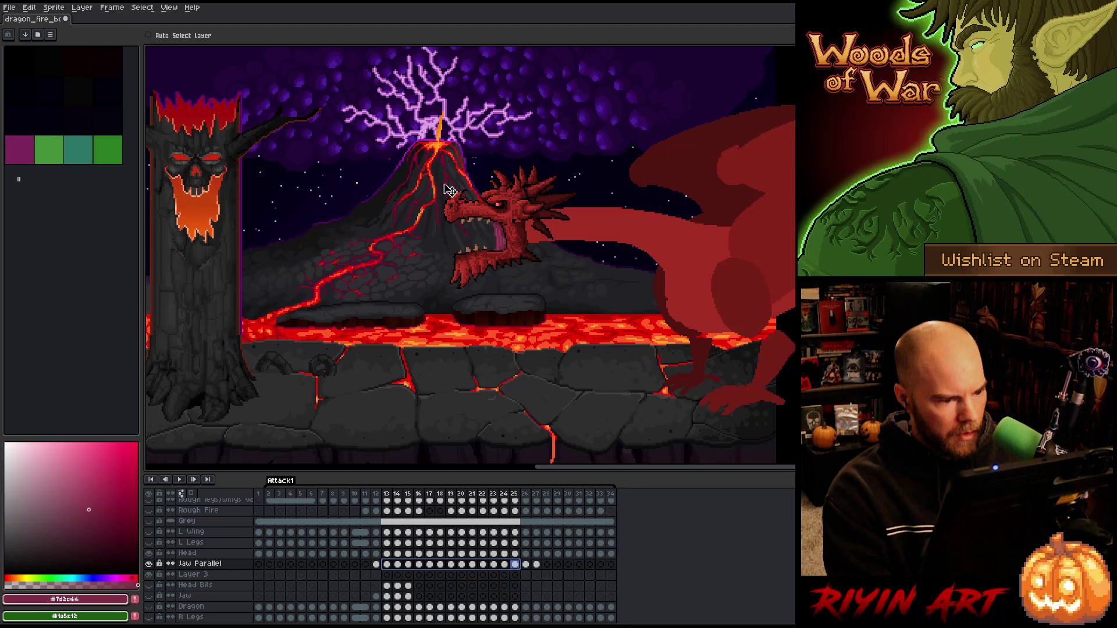
scroll(518, 244, "up", 1)
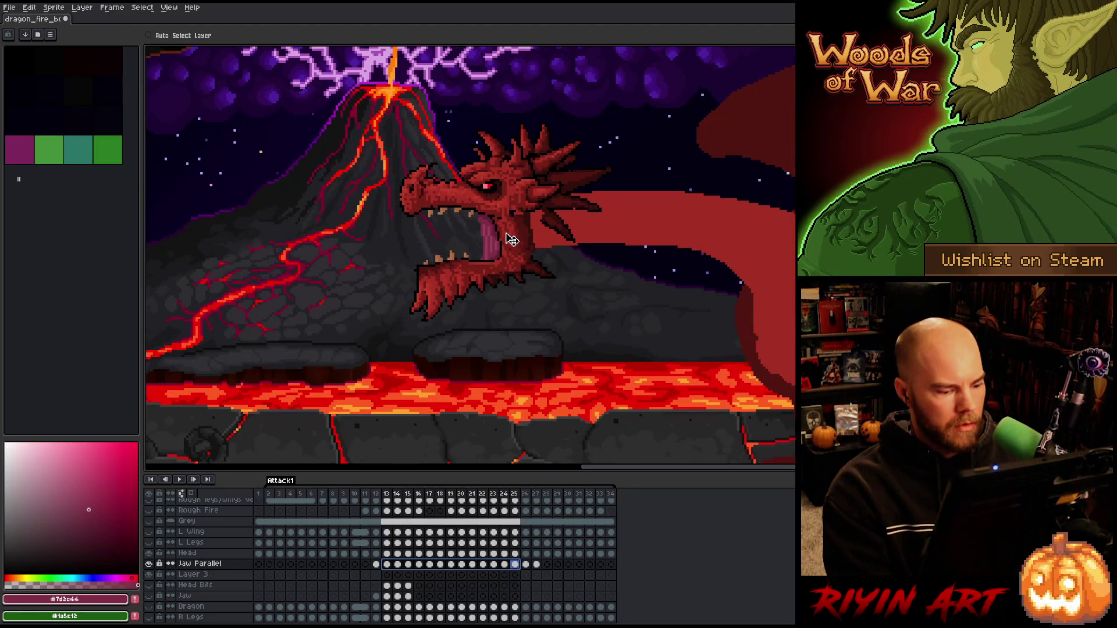
key("Up")
key("Up")
key("Up")
key("Down")
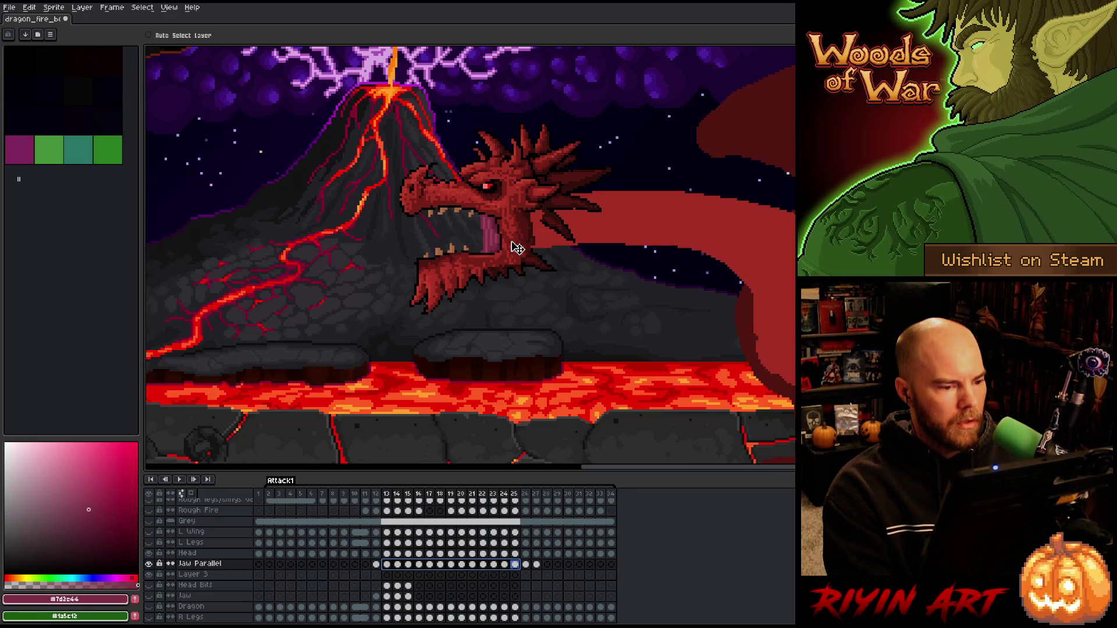
- Check the jaw on frames 14 and 26, then shift frame 26's lower jaw slightly up
left_click(398, 565)
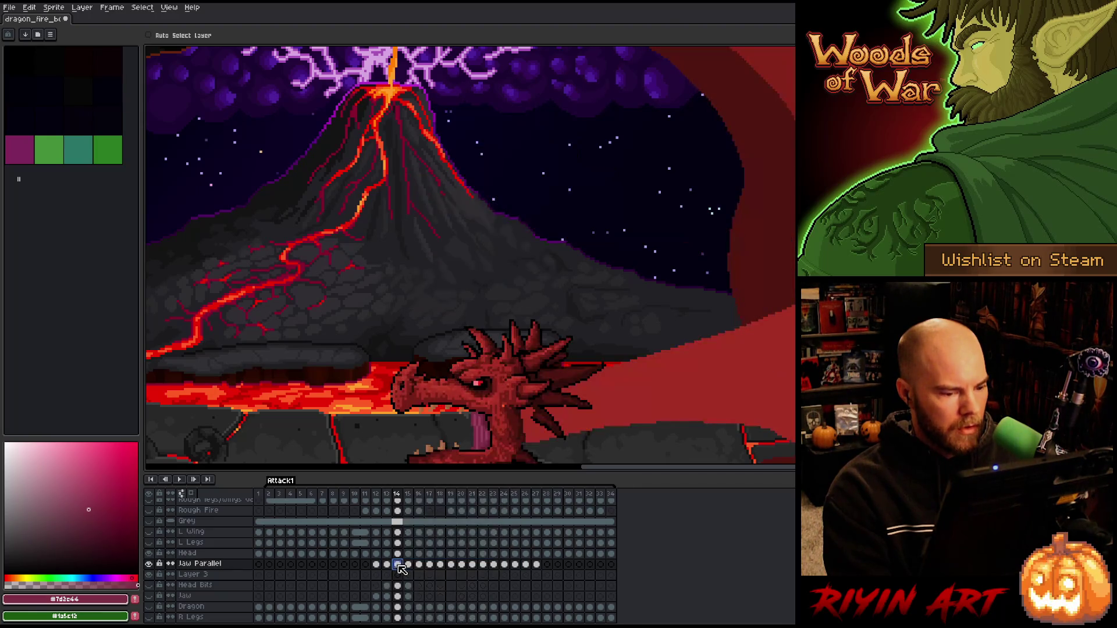
left_click(517, 565)
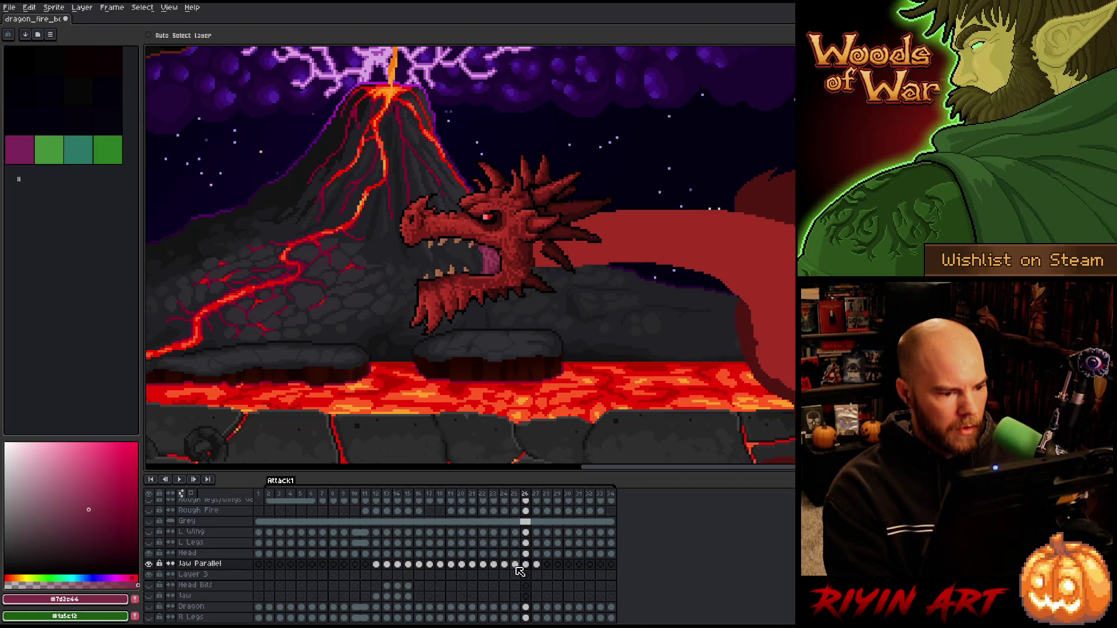
key("Right")
key("Left")
left_click(527, 565)
left_click_drag(495, 283, 493, 279)
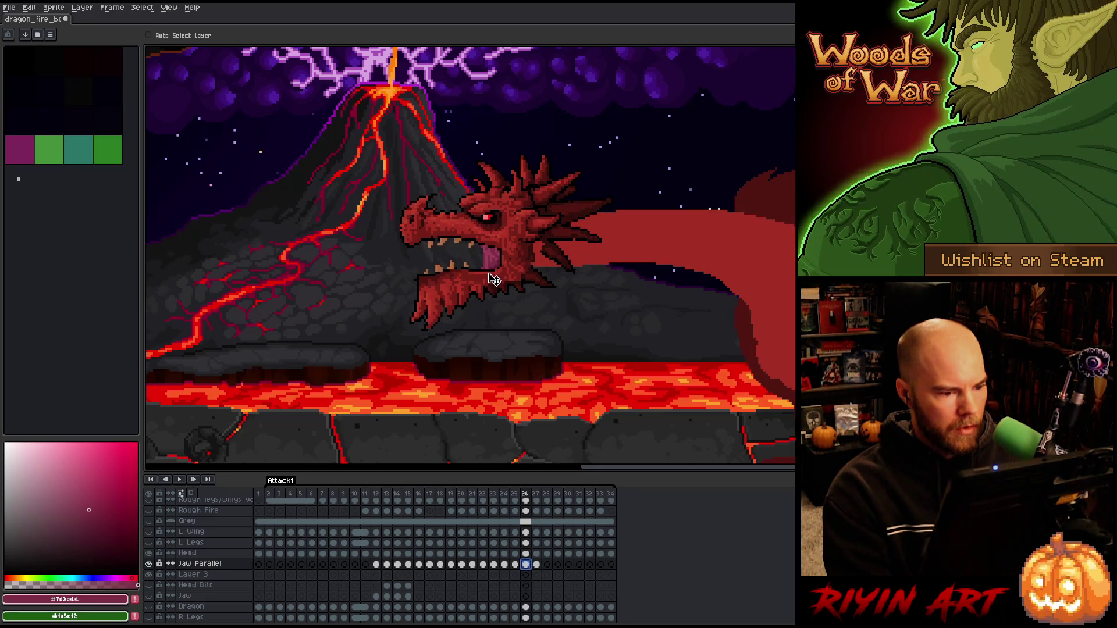
key("Right")
key("Right")
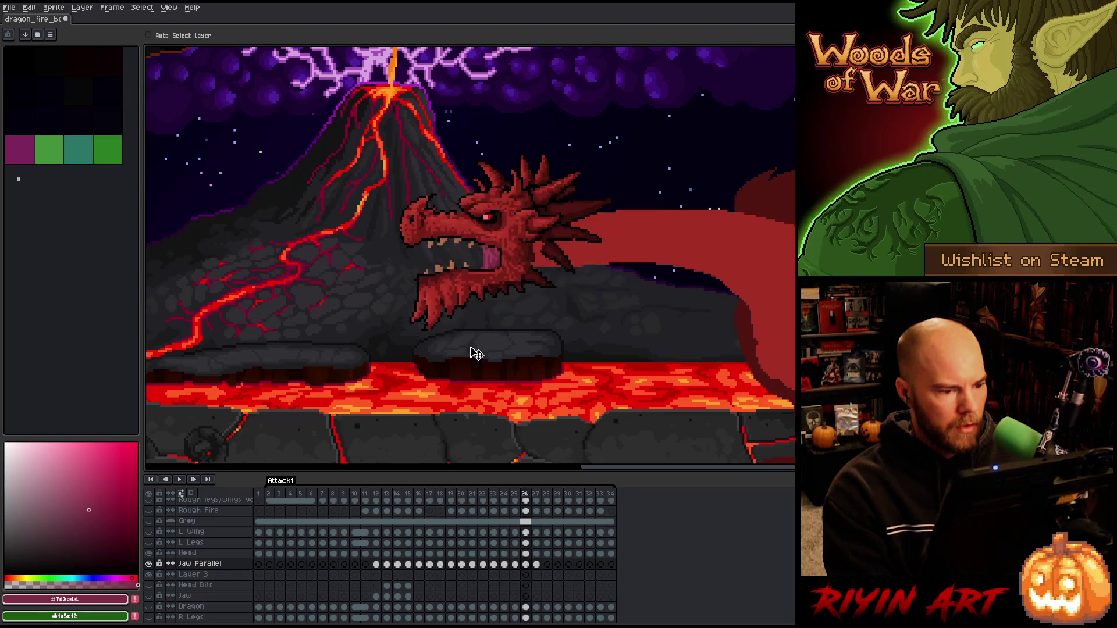
scroll(431, 346, "down", 3)
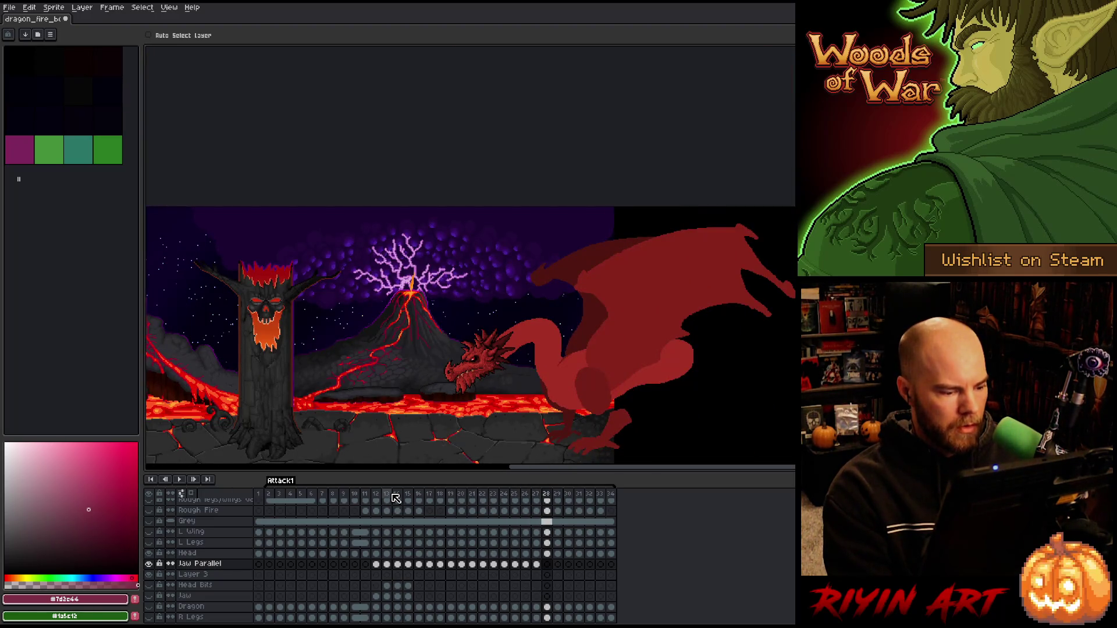
- Play the attack animation from frame 11 to review the jaw motion
left_click(386, 501)
scroll(391, 382, "down", 2)
scroll(390, 383, "up", 2)
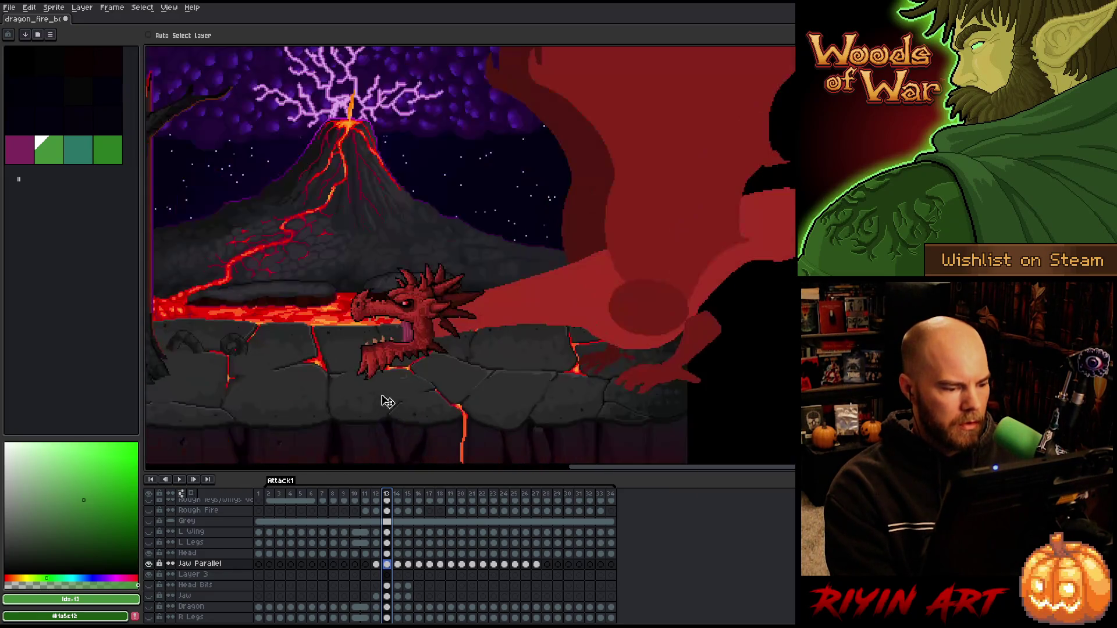
left_click(365, 495)
key("Return")
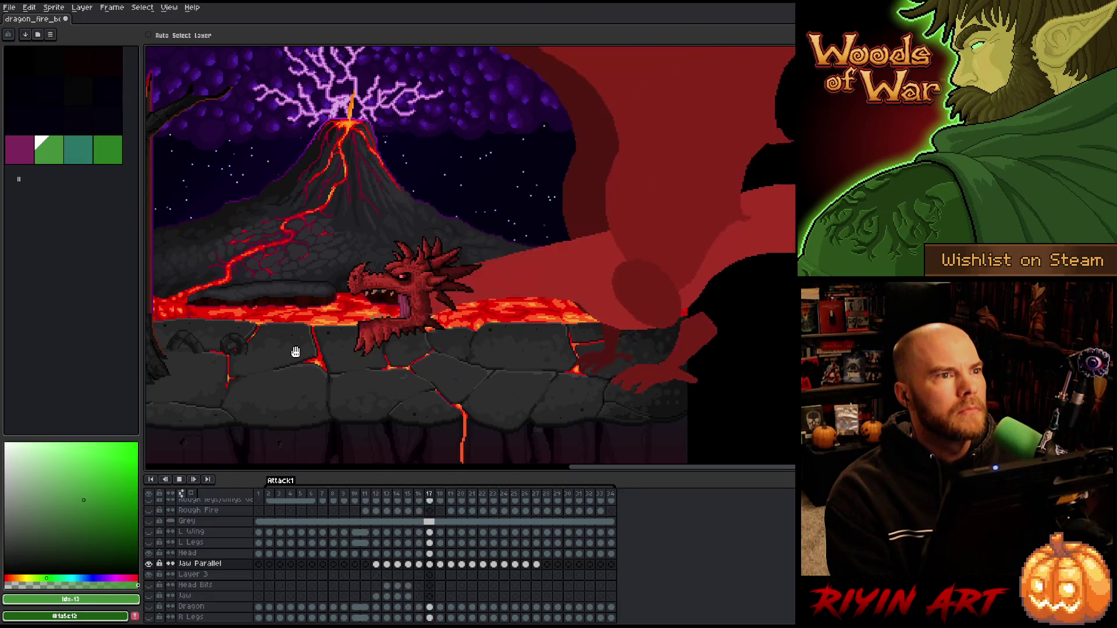
key("Return")
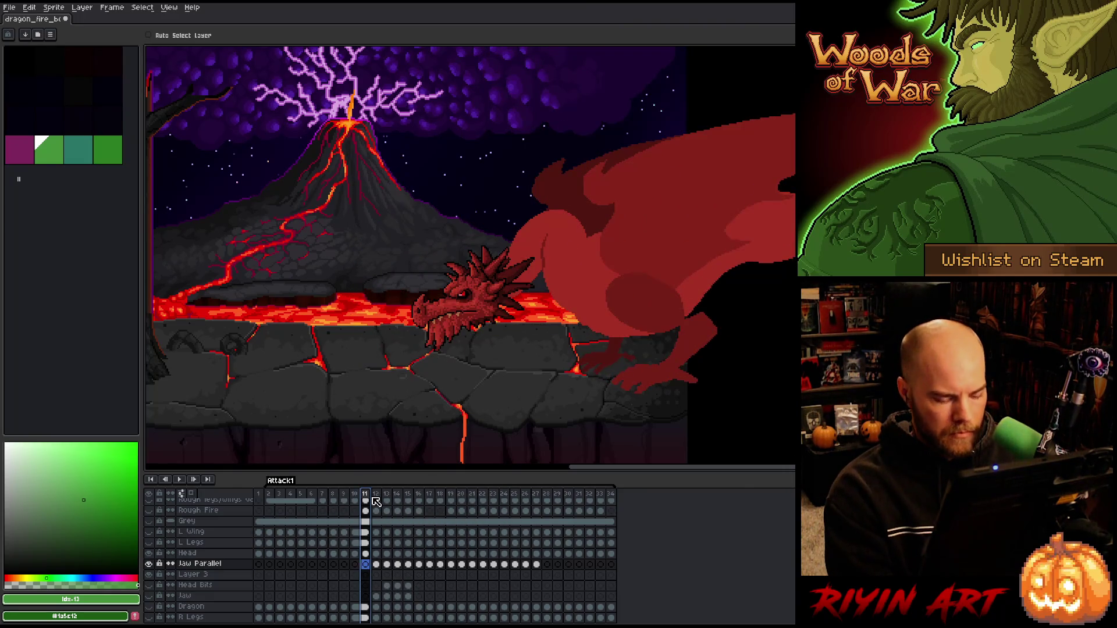
- Move frame 12's lower jaw up a few pixels with the Move tool
left_click(375, 499)
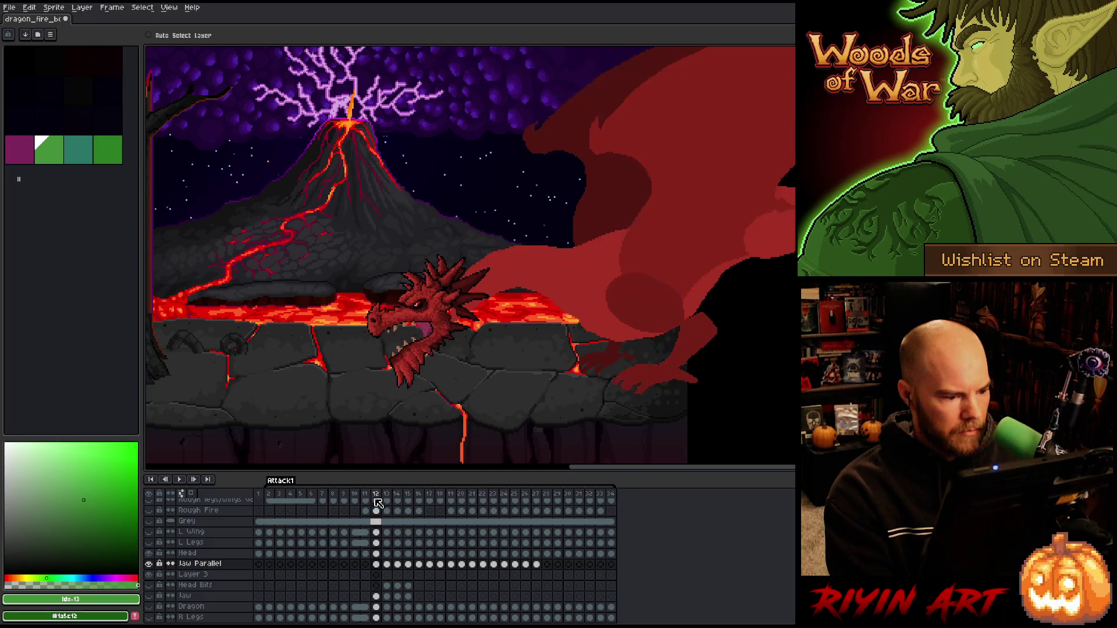
scroll(420, 333, "up", 2)
left_click_drag(436, 362, 427, 359)
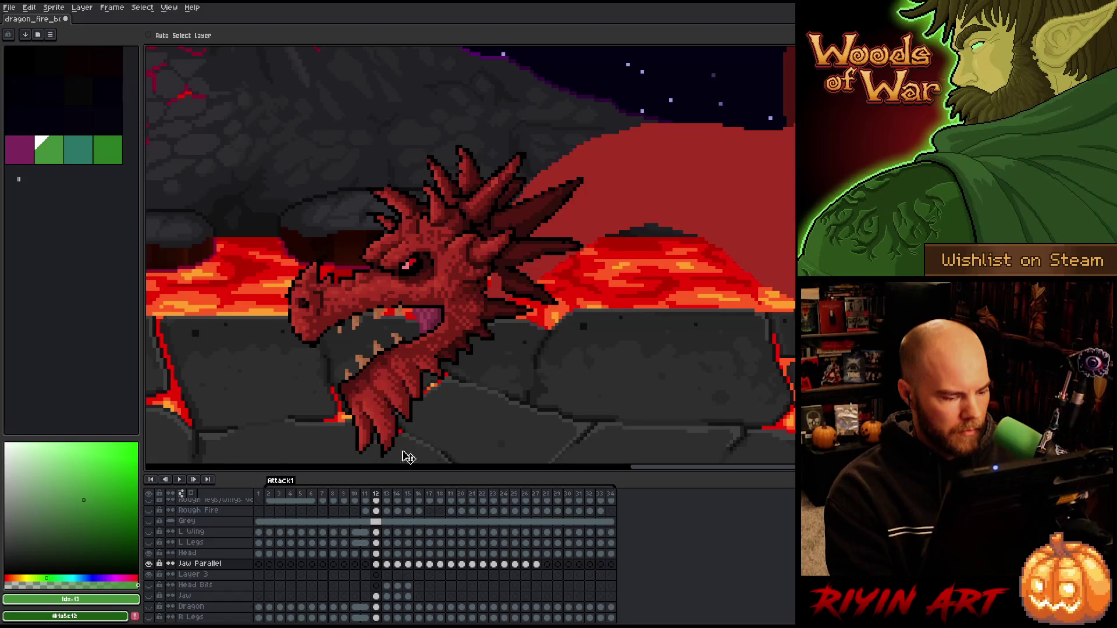
left_click(377, 554)
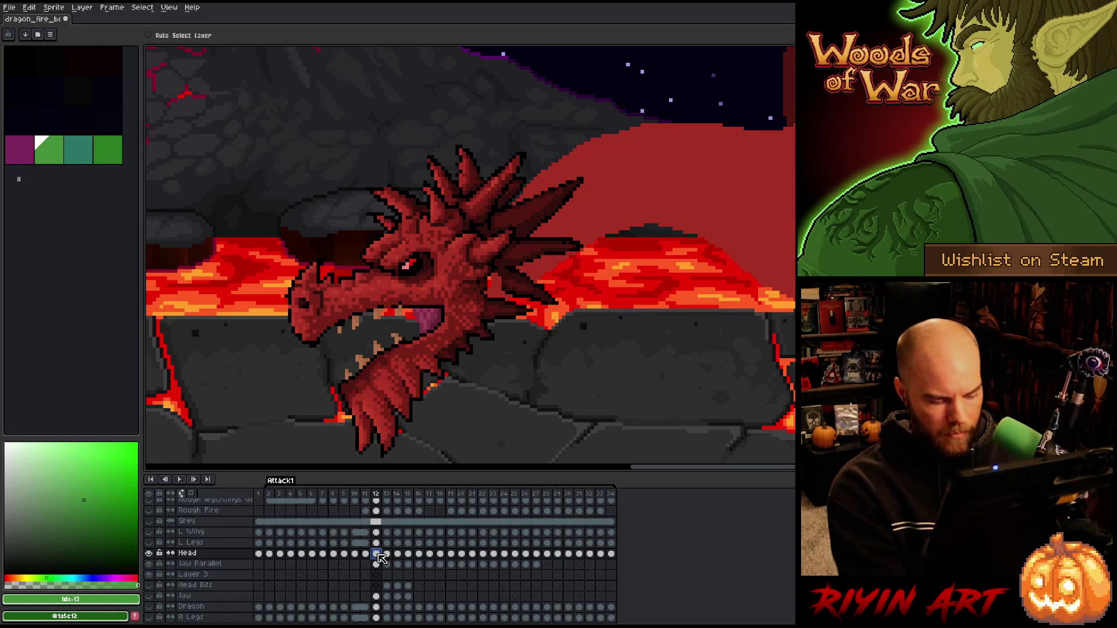
- Rotate the dragon head on frame 12 to about -3.2° and compare with frame 13
key("ctrl+t")
left_click(280, 142)
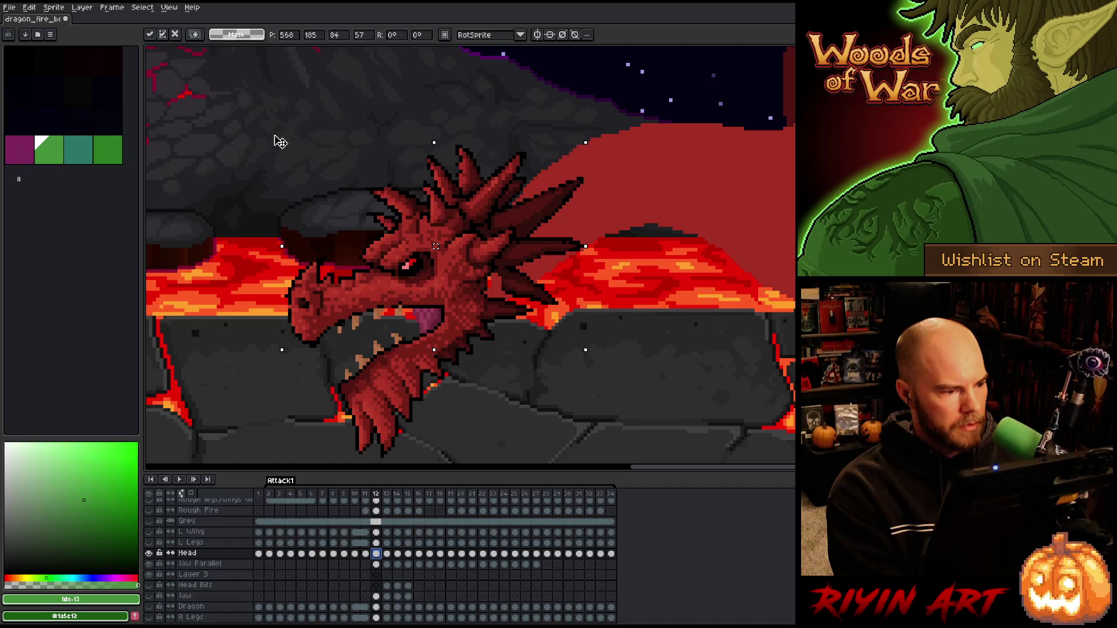
left_click_drag(280, 142, 280, 134)
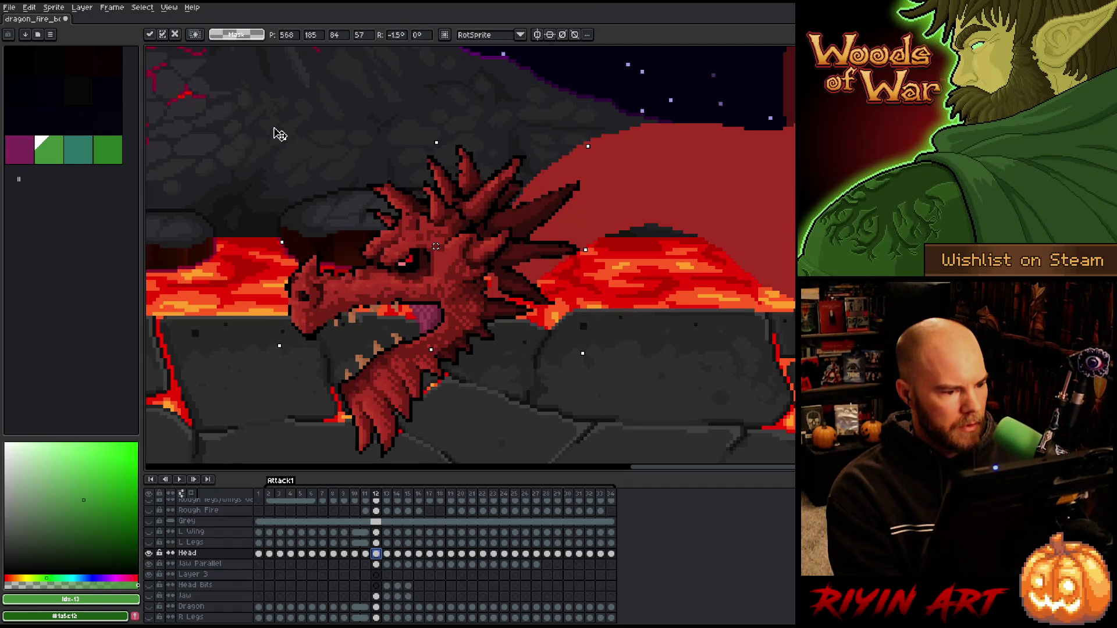
key("Right")
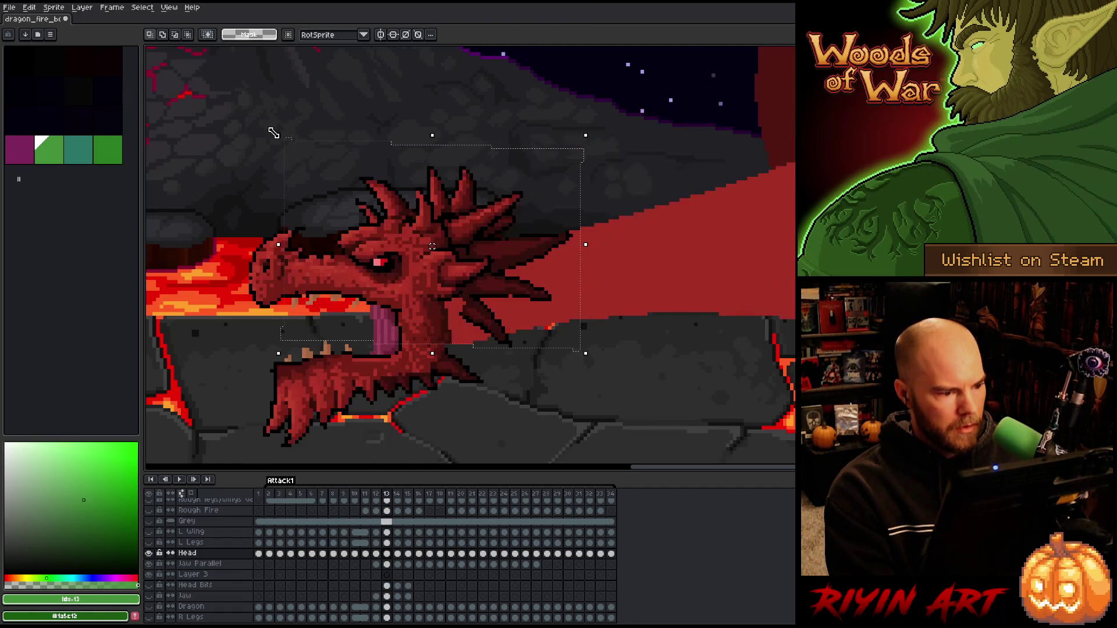
key("Left")
left_click_drag(273, 126, 275, 114)
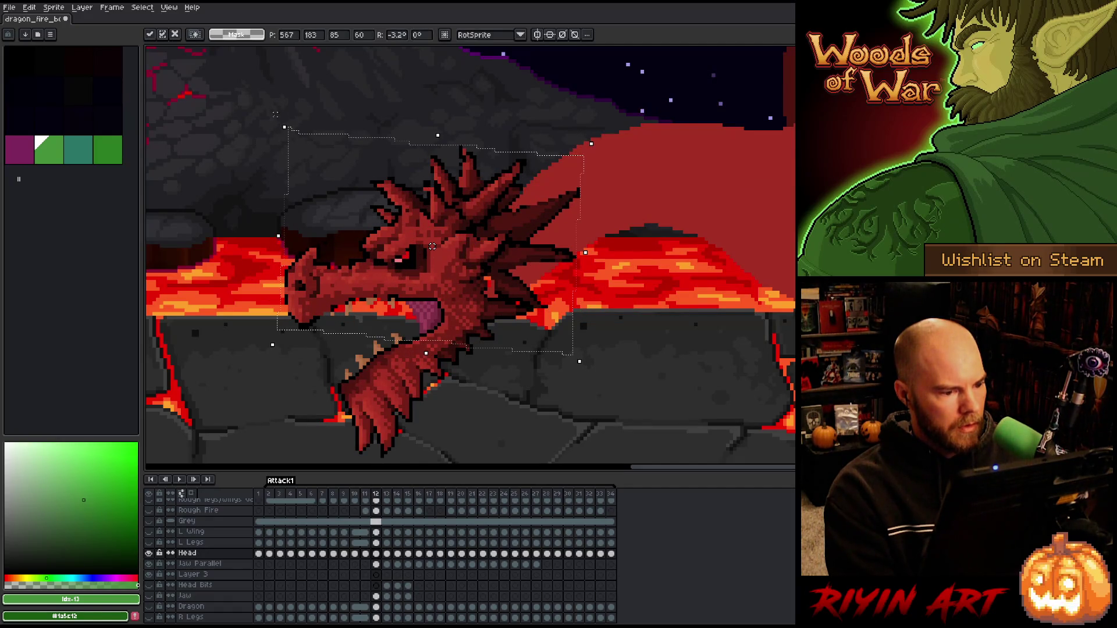
key("Return")
key("Right")
key("Left")
key("Left")
key("Right")
key("Left")
key("Right")
key("Right")
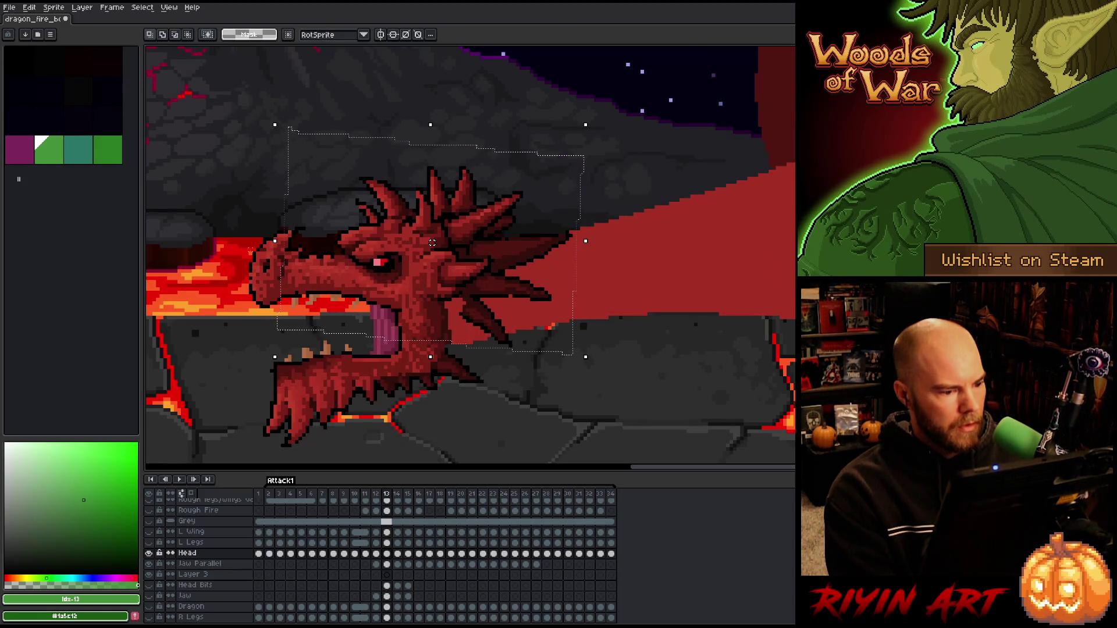
key("Left")
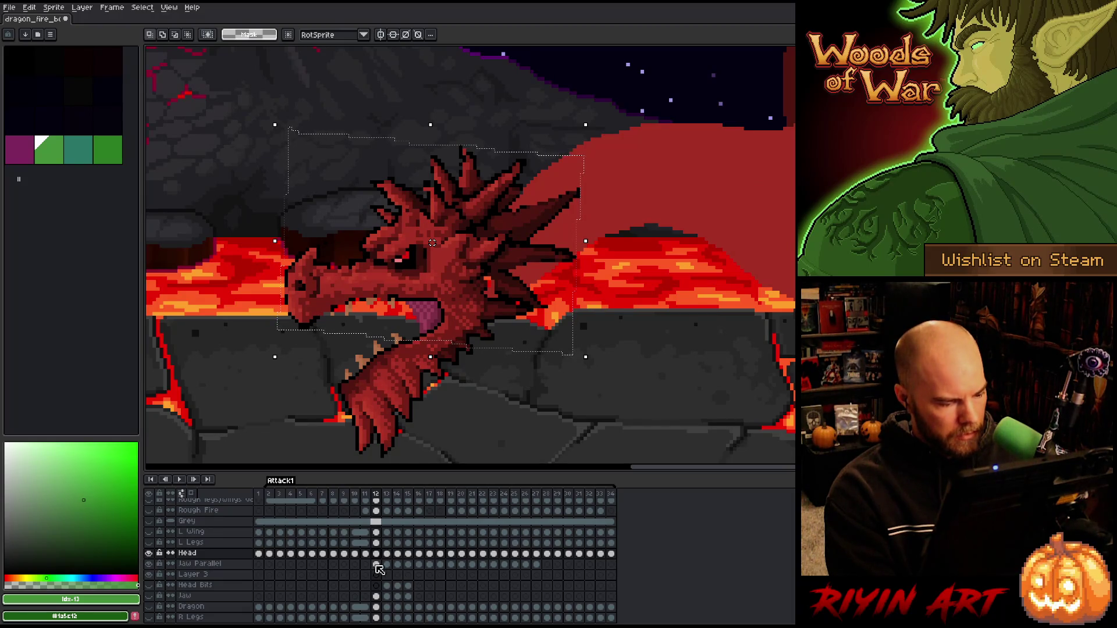
- Rotate frame 12's lower jaw on the Jaw Parallel layer about 70° open
left_click(376, 564)
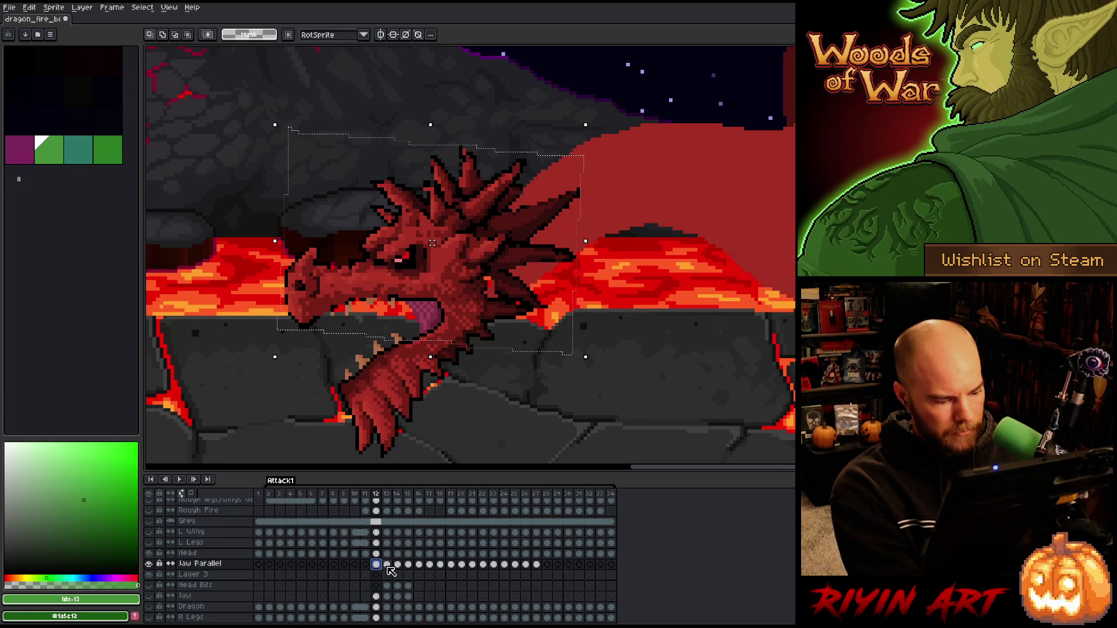
key("ctrl+z")
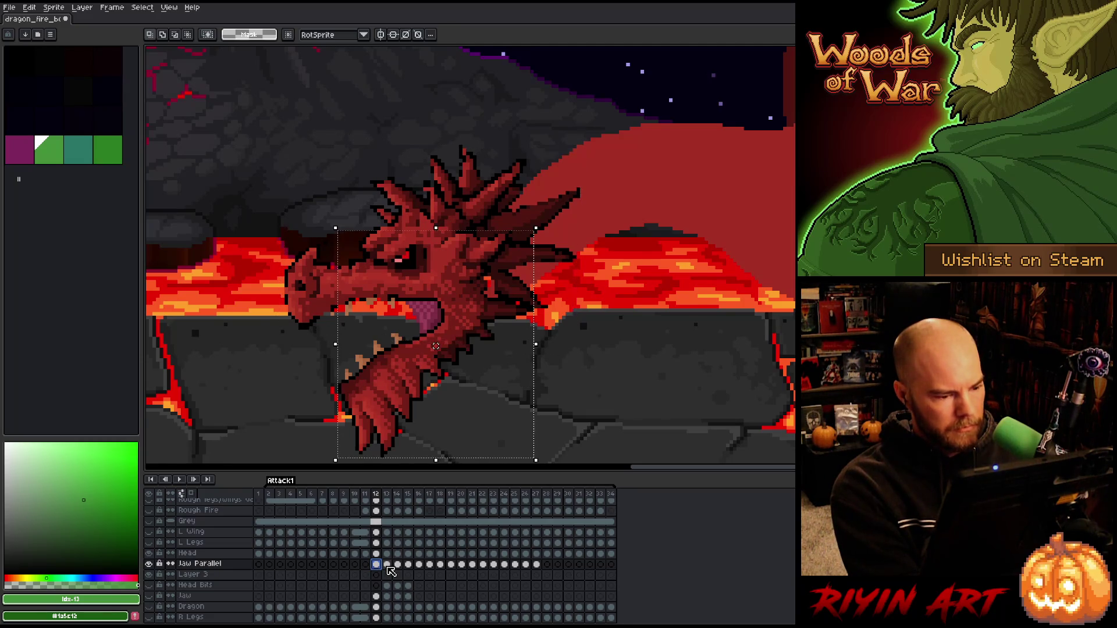
mouse_move(329, 220)
left_mouse_down()
mouse_move(338, 191)
mouse_move(474, 321)
left_mouse_up()
key("Return")
key("Right")
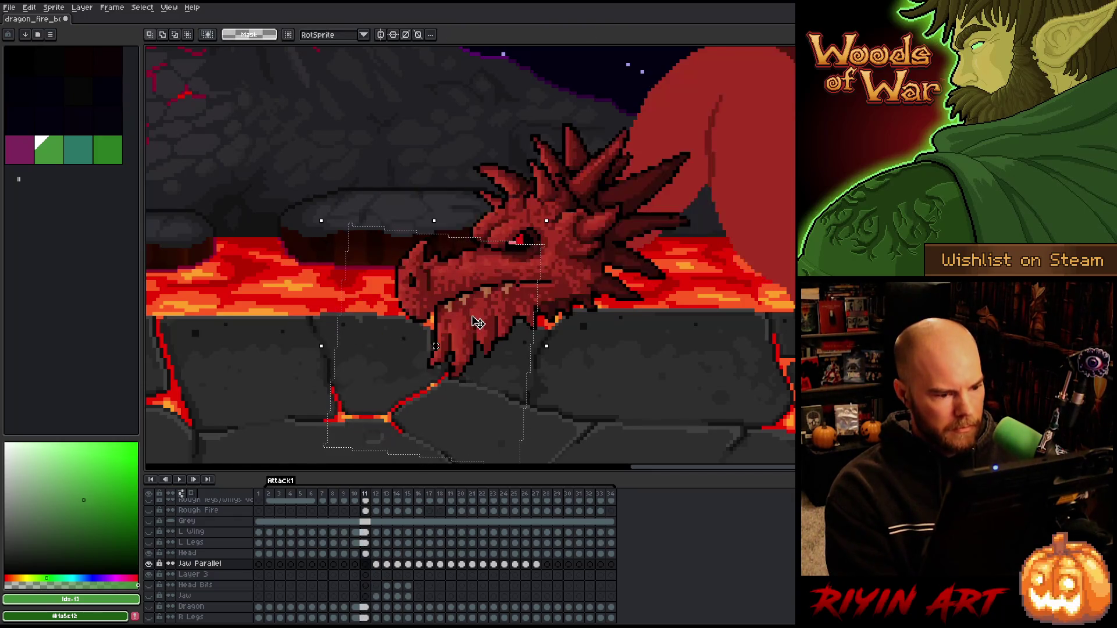
key("Left")
key("Left")
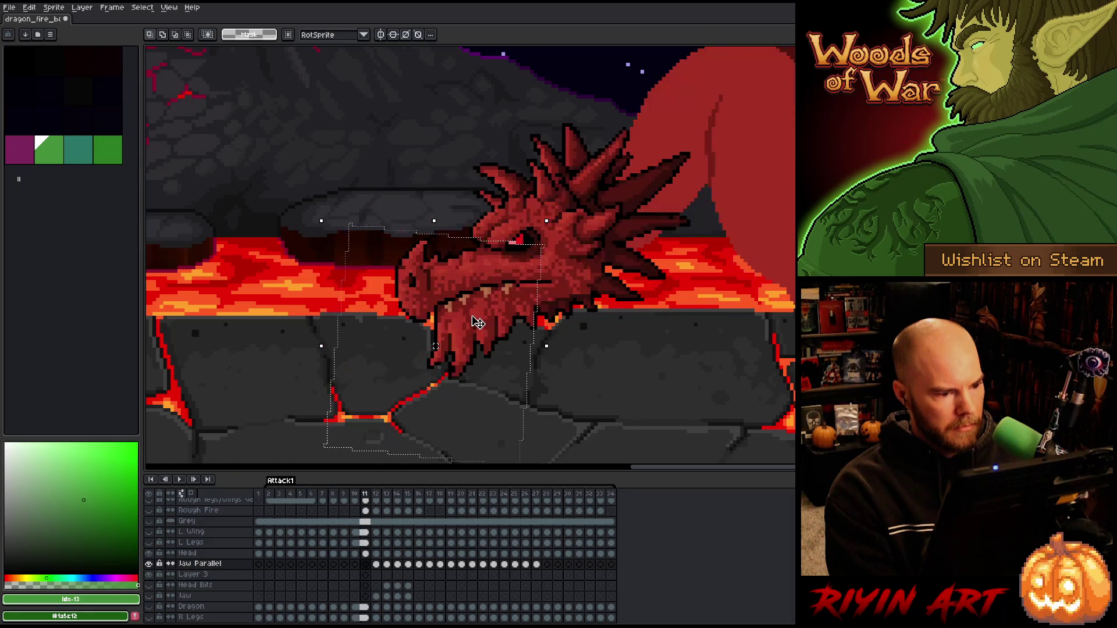
key("Left")
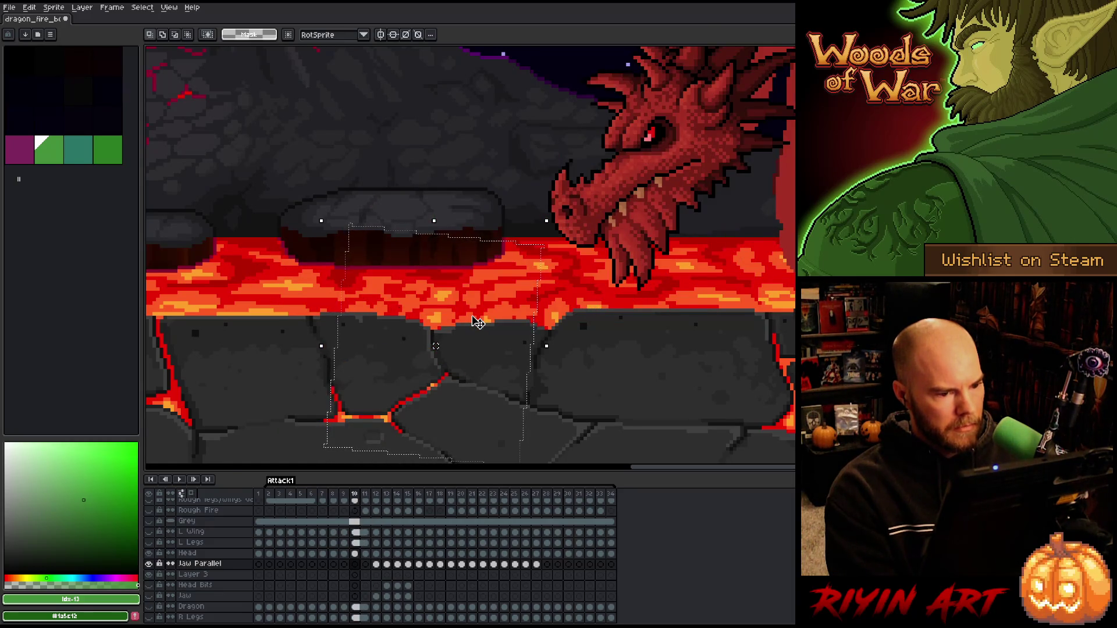
key("Right")
key("Right")
key("Left")
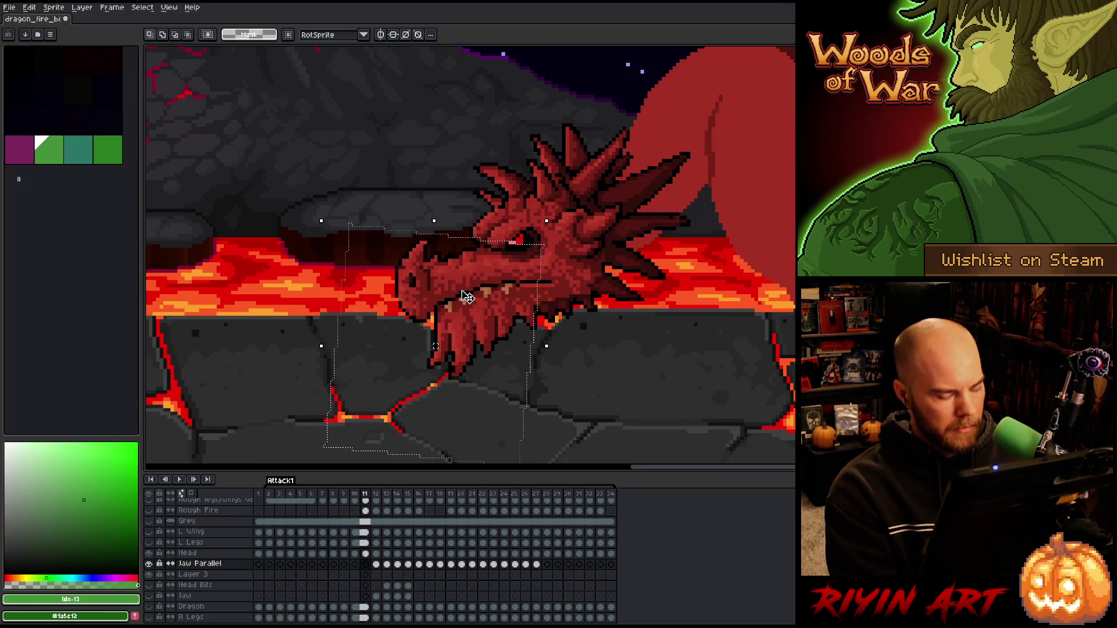
- Tilt the Head cel on frame 11 about 7°, deselect, and review the neighbouring frames
left_click(366, 554)
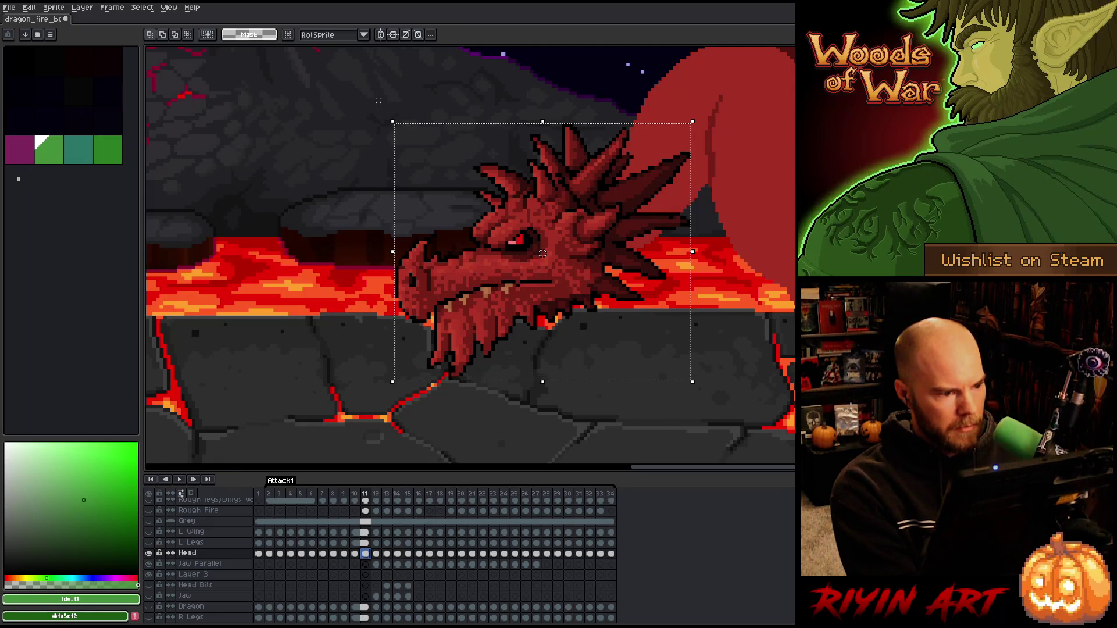
left_click_drag(384, 112, 387, 151)
key("Right")
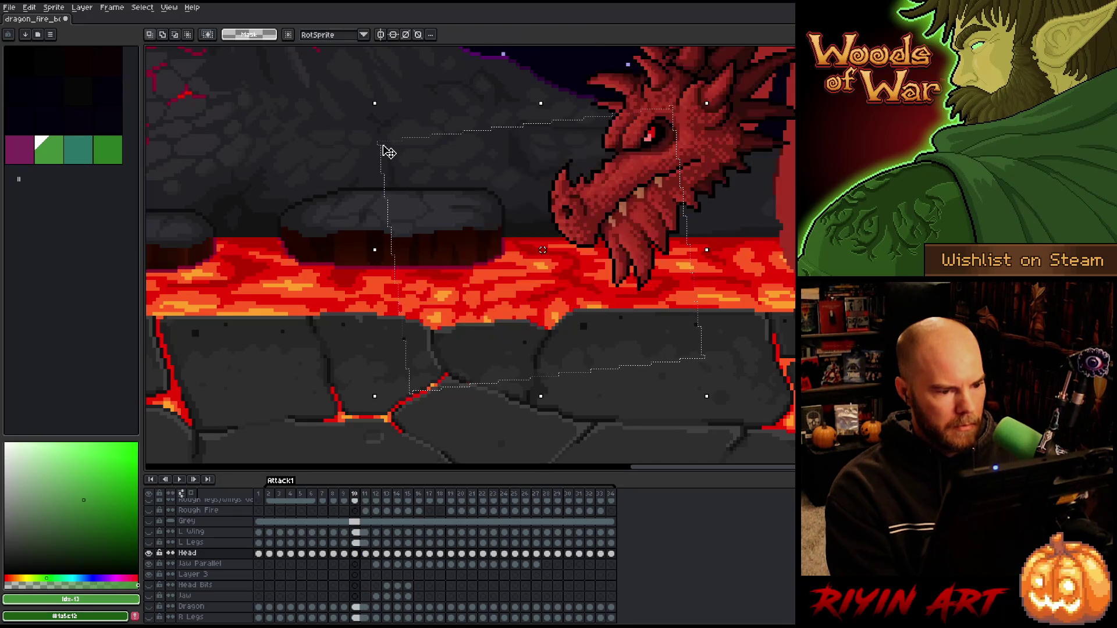
key("Left")
key("Left")
key("Right")
key("Right")
key("Left")
key("Right")
key("Left")
key("Left")
key("Right")
key("ctrl+d")
key("Right")
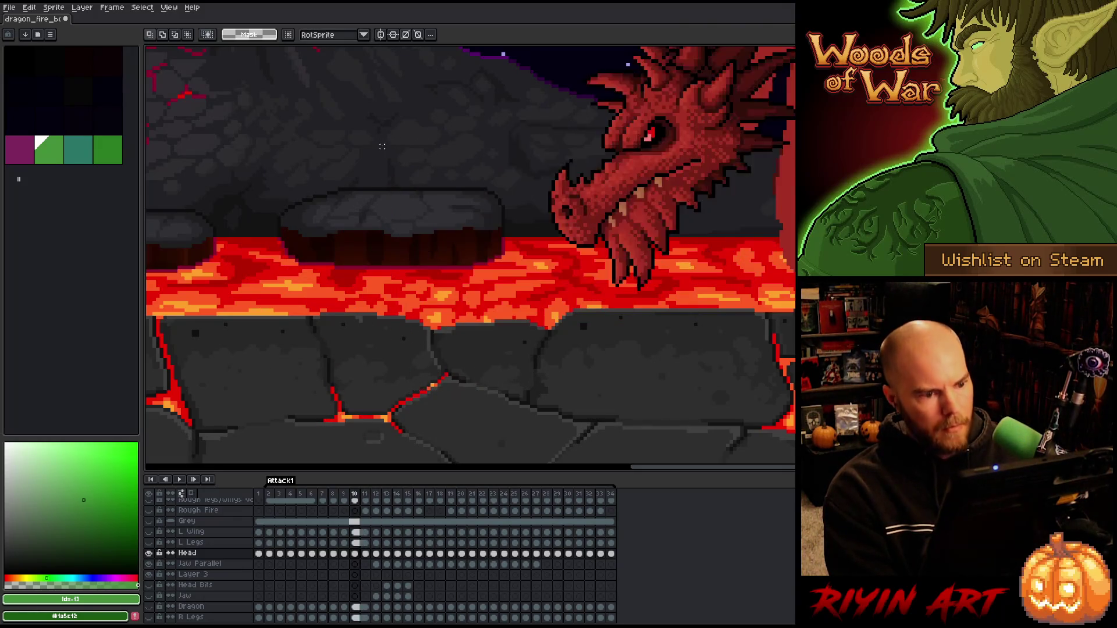
key("Left")
key("Right")
key("Left")
key("Right")
key("Right")
key("Right")
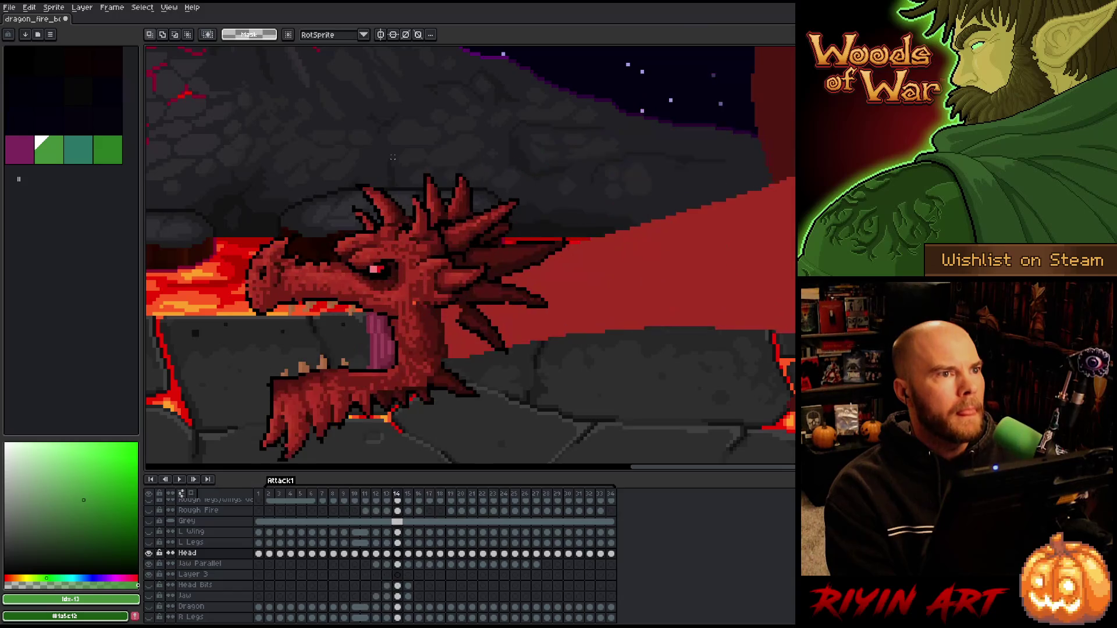
- Play the attack animation zoomed out, panning to bring the skull tree into view
key("Left")
key("Right")
key("Right")
key("Right")
key("Right")
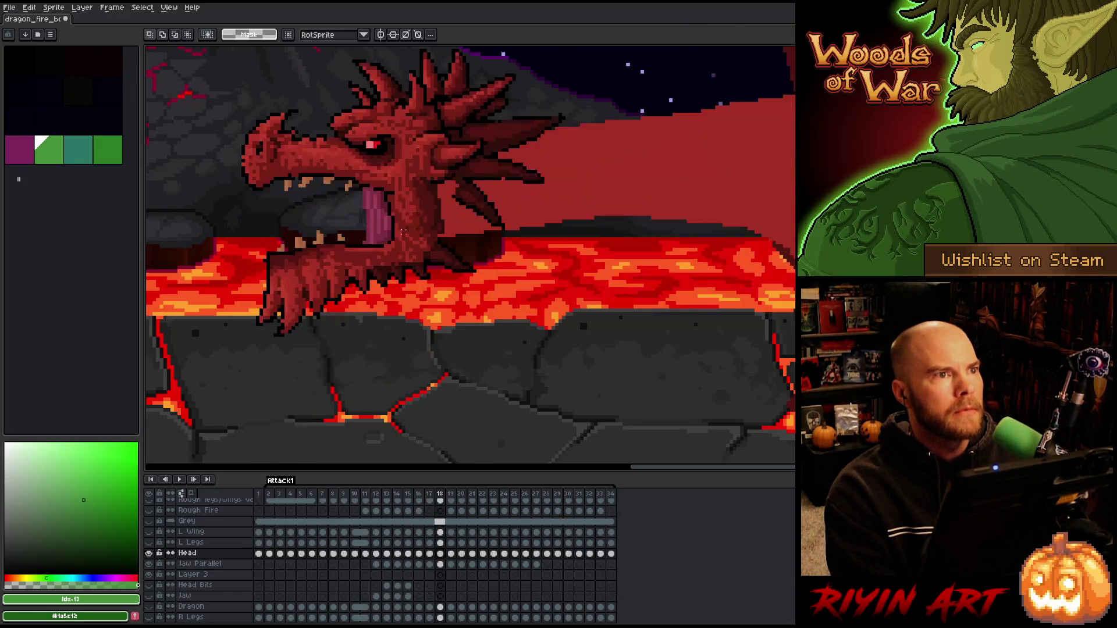
scroll(313, 209, "down", 2)
key("Right")
key("Right")
key("Right")
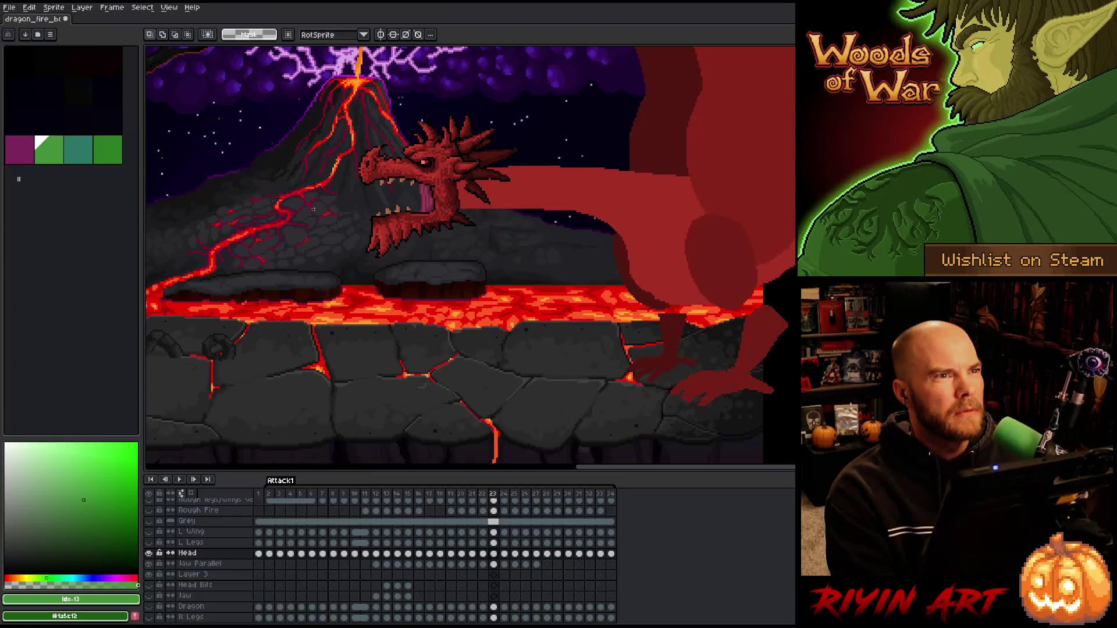
key("Return")
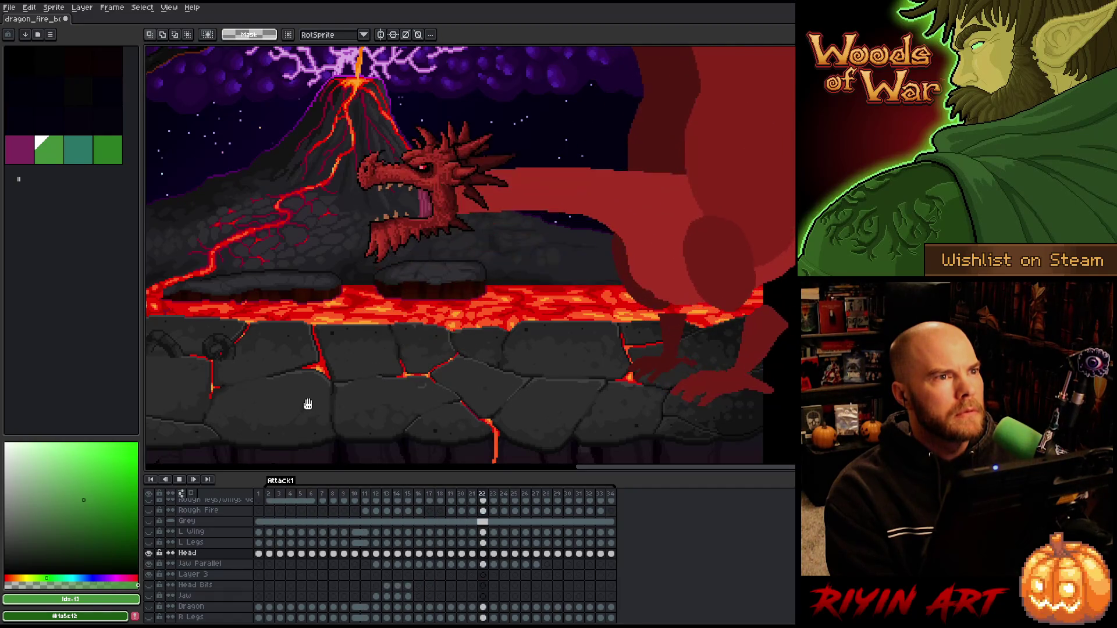
scroll(307, 404, "down", 1)
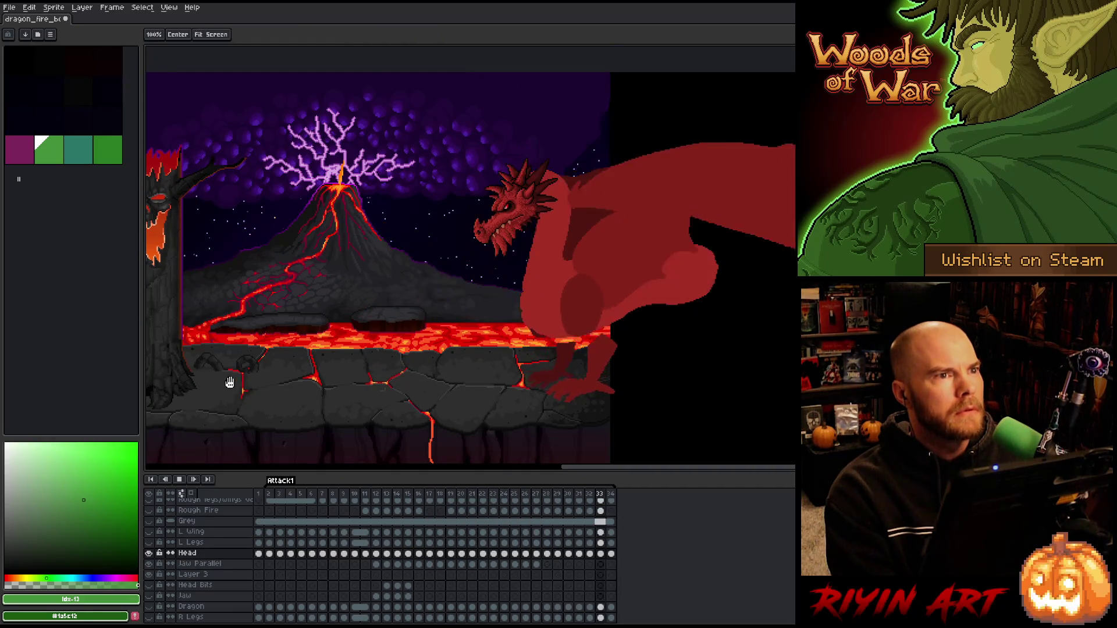
left_click_drag(225, 387, 331, 369)
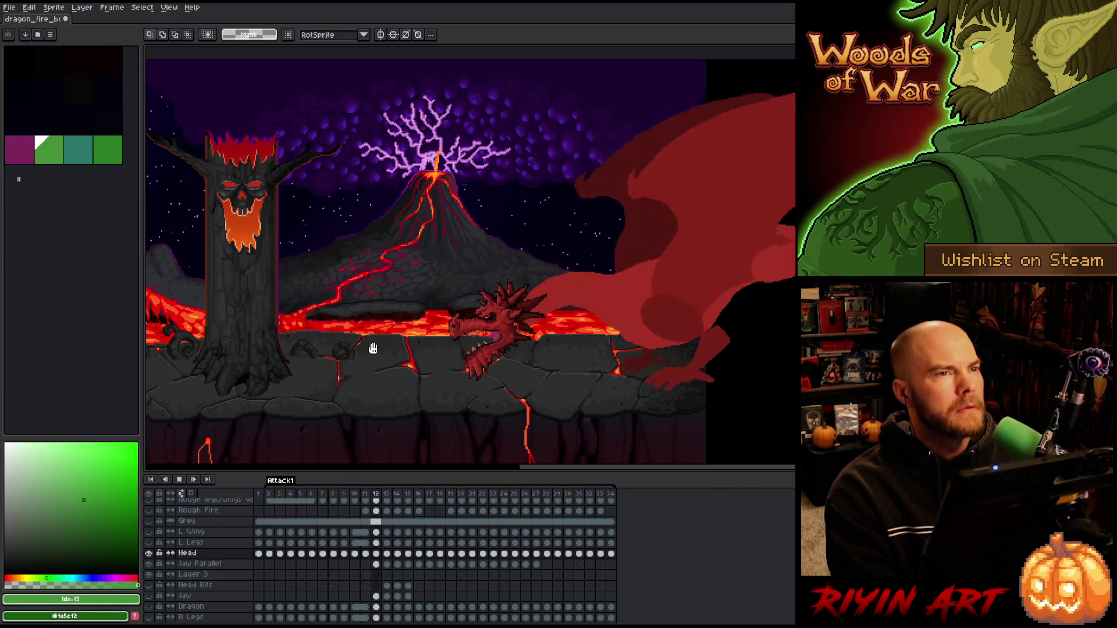
- Stop playback and save the file with Ctrl+S
key("Return")
key("ctrl+s")
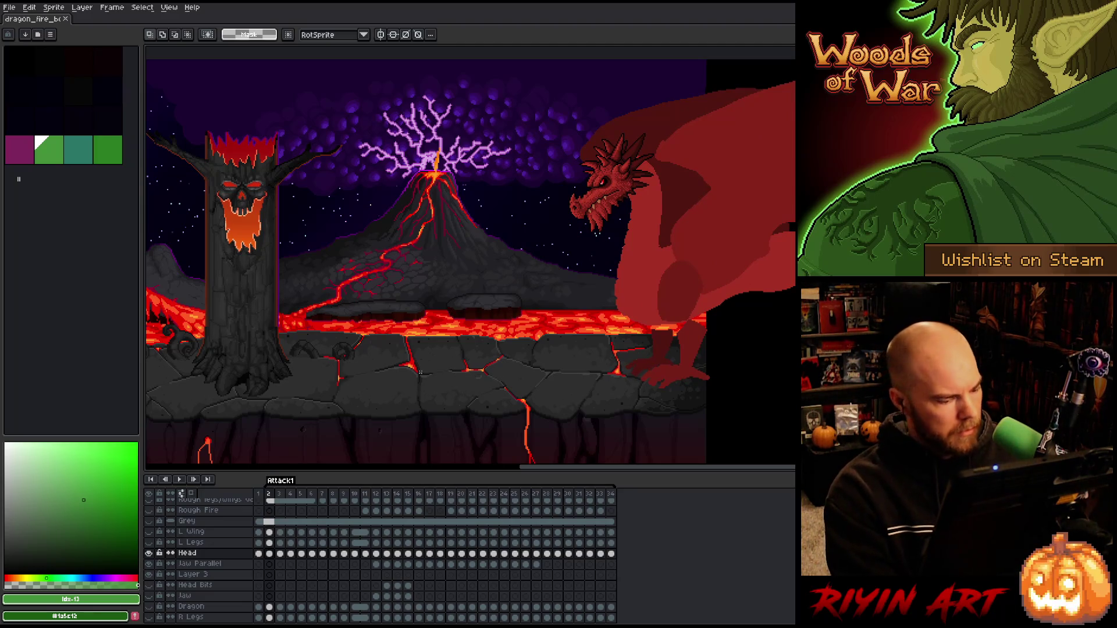
scroll(260, 563, "up", 2)
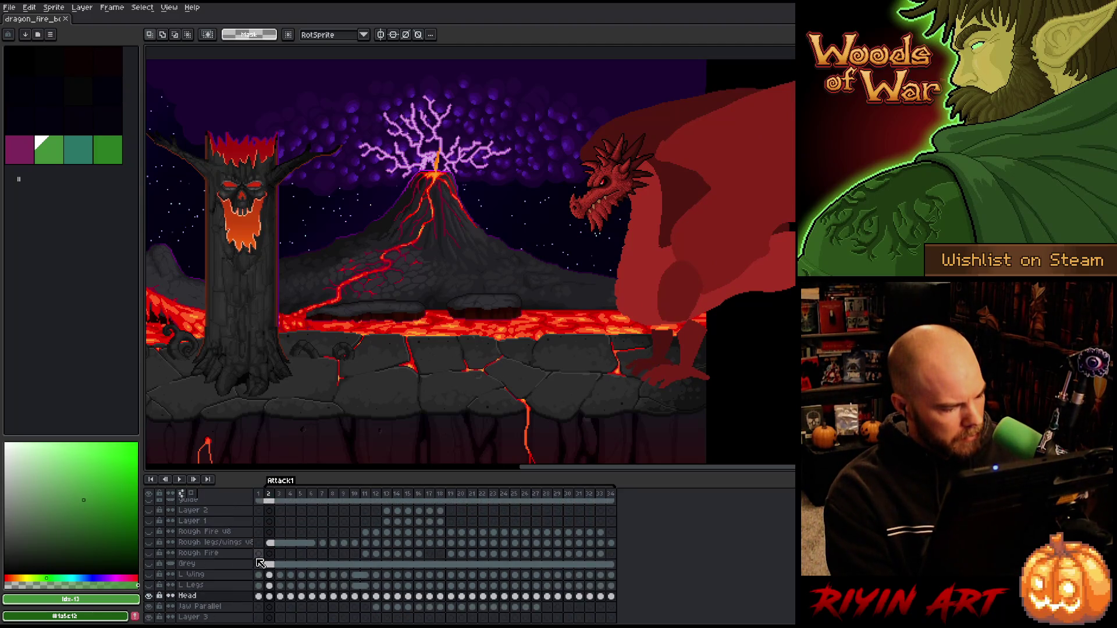
- Make Rough Fire the active, visible layer and sample orange #ffa02b from the lava
left_click(213, 555)
scroll(508, 315, "up", 3)
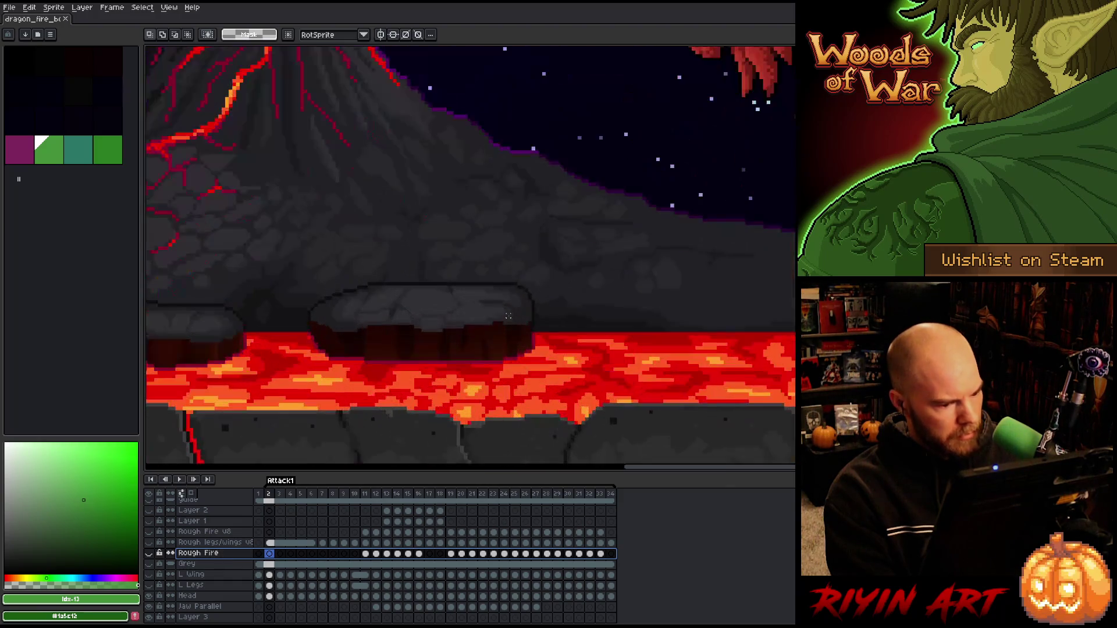
left_click(573, 360, "alt")
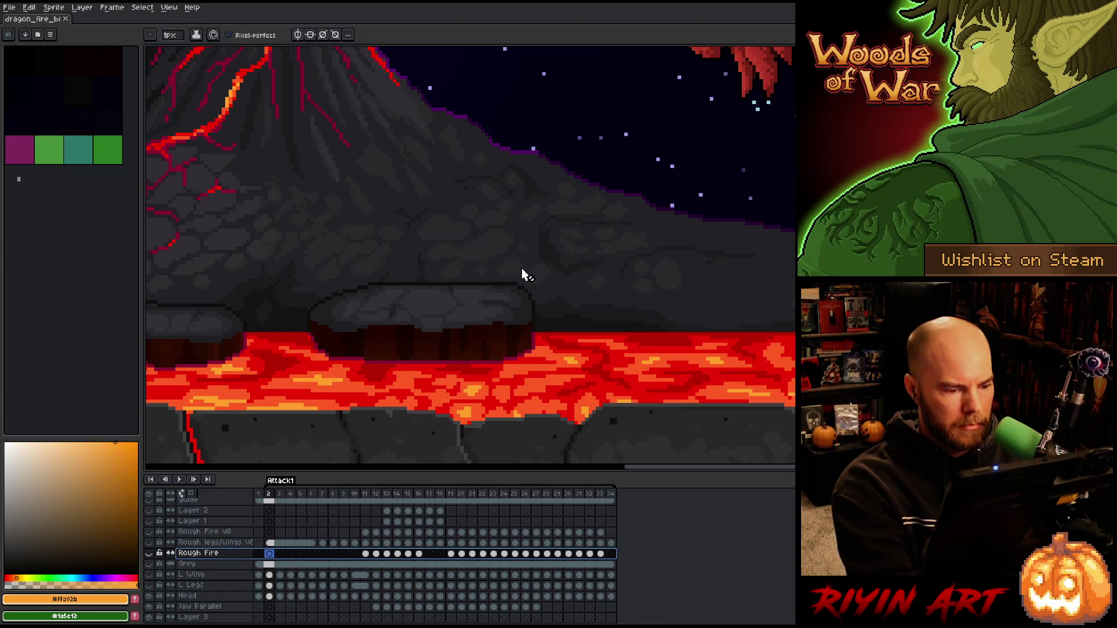
key("alt")
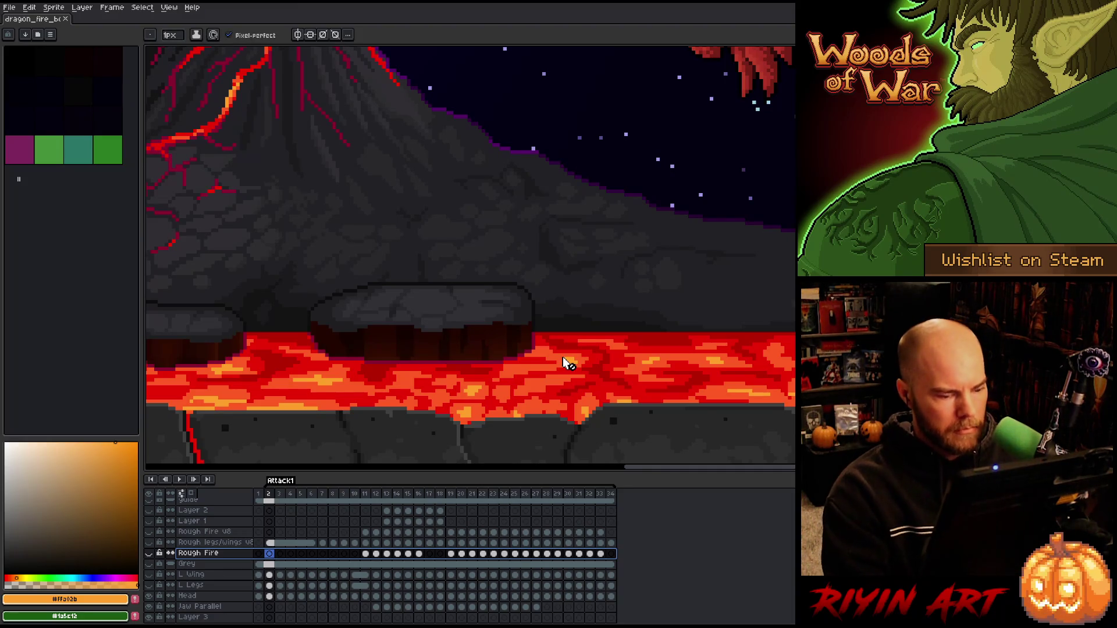
scroll(563, 357, "down", 3)
scroll(526, 332, "up", 1)
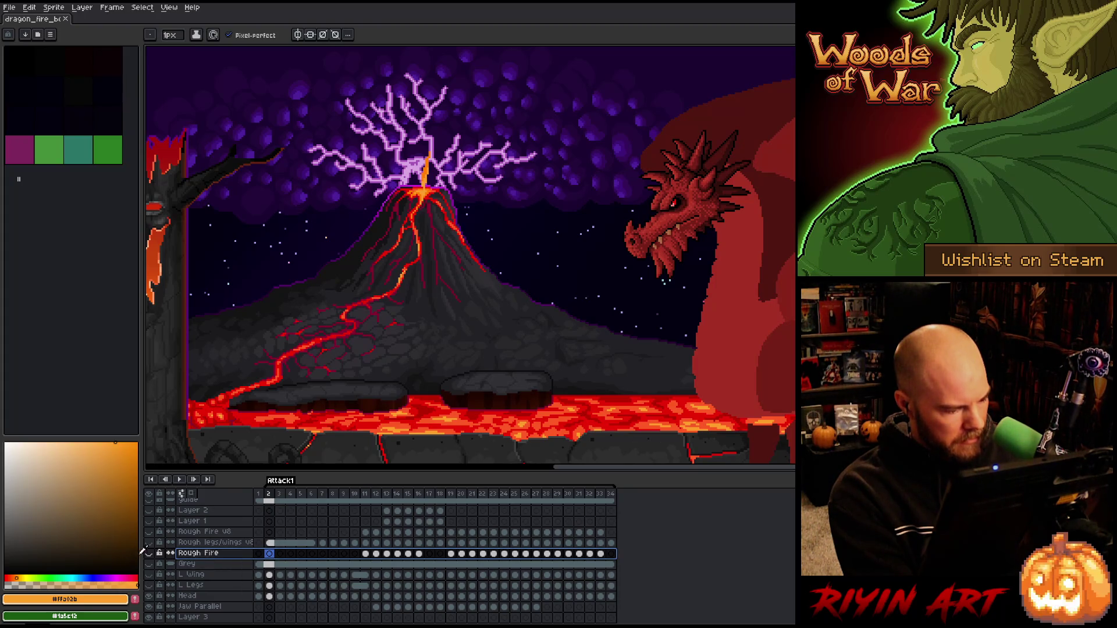
left_click(149, 554)
- Select the Rough Fire cels from frame 11, preview the fire blast, and finish on frame 28
left_click_drag(365, 553, 599, 557)
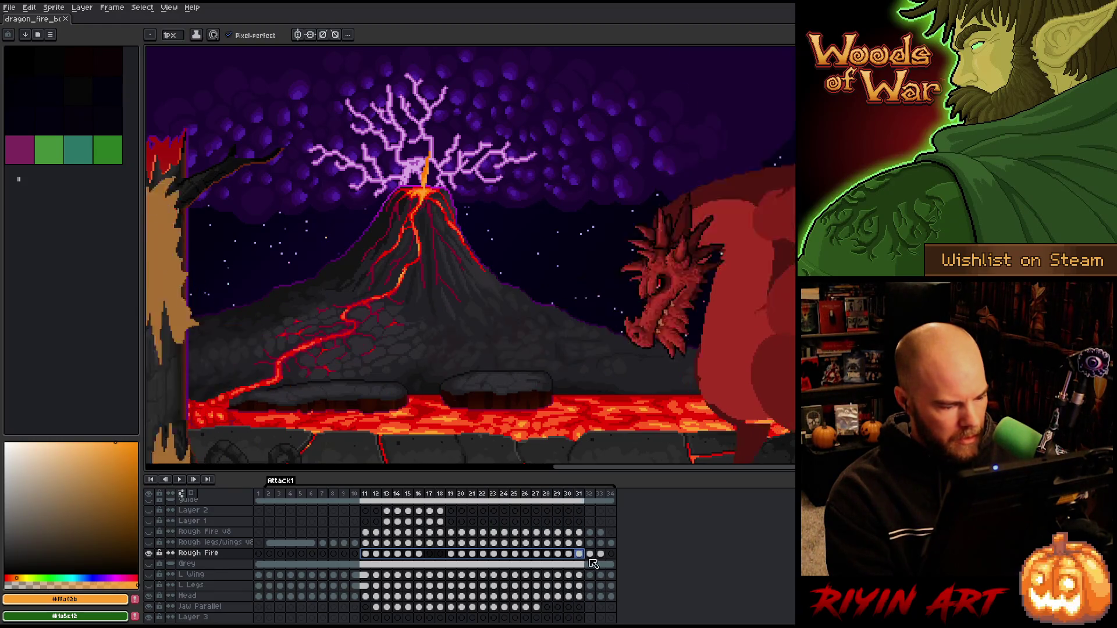
left_click(368, 556)
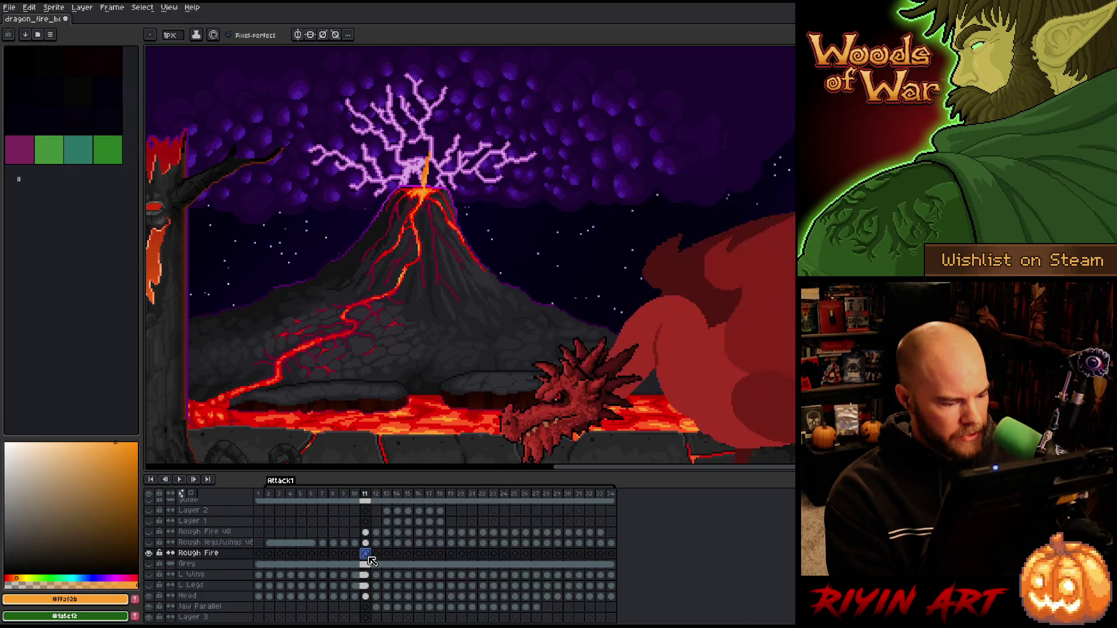
scroll(470, 256, "down", 2)
scroll(470, 256, "up", 2)
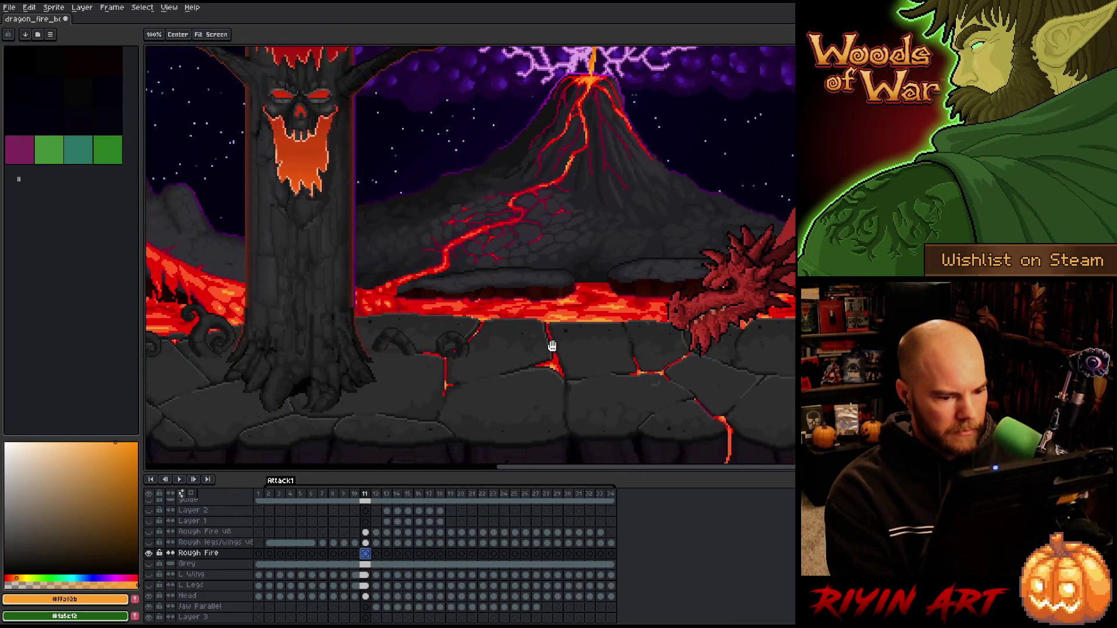
key("Return")
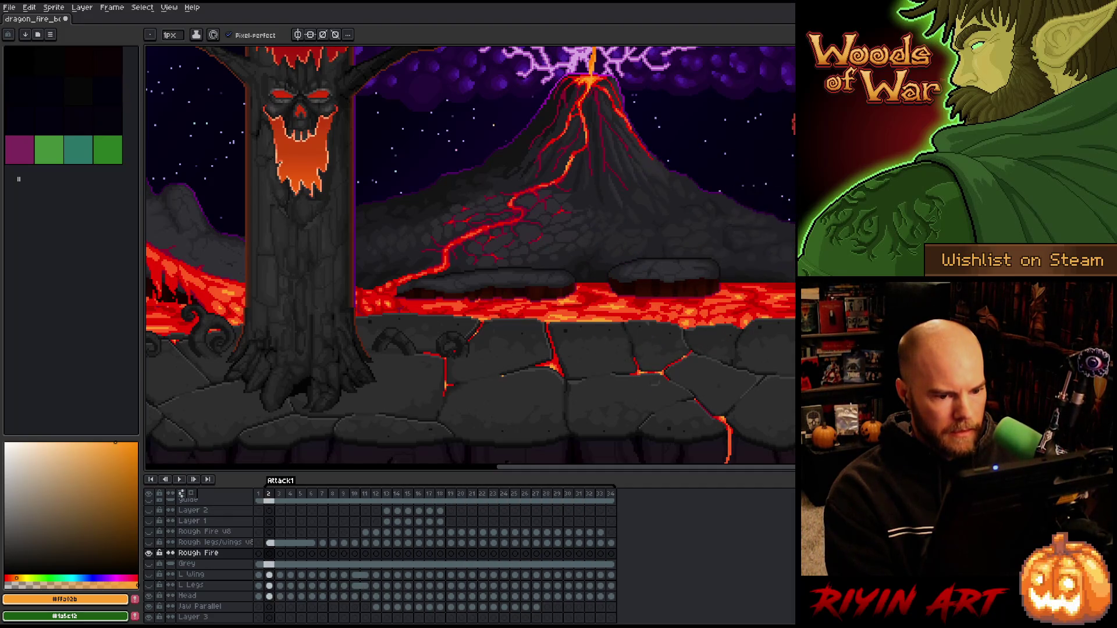
key("v")
key("Return")
key("b")
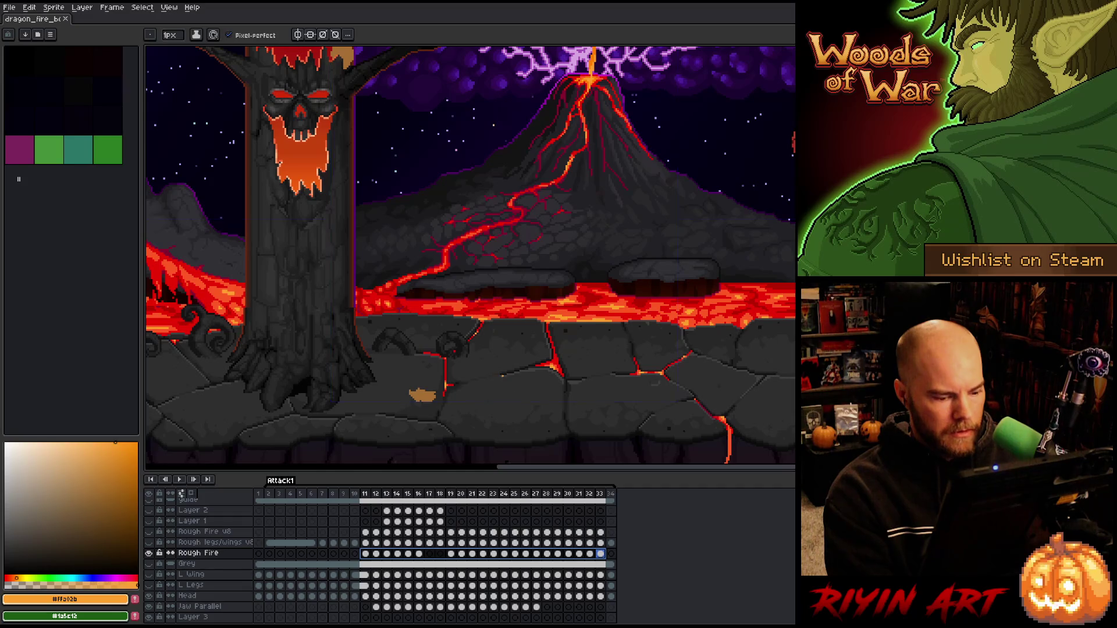
left_click_drag(375, 498, 556, 504)
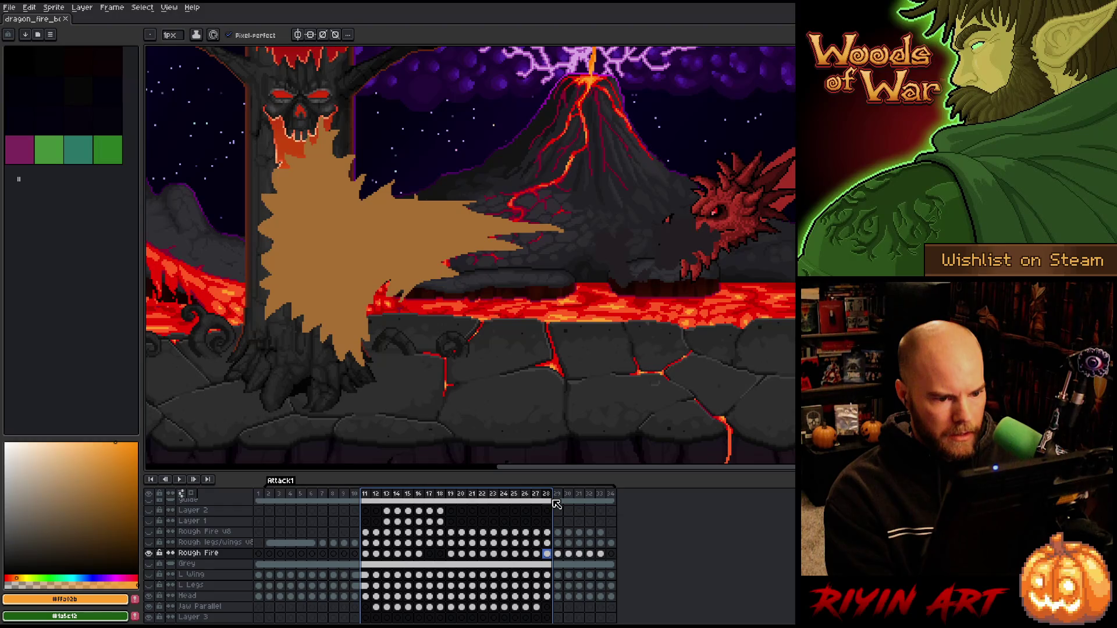
- Delete the orange fire shapes from the Rough Fire cels on frames 28 and 29
left_click(549, 556)
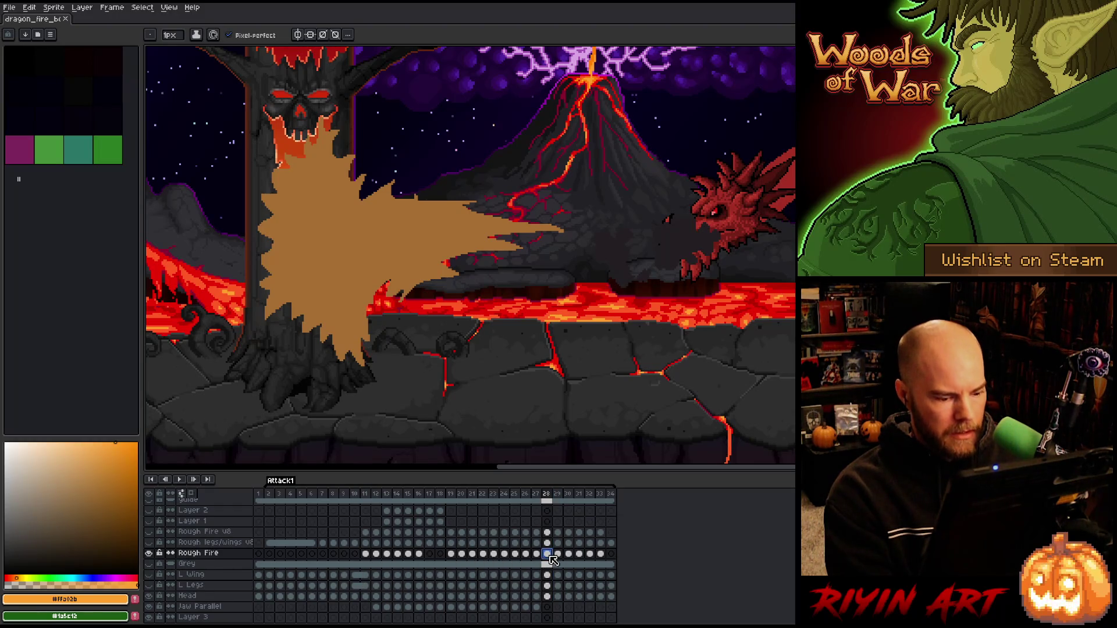
key("w")
left_click(377, 225)
key("Delete")
key("Right")
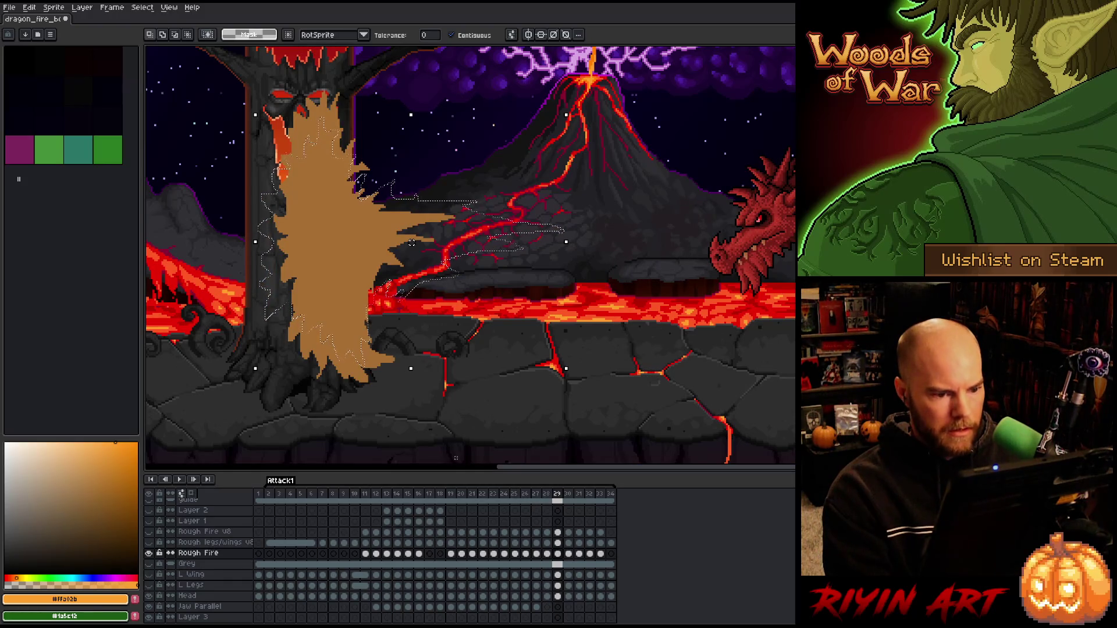
key("ctrl+d")
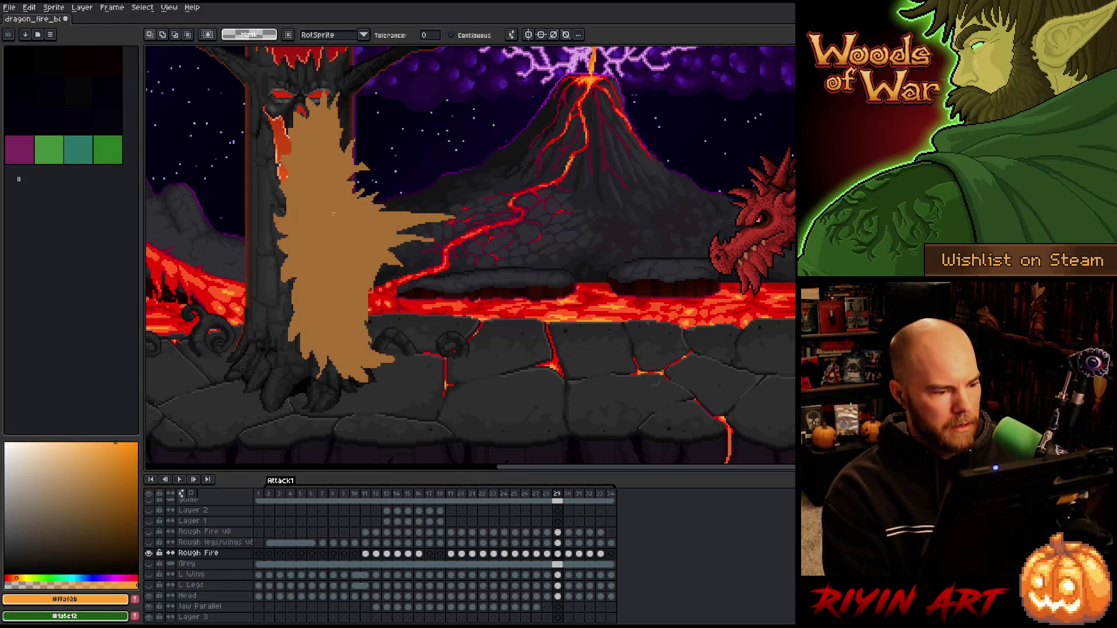
left_click(334, 214)
key("Delete")
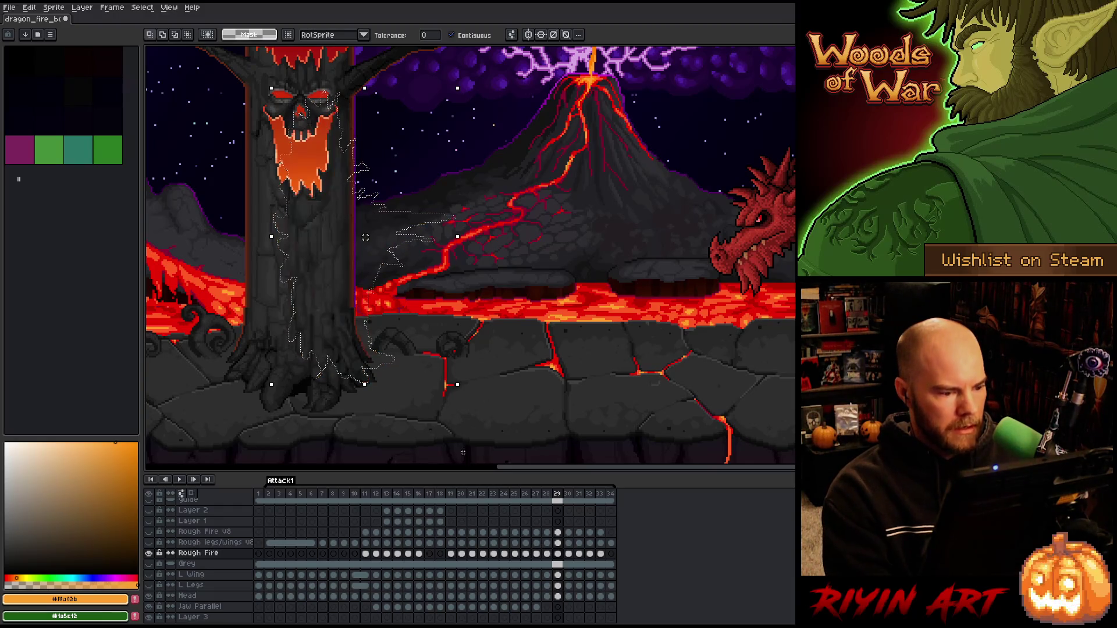
- On frame 30, box-select the tree and fire area, then select Rough Fire cels 30–33
left_click(570, 555)
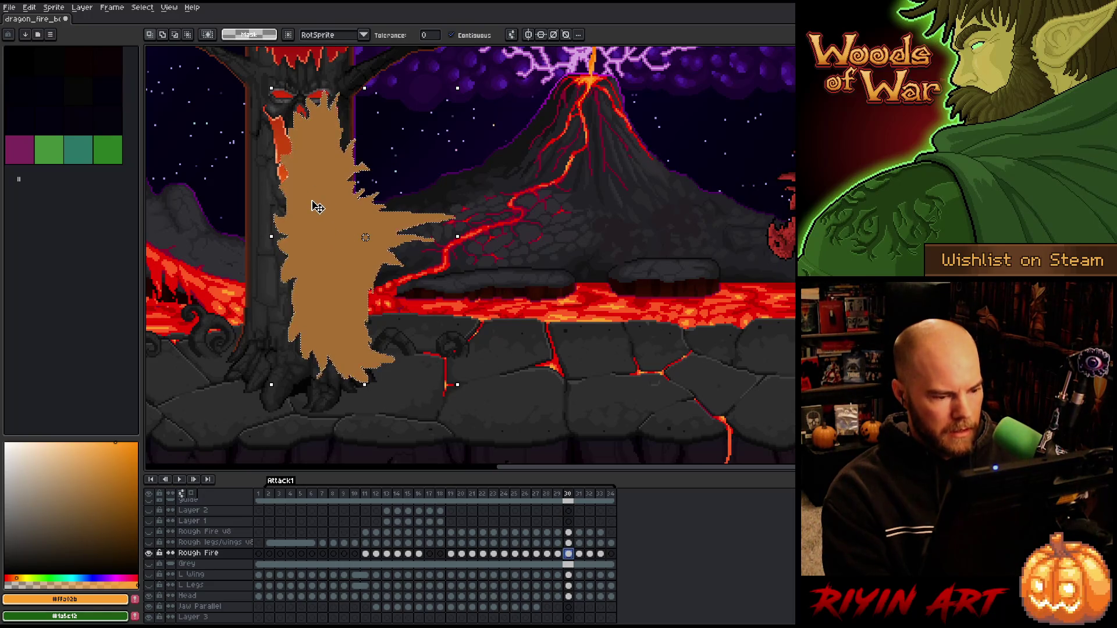
key("ctrl+d")
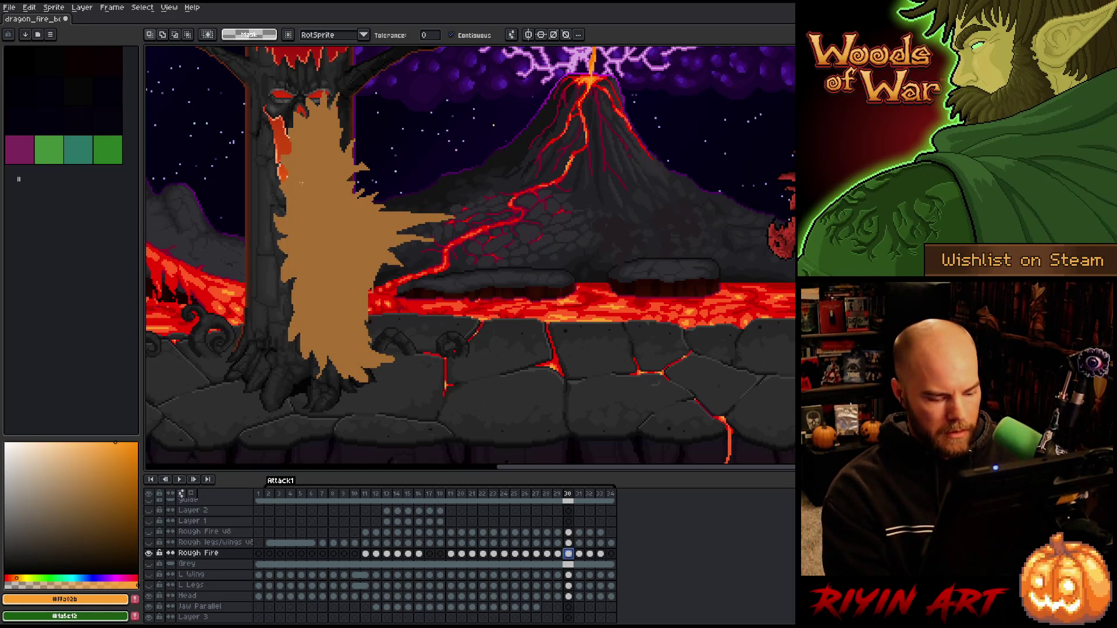
key("m")
scroll(197, 66, "down", 2)
mouse_move(221, 110)
left_mouse_down()
mouse_move(305, 226)
mouse_move(463, 374)
mouse_move(454, 377)
left_mouse_up()
mouse_move(574, 557)
left_mouse_down()
mouse_move(621, 566)
mouse_move(560, 564)
mouse_move(604, 564)
left_mouse_up()
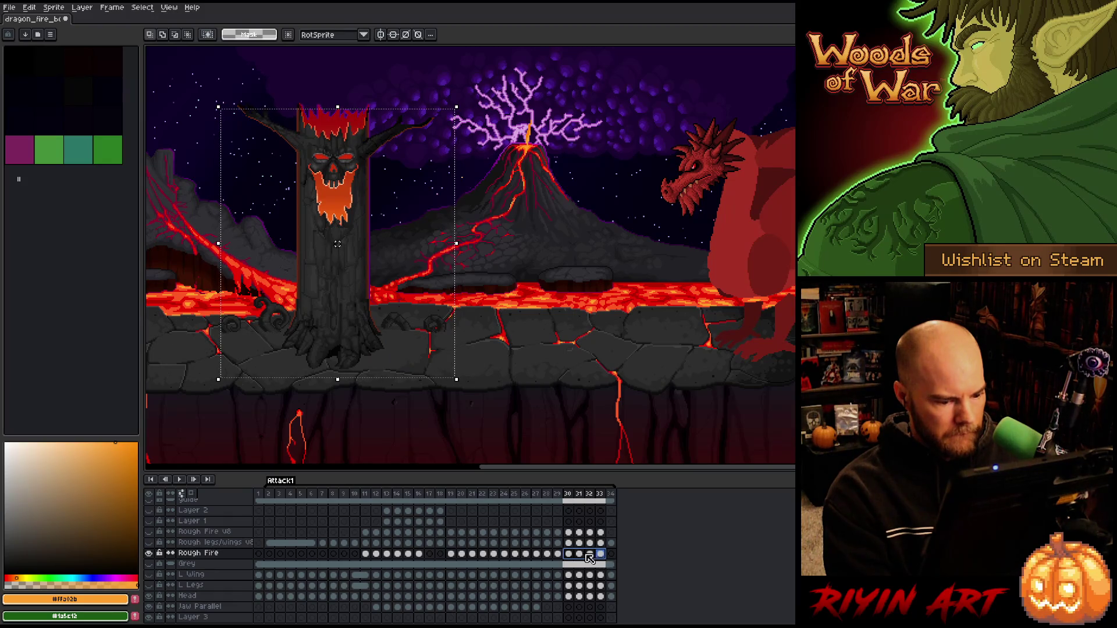
- Clear the fire blast from the Rough Fire cels of frames 10 through 27
left_click(559, 556)
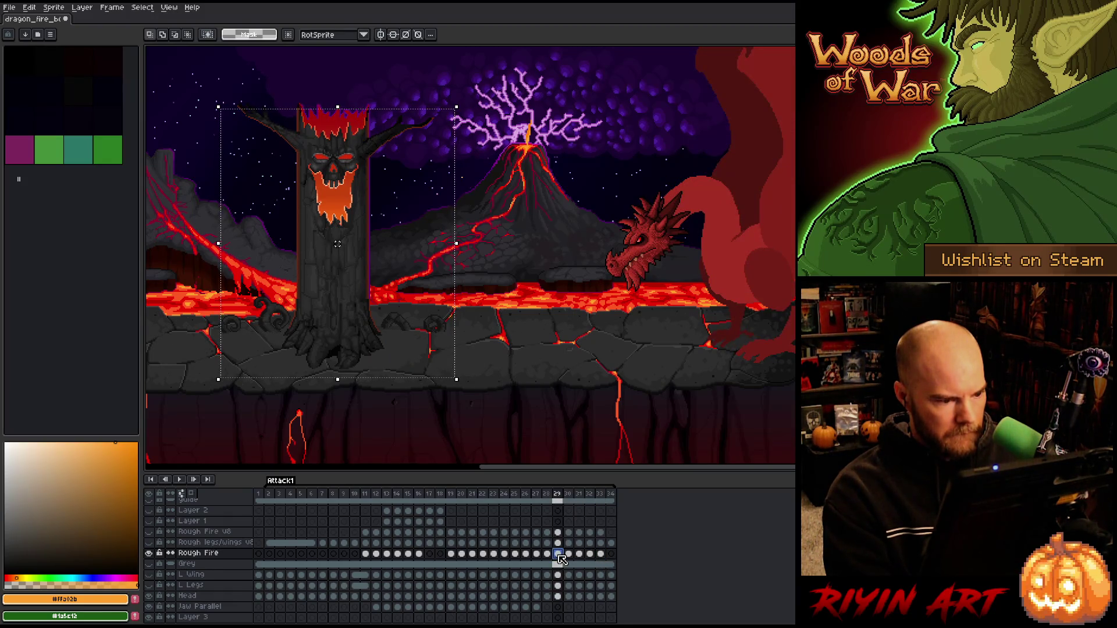
left_click(547, 556)
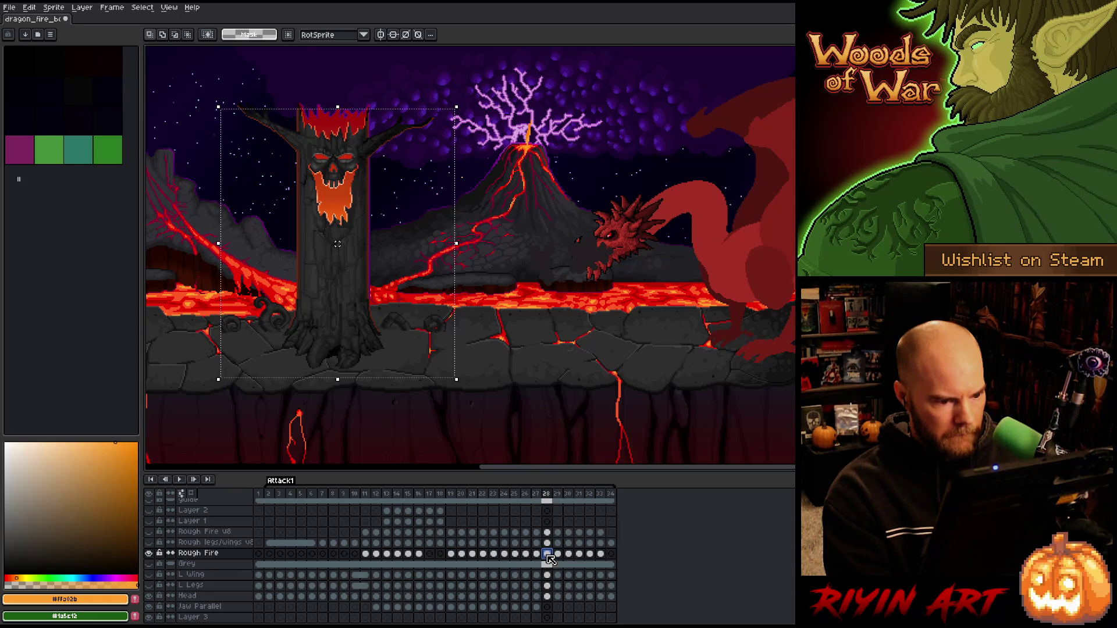
left_click(540, 556)
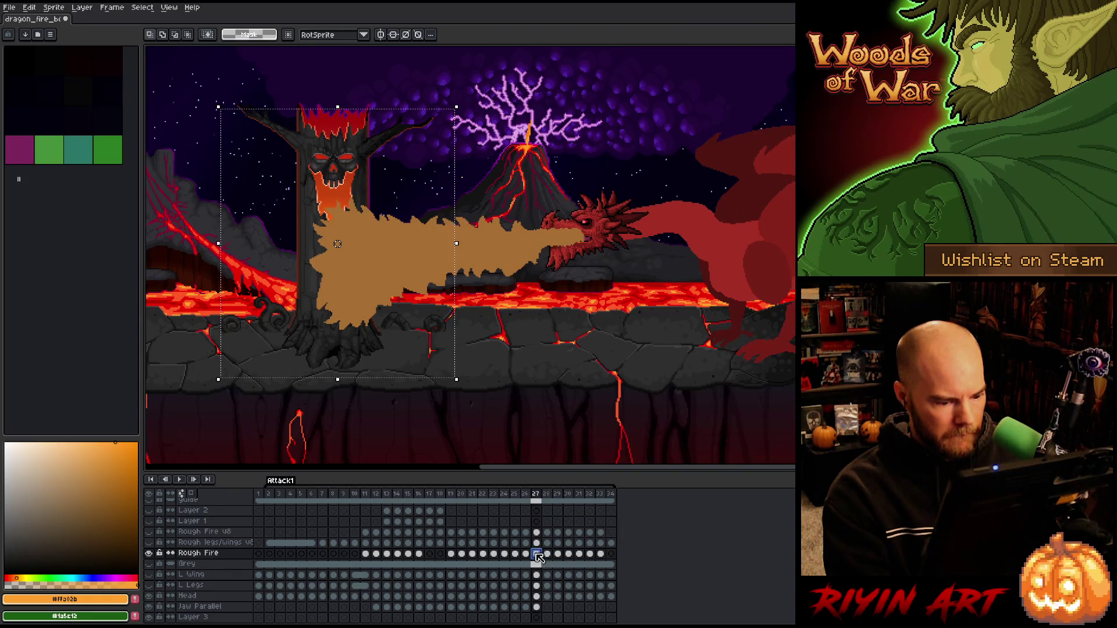
key("ctrl+d")
left_click_drag(539, 558, 367, 559)
key("Delete")
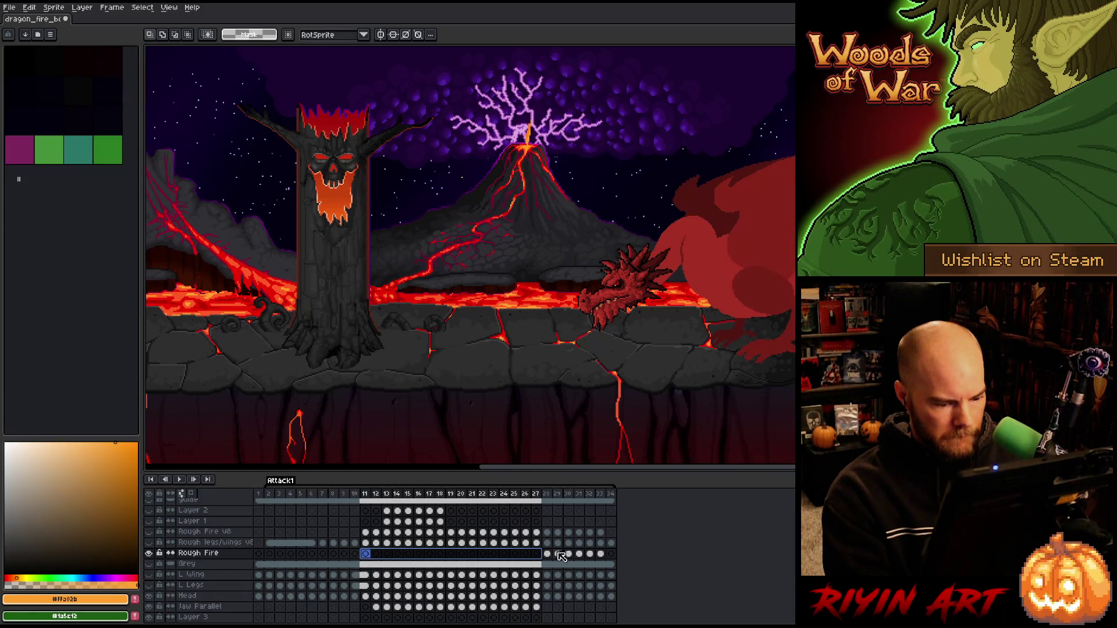
- Select the remaining Rough Fire cels, frames 28–33, and slide them one frame earlier
left_click_drag(547, 553, 603, 561)
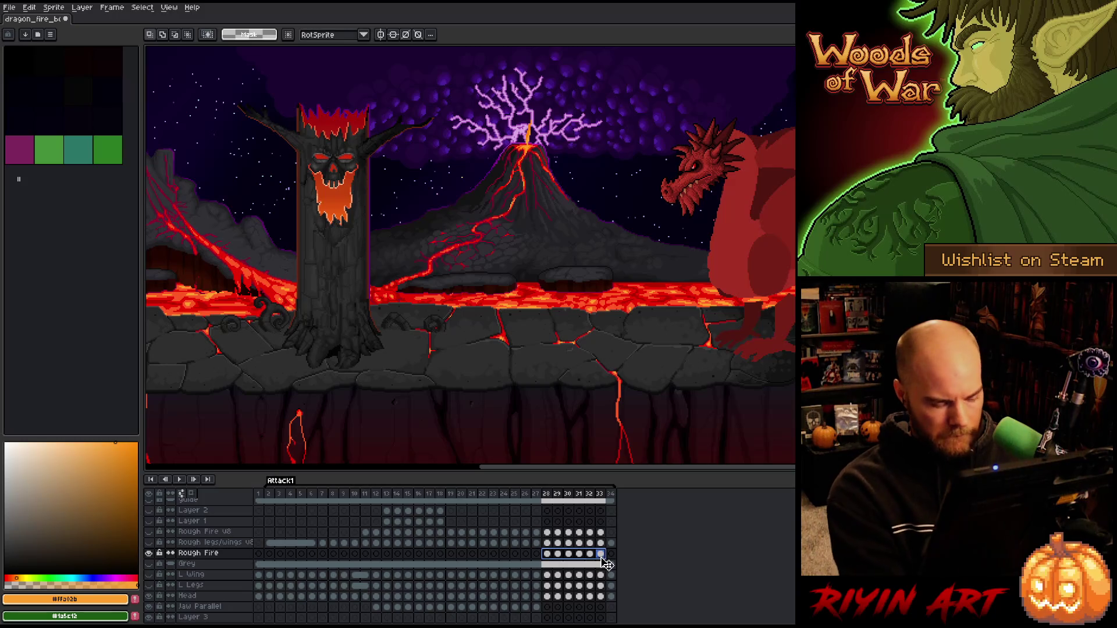
scroll(550, 265, "up", 3)
scroll(550, 256, "down", 2)
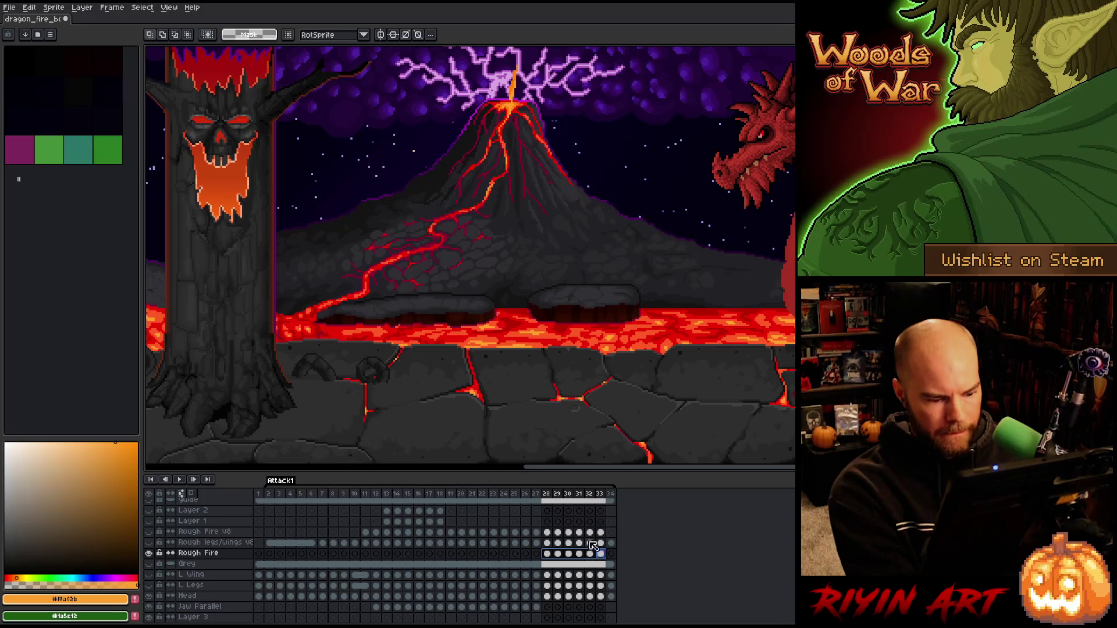
left_click_drag(608, 557, 548, 558)
- Use Replace Color (Shift+R) to swap the smoke's dark colour for near-black #1c1c21
key("shift+r")
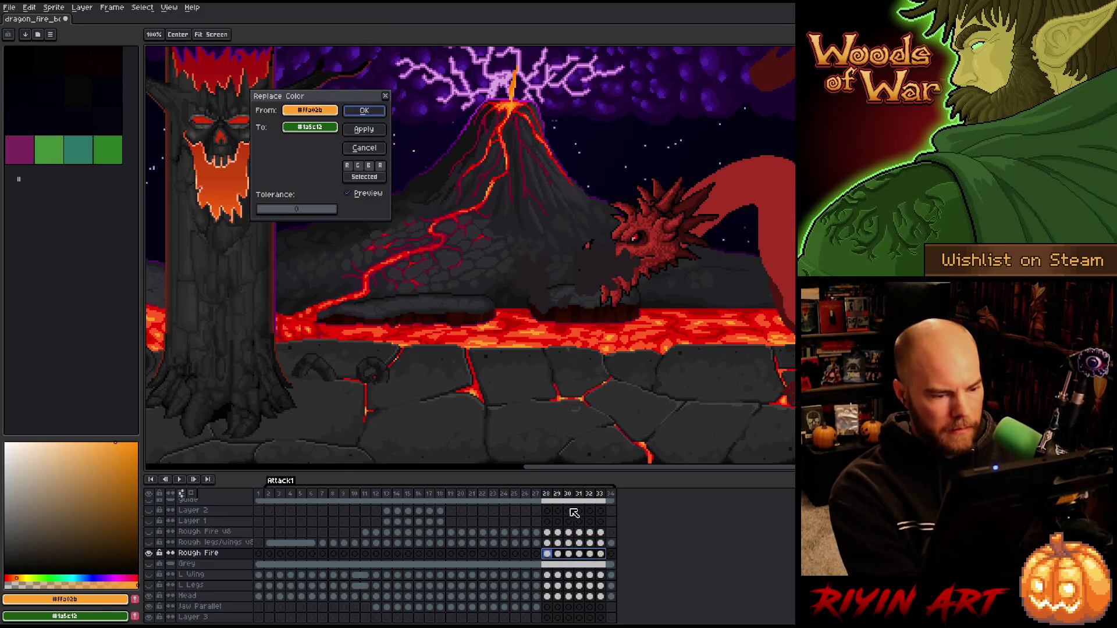
left_click_drag(328, 112, 608, 269)
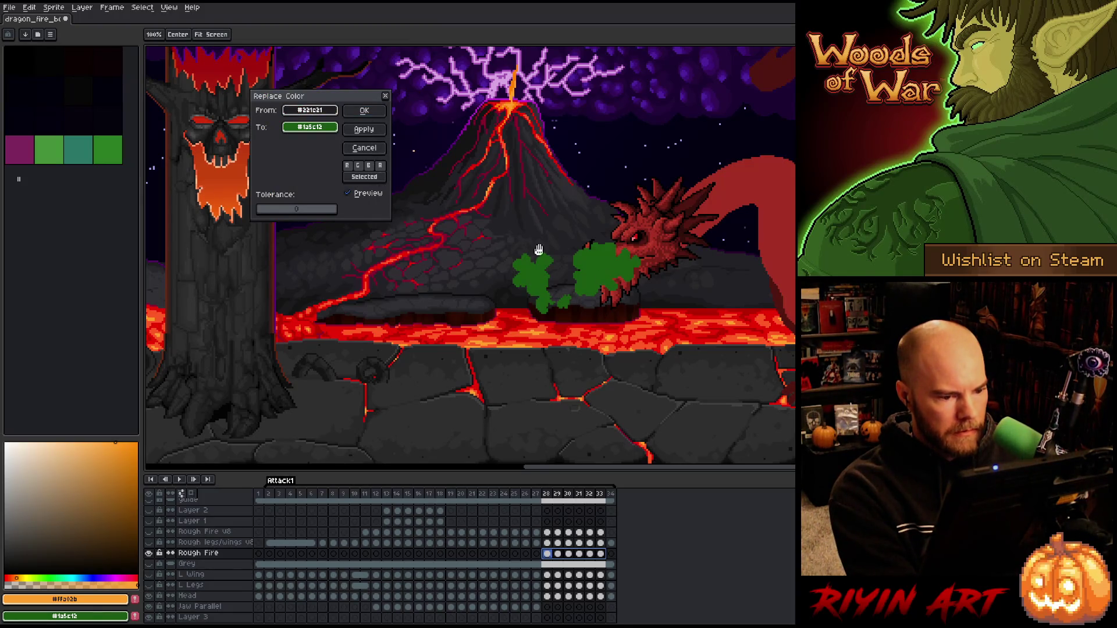
mouse_move(309, 128)
left_mouse_down()
mouse_move(279, 205)
mouse_move(386, 282)
mouse_move(494, 269)
mouse_move(489, 296)
mouse_move(482, 289)
left_mouse_up()
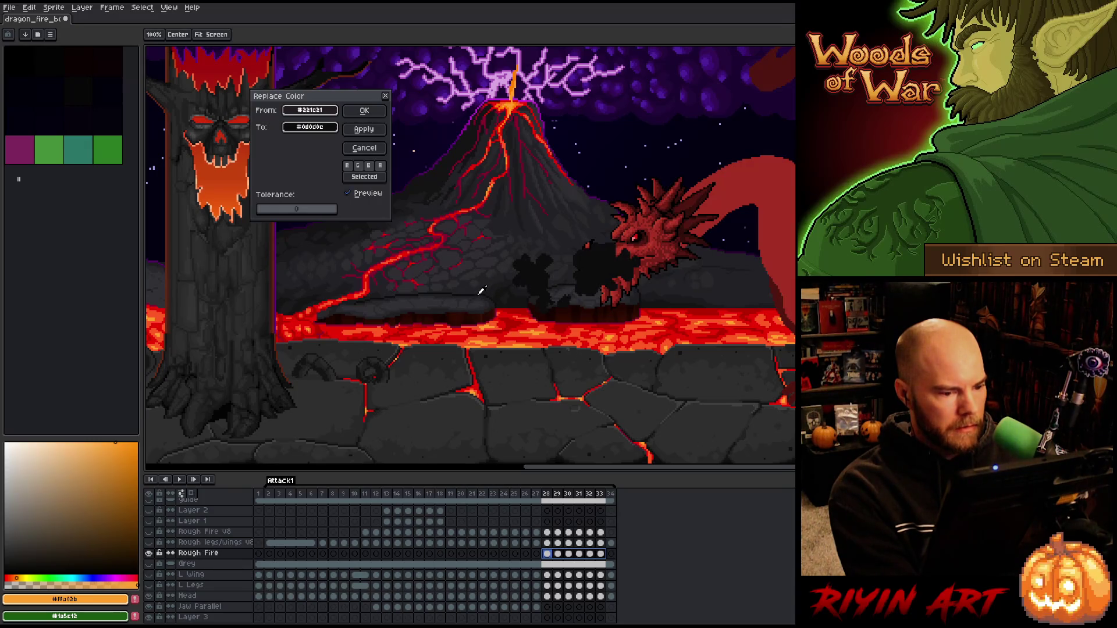
left_click(364, 110)
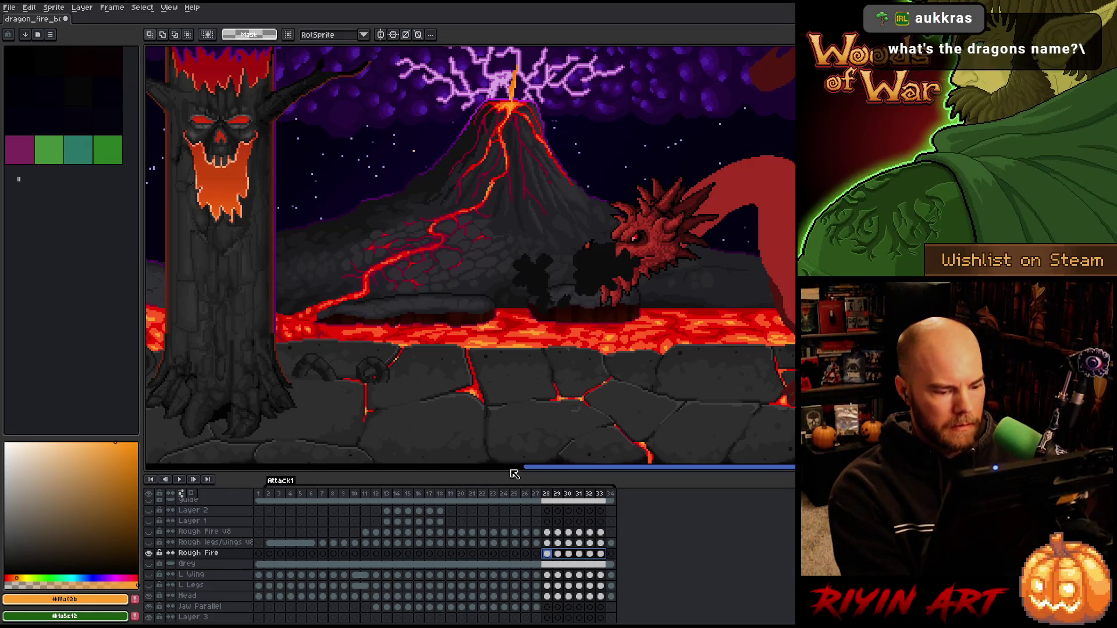
key("Return")
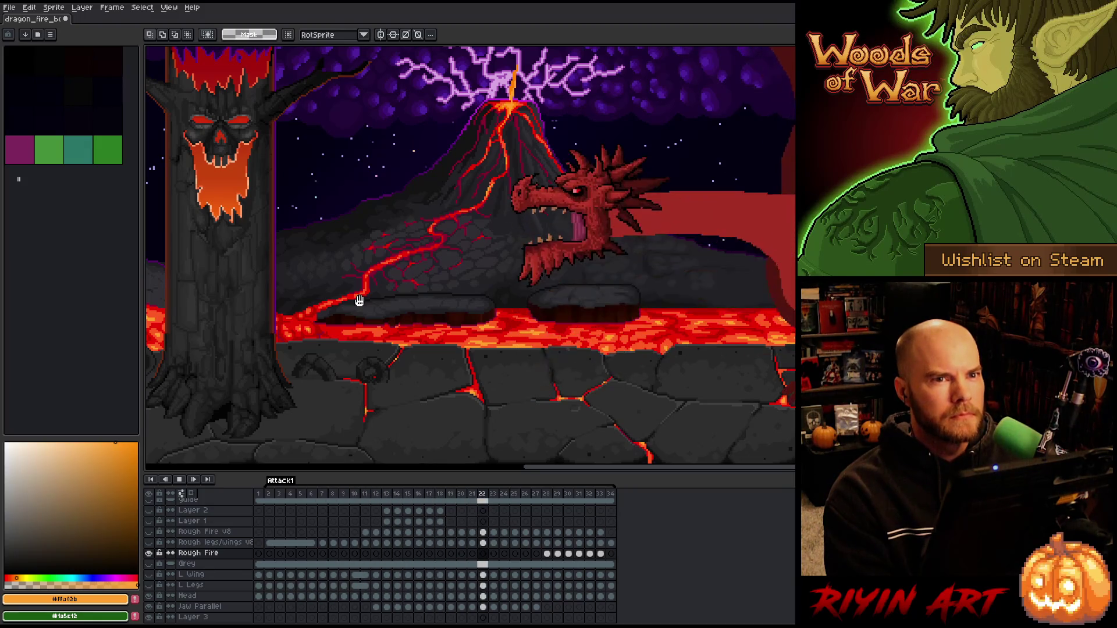
scroll(400, 265, "down", 1)
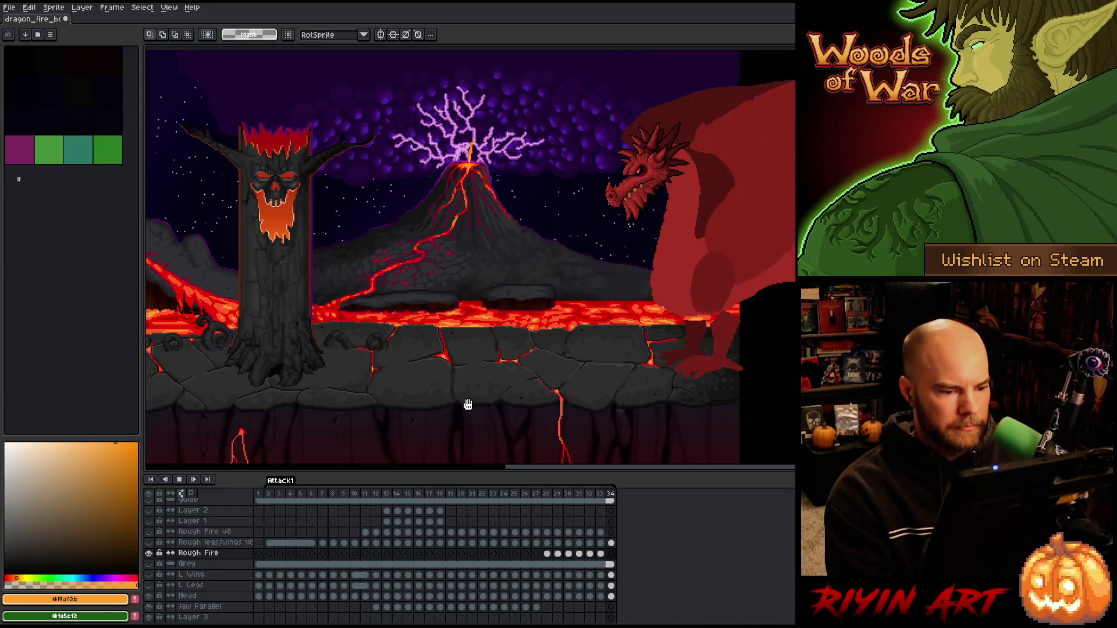
left_click(547, 494)
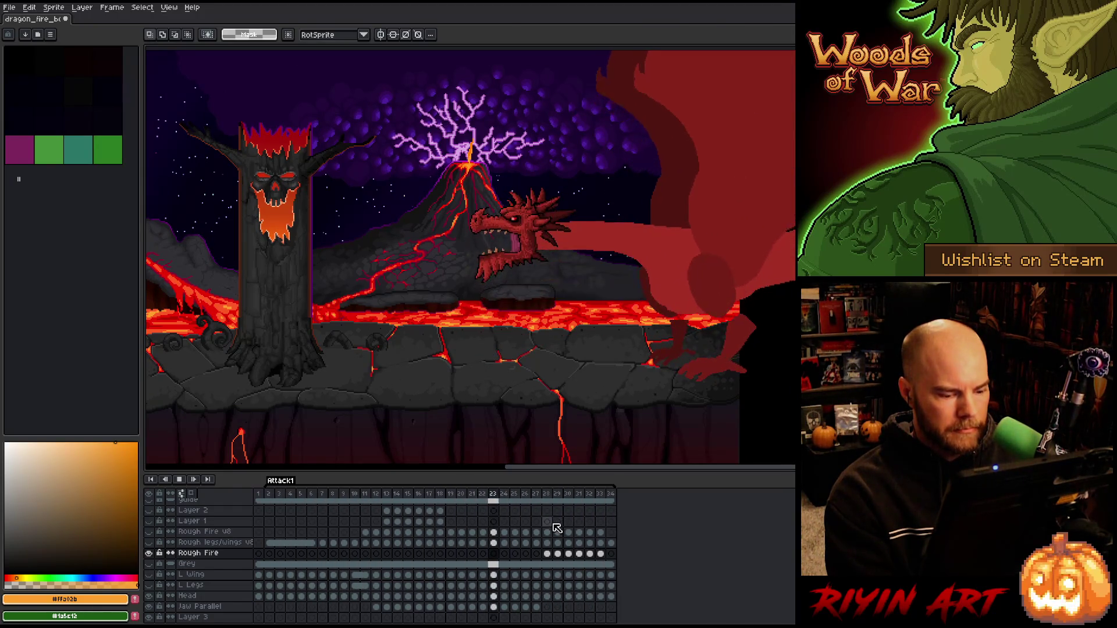
left_click(558, 555)
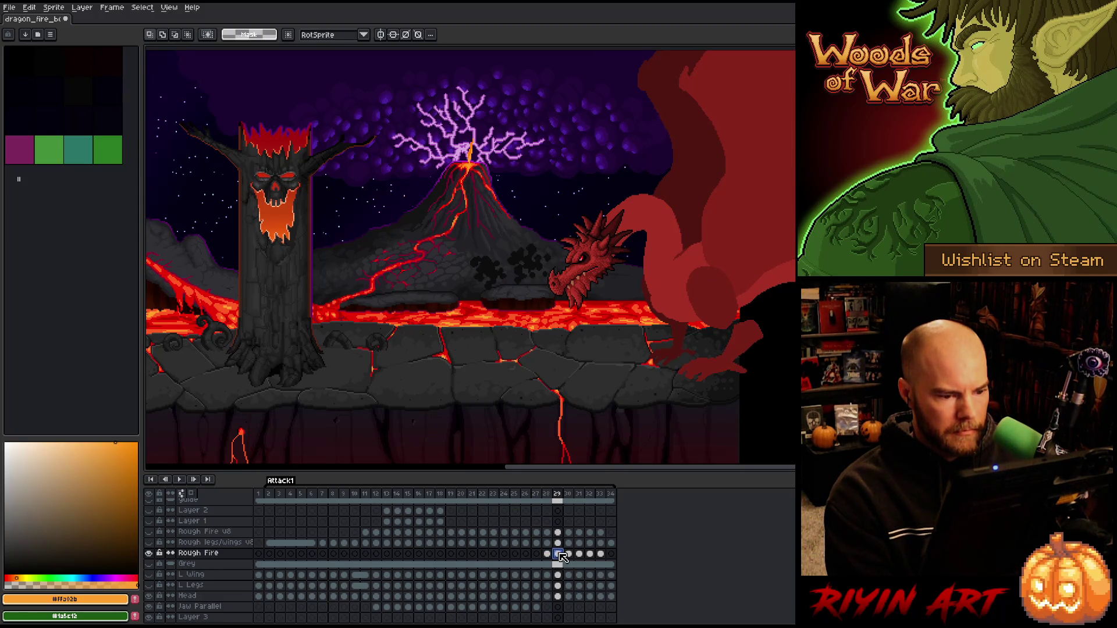
key("Right")
key("Right")
key("Right")
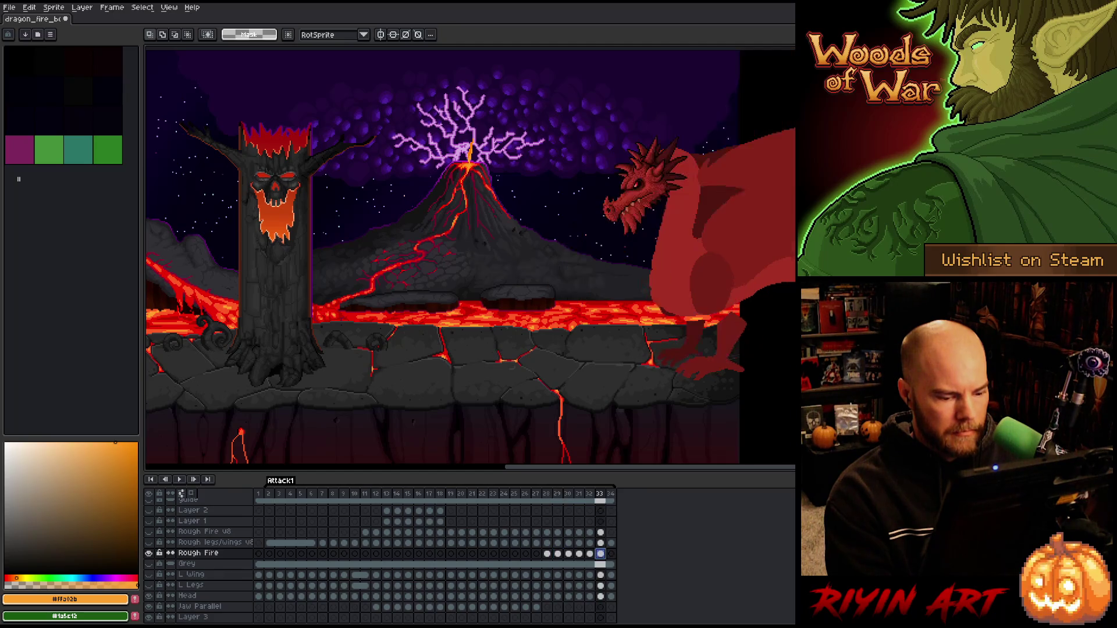
left_click(548, 555)
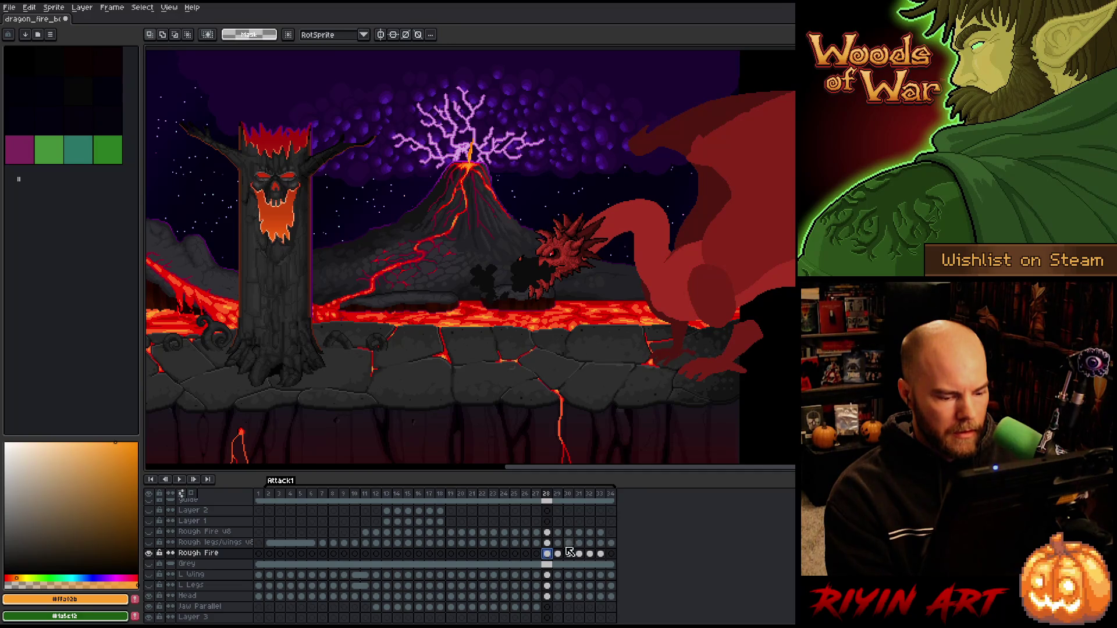
left_click_drag(605, 558, 550, 560)
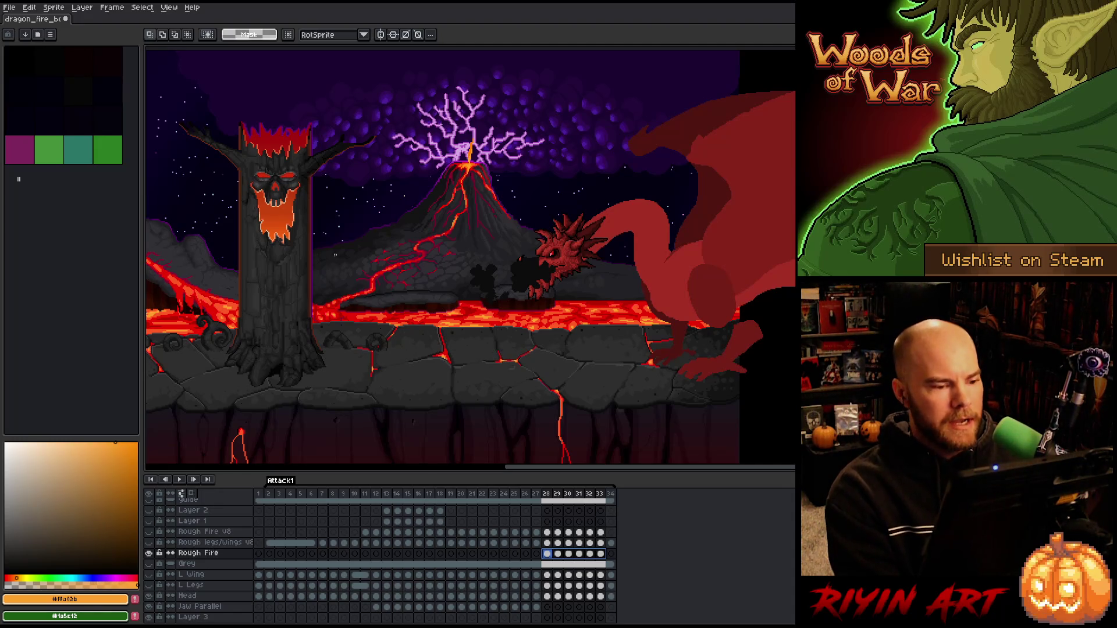
- Zoom in, nudge the dark smoke right under the dragon's jaw, and play the animation
scroll(484, 255, "up", 2)
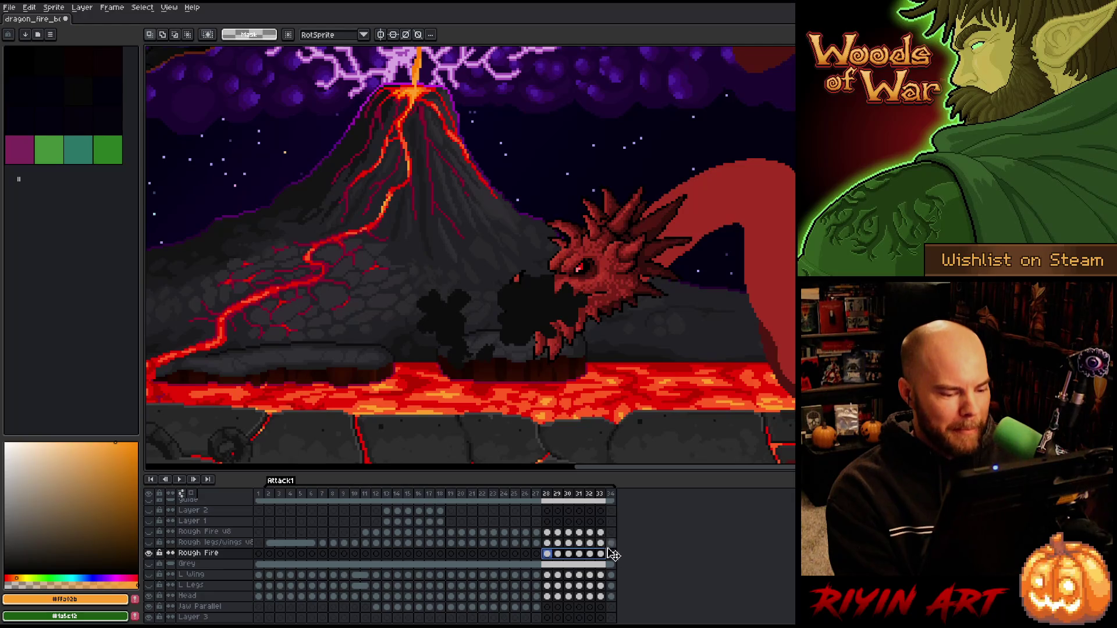
key("v")
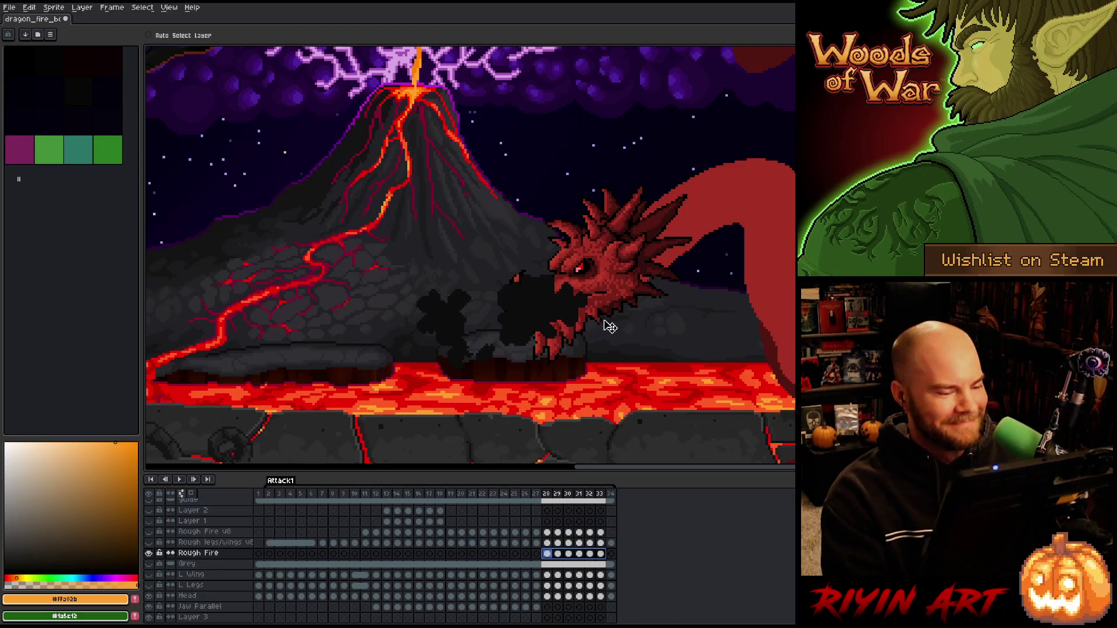
mouse_move(531, 317)
left_mouse_down()
mouse_move(586, 317)
mouse_move(570, 305)
left_mouse_up()
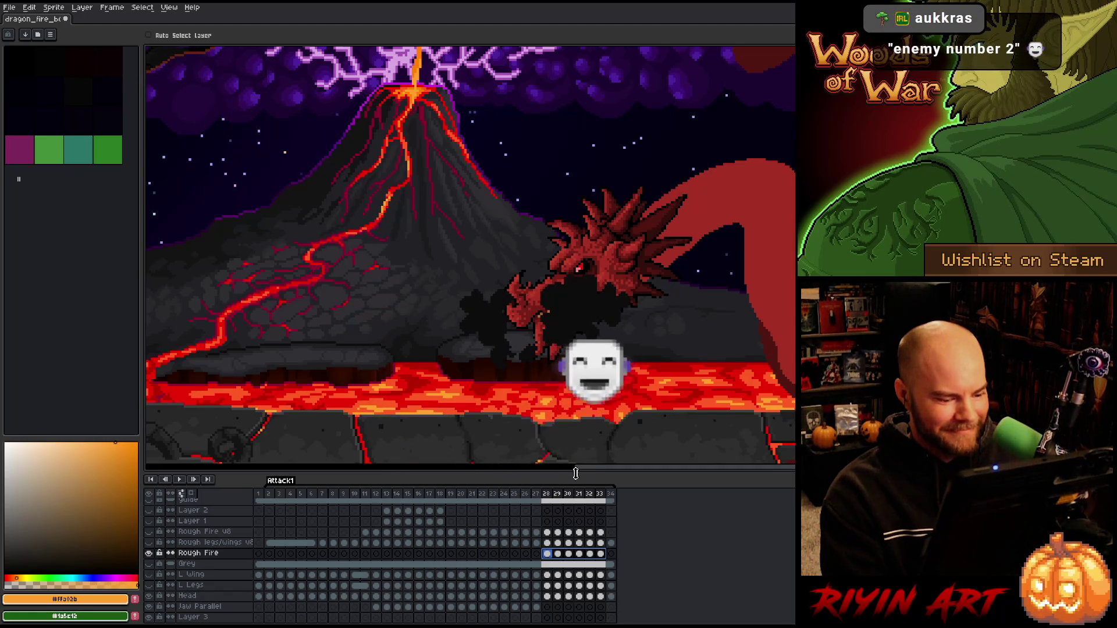
left_click(535, 498)
key("Return")
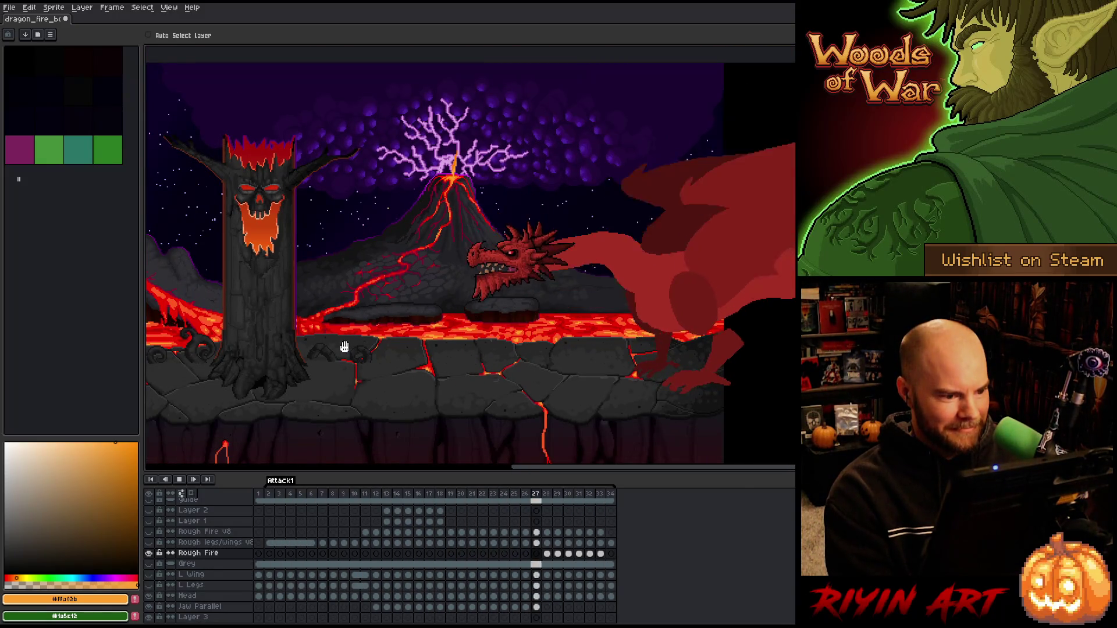
- Stop playback and rename the existing fire layer to Rough Smoke
key("Return")
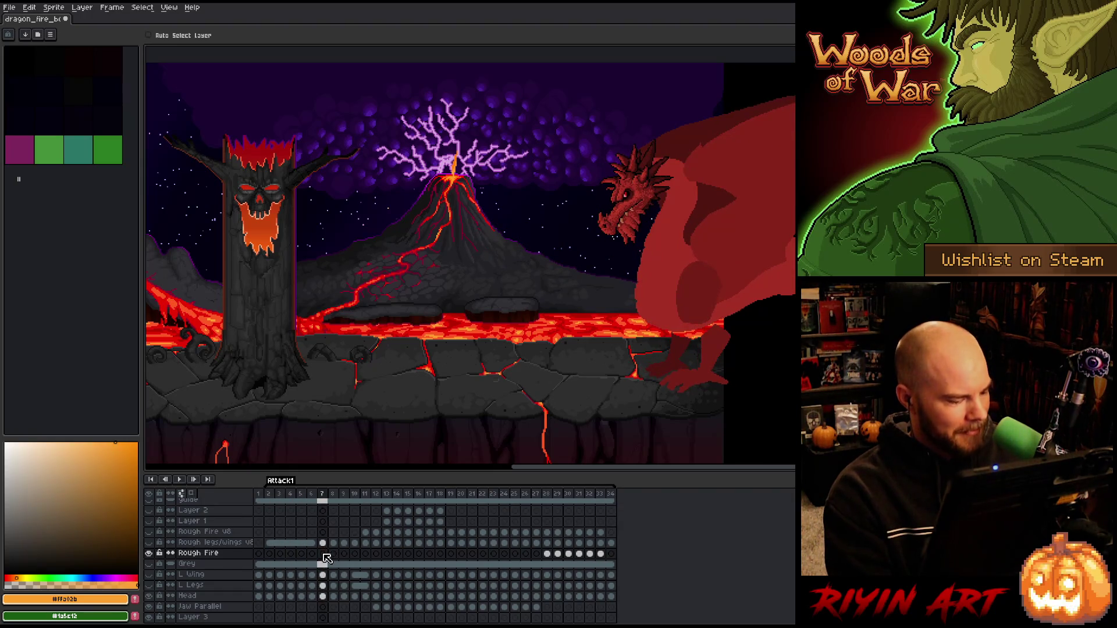
double_click(214, 554)
type("Rough Smpl")
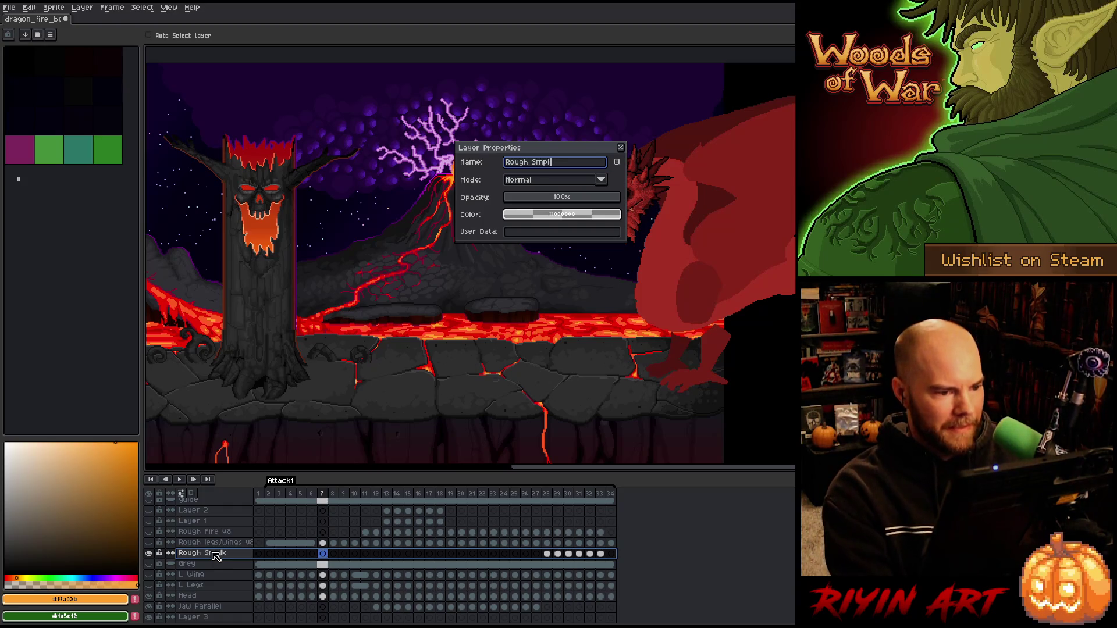
key("Return")
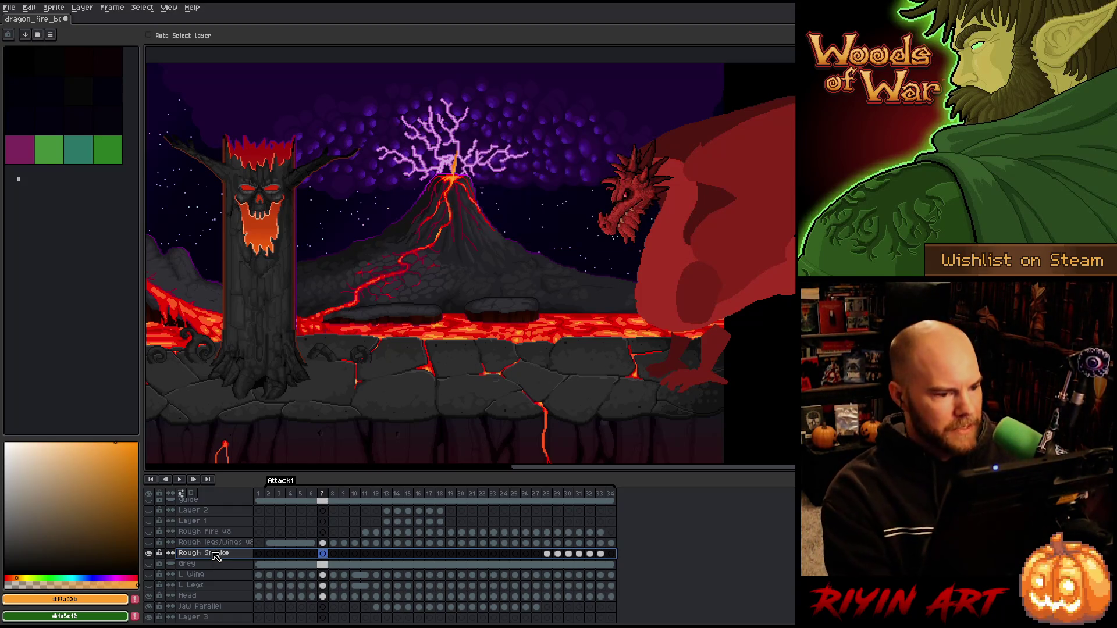
- Add a new layer named Rough Fire above Grey, select it and play the animation
left_click(196, 569)
key("shift+n")
double_click(202, 565)
type("Rough Fire")
key("Return")
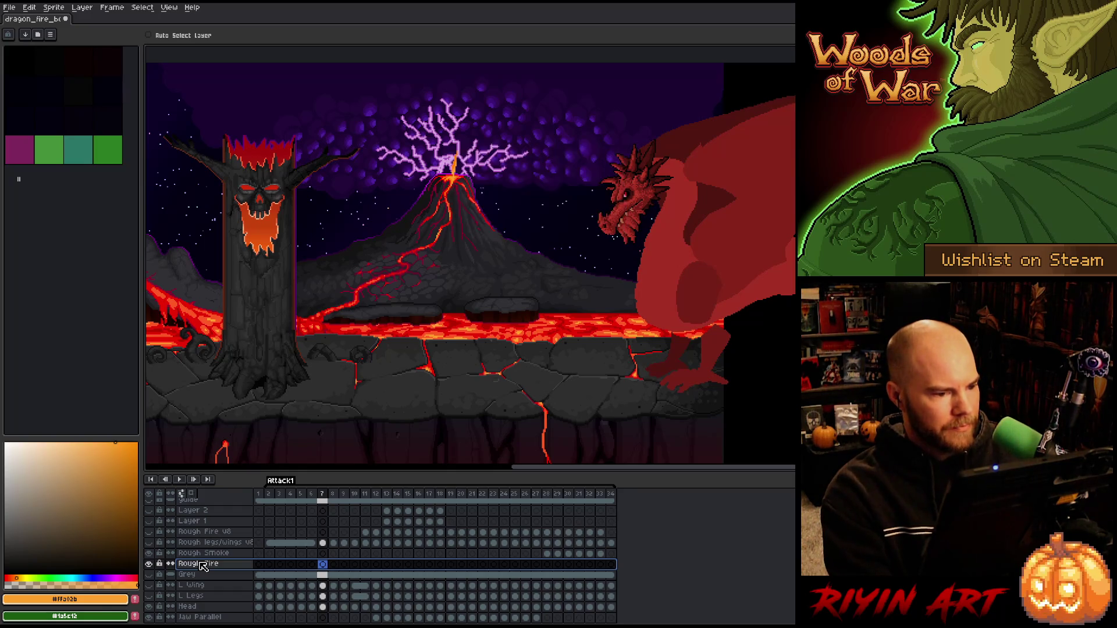
left_click(323, 557)
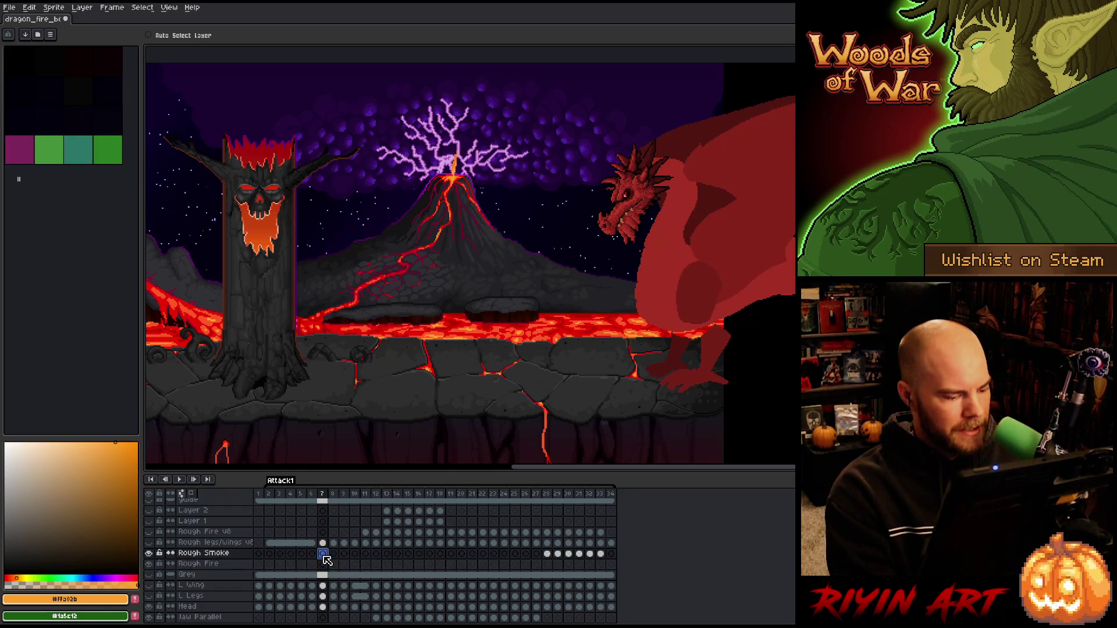
left_click(324, 564)
key("Return")
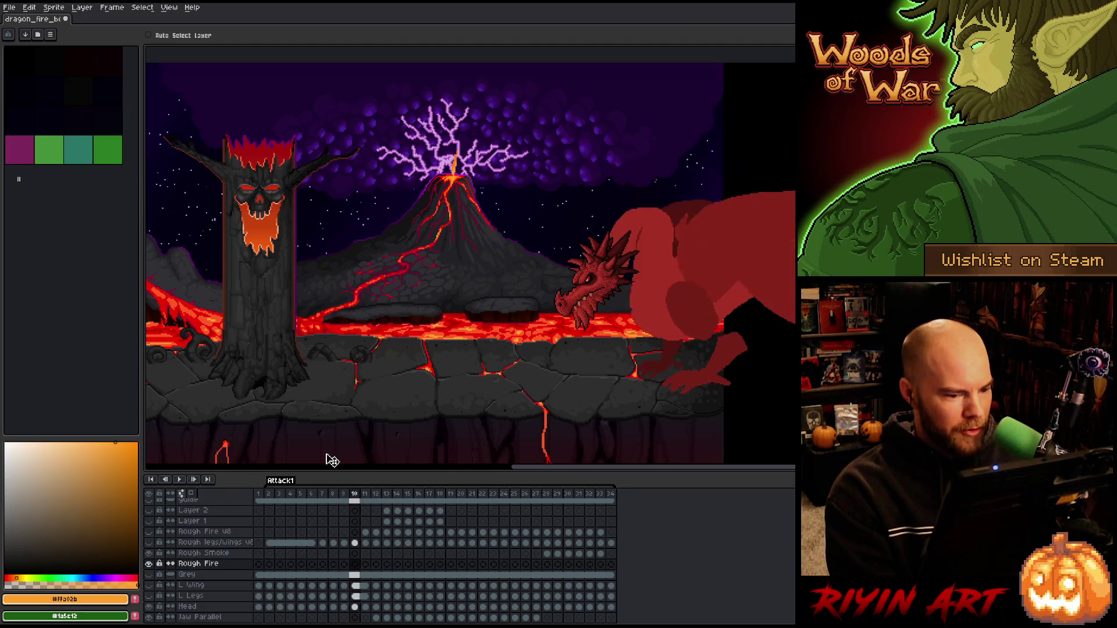
- With the pencil active, drag the Rough Fire layer to sit below Jaw and above Dragon
scroll(459, 364, "up", 3)
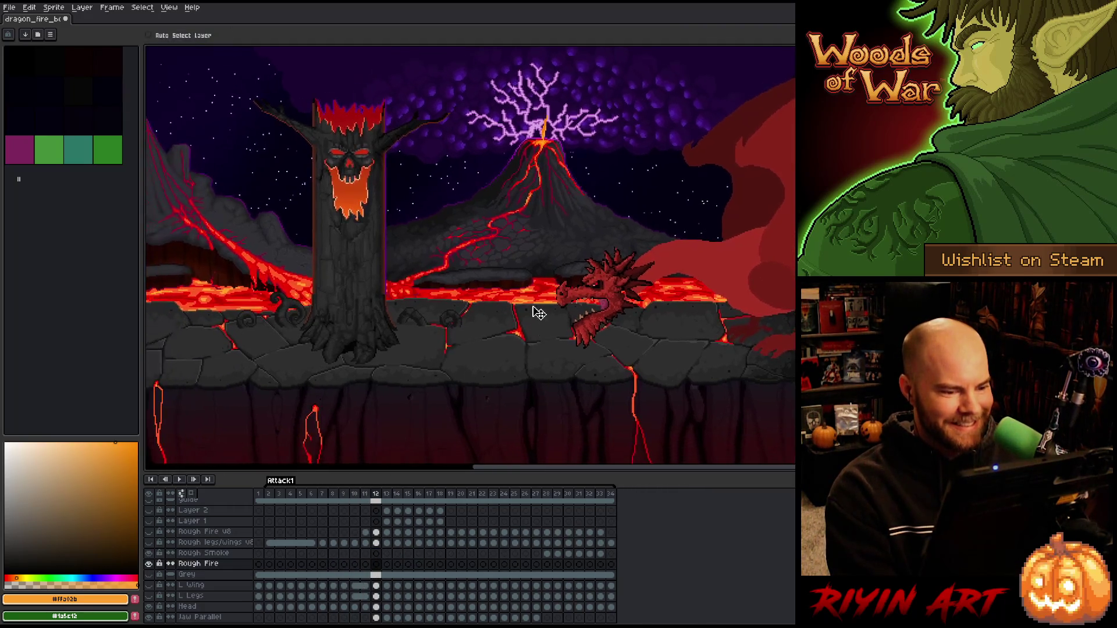
key("b")
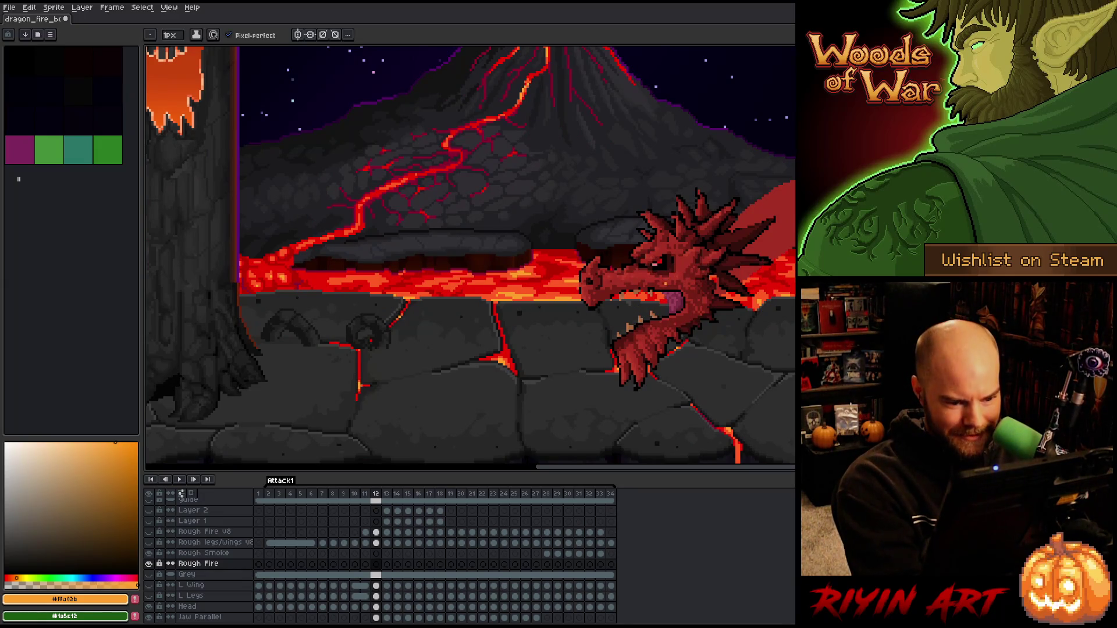
left_click(198, 564)
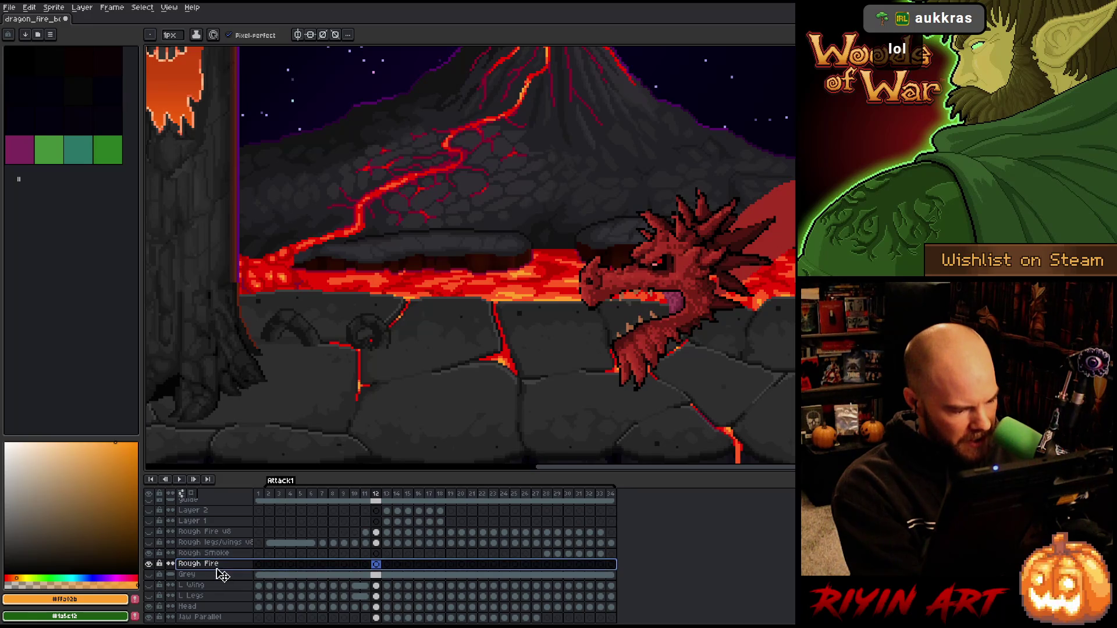
scroll(220, 602, "down", 3)
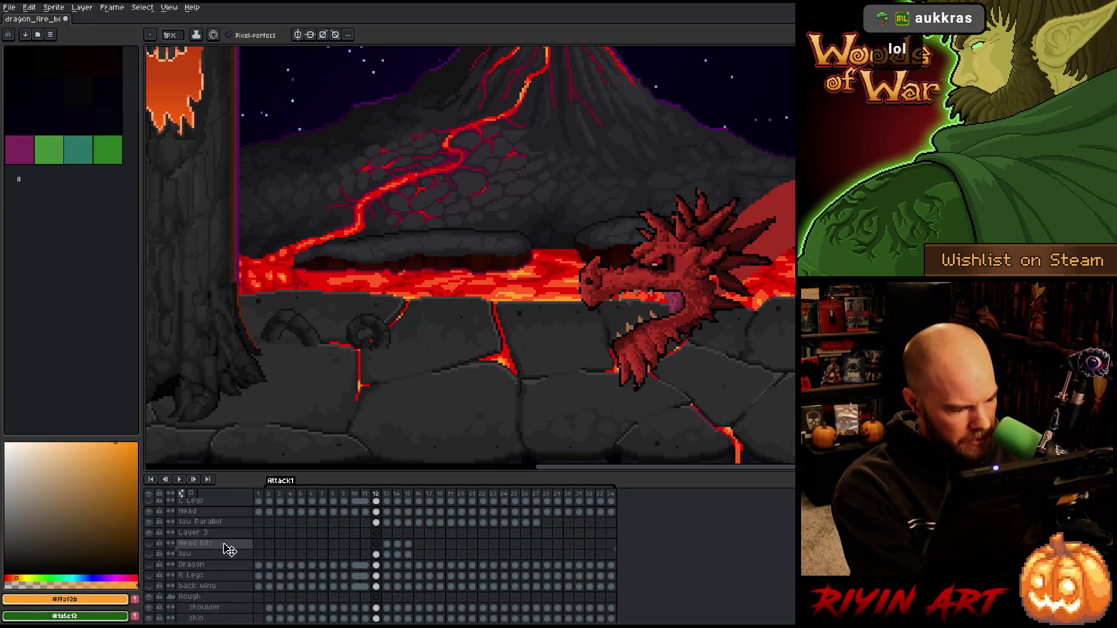
left_click_drag(229, 534, 225, 563)
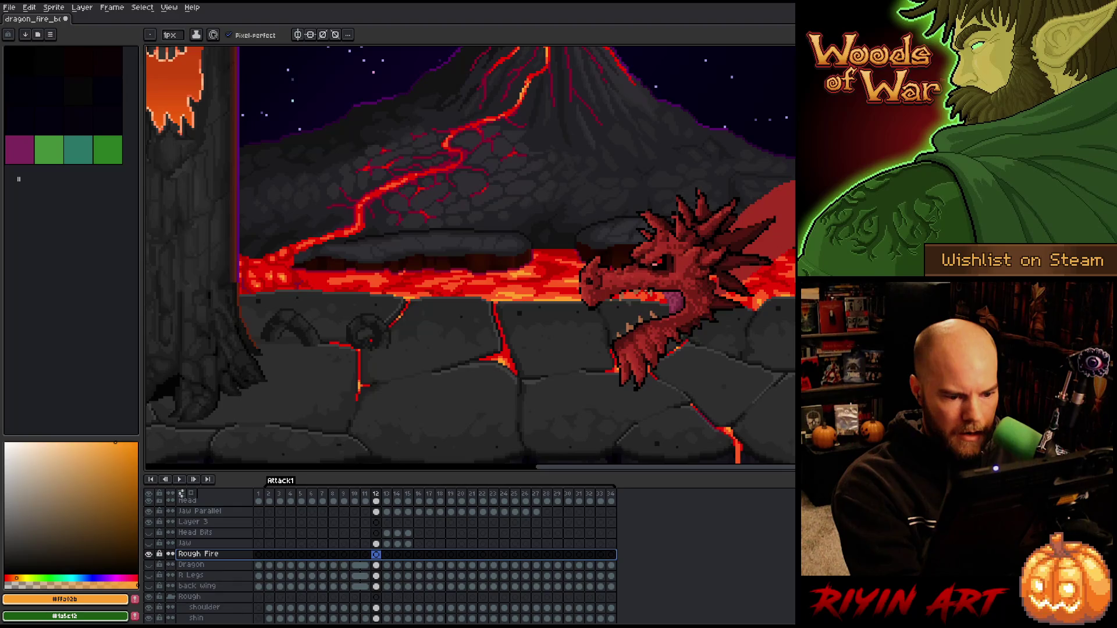
key("ctrl+z")
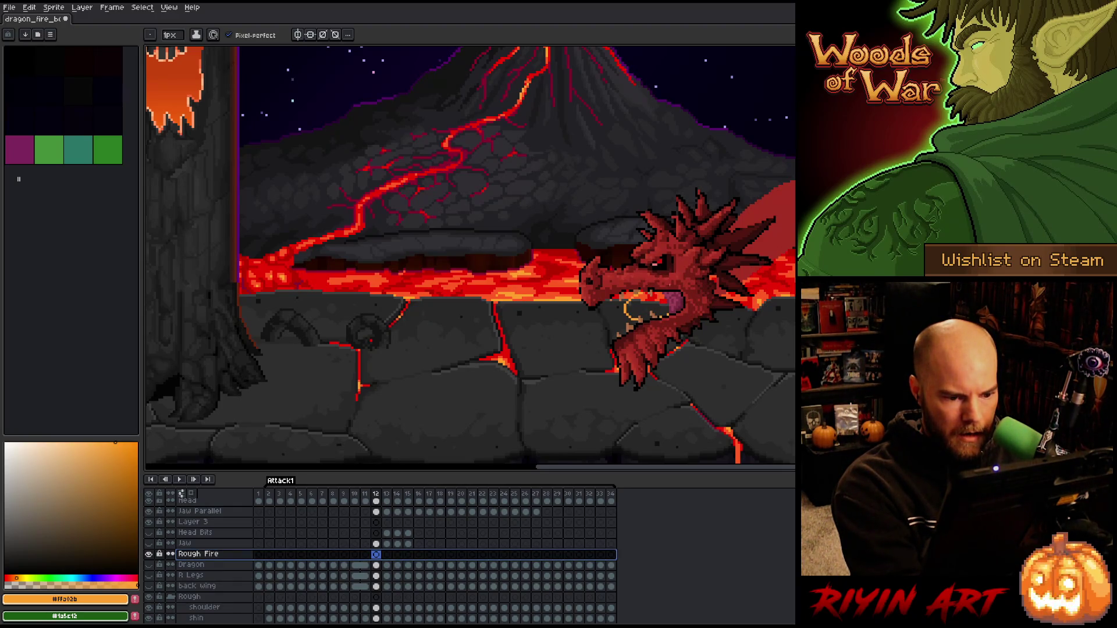
- Bucket-fill the fire outline inside the dragon's mouth orange on frame 12
key("g")
left_click(645, 307)
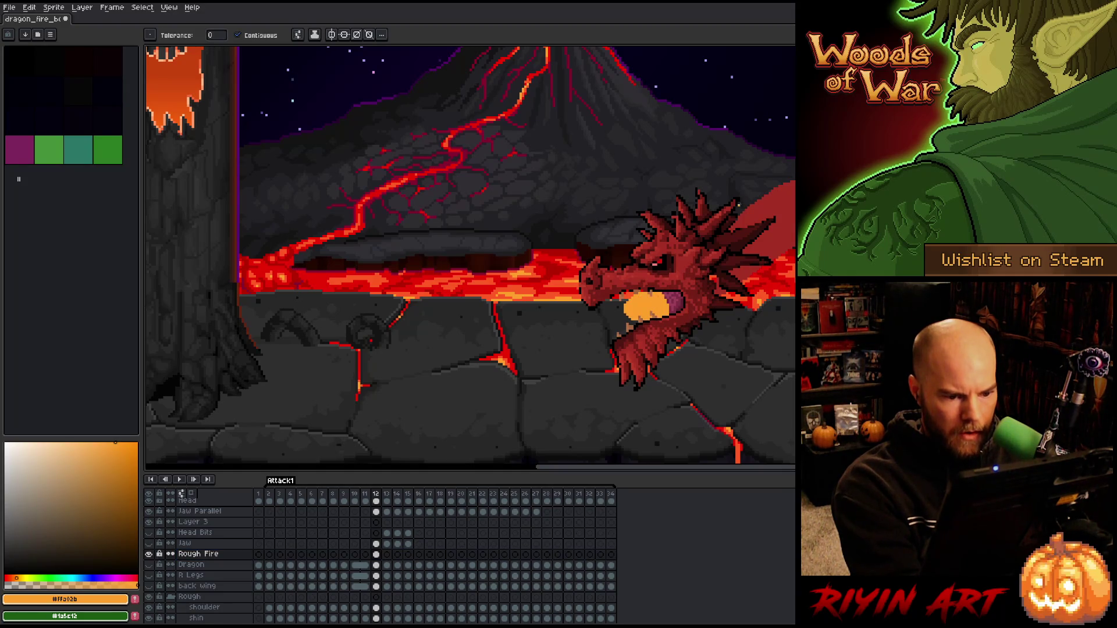
left_click(387, 555)
- On frame 13, outline a flame jet leaving the mouth, fill it solid orange and tidy edges
key("b")
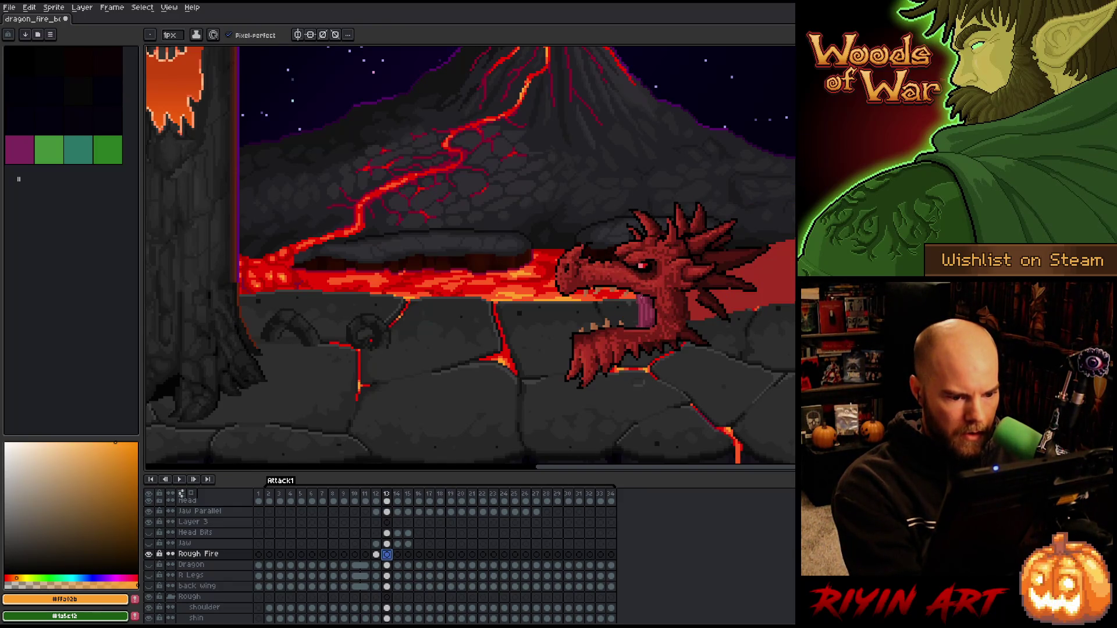
left_click_drag(632, 301, 529, 317)
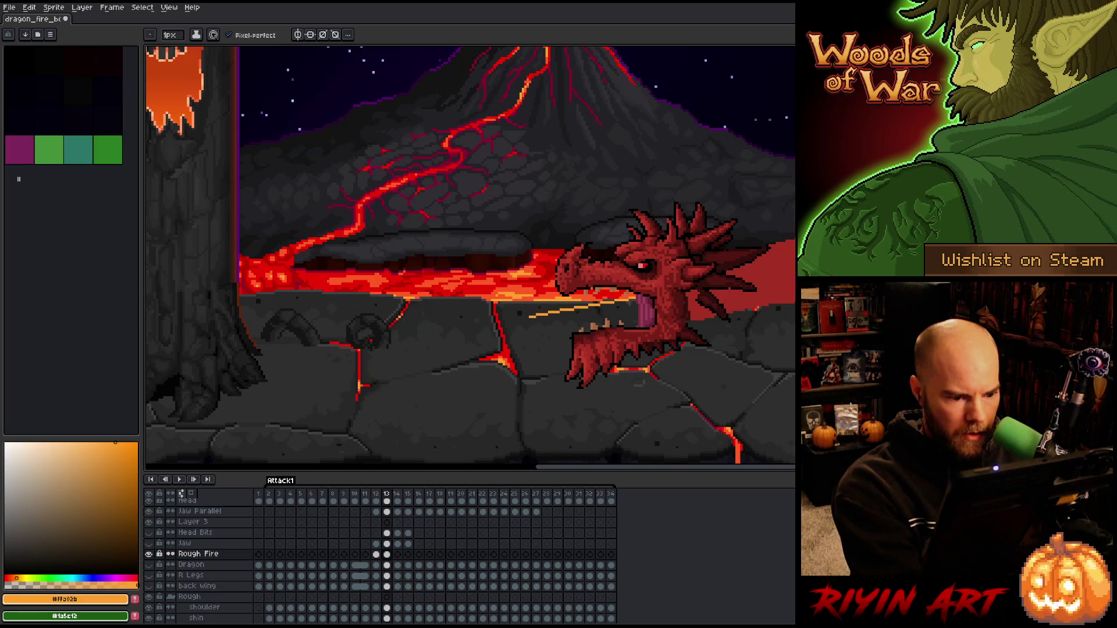
left_click_drag(631, 319, 538, 334)
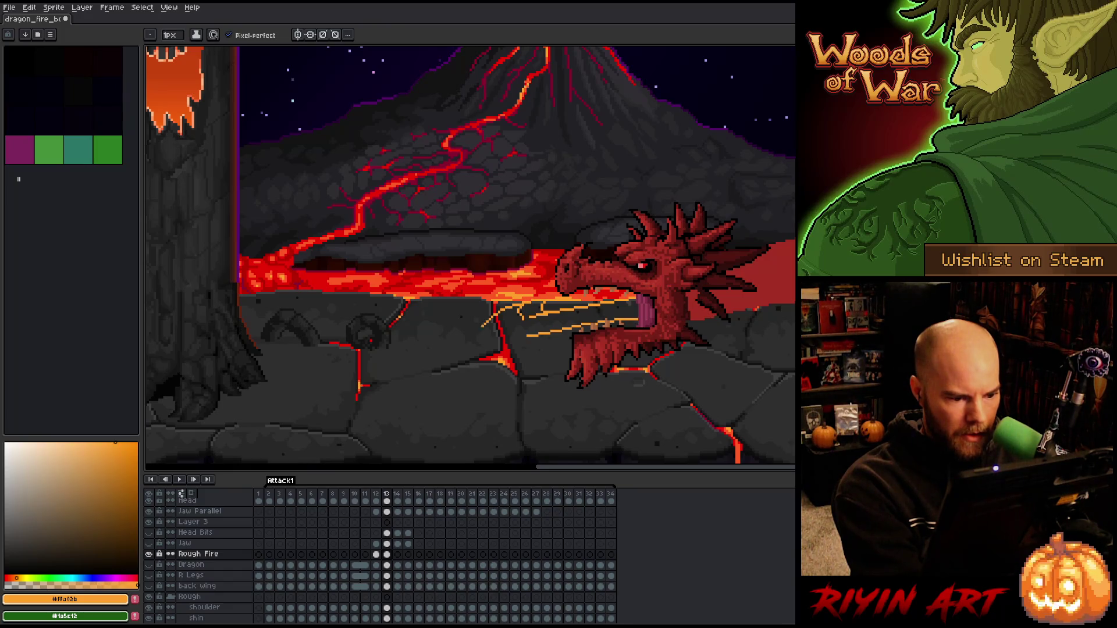
key("ctrl+z")
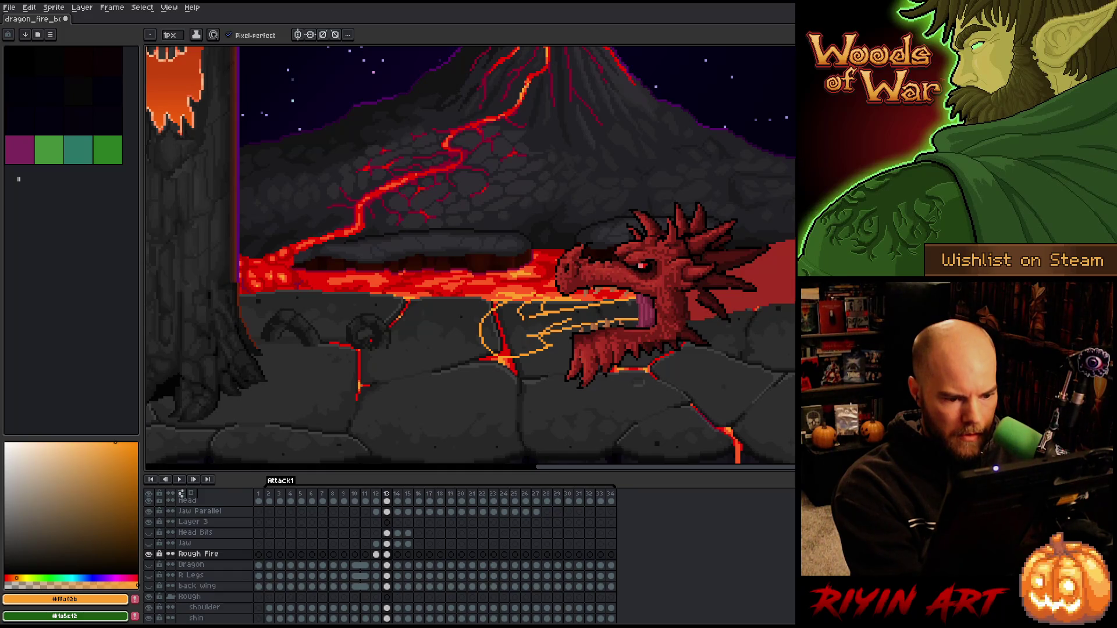
key("g")
left_click(512, 335)
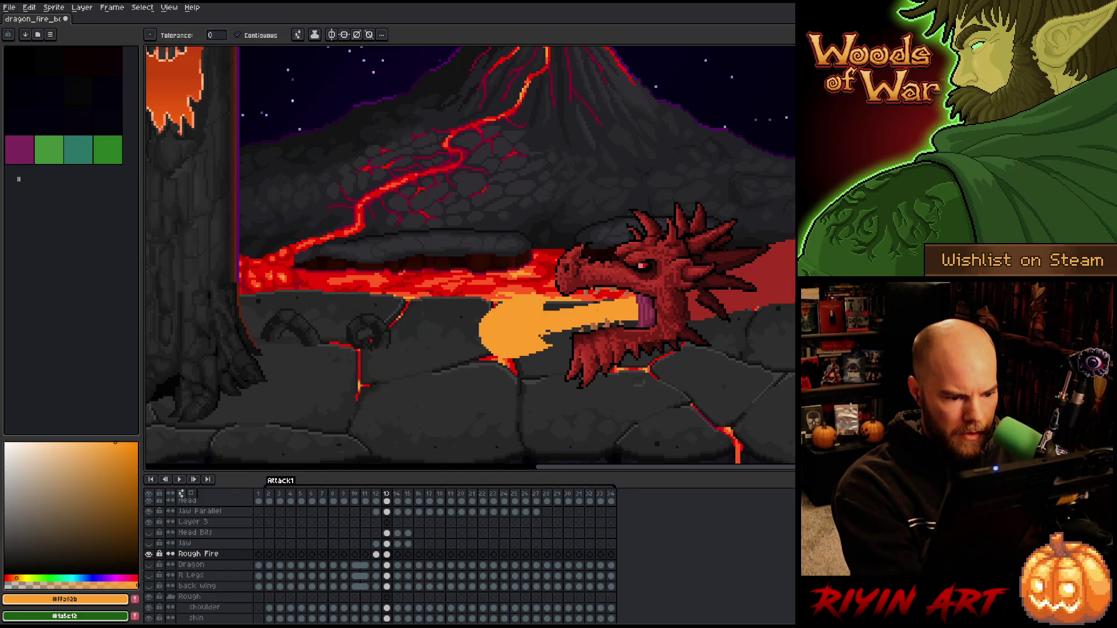
key("b")
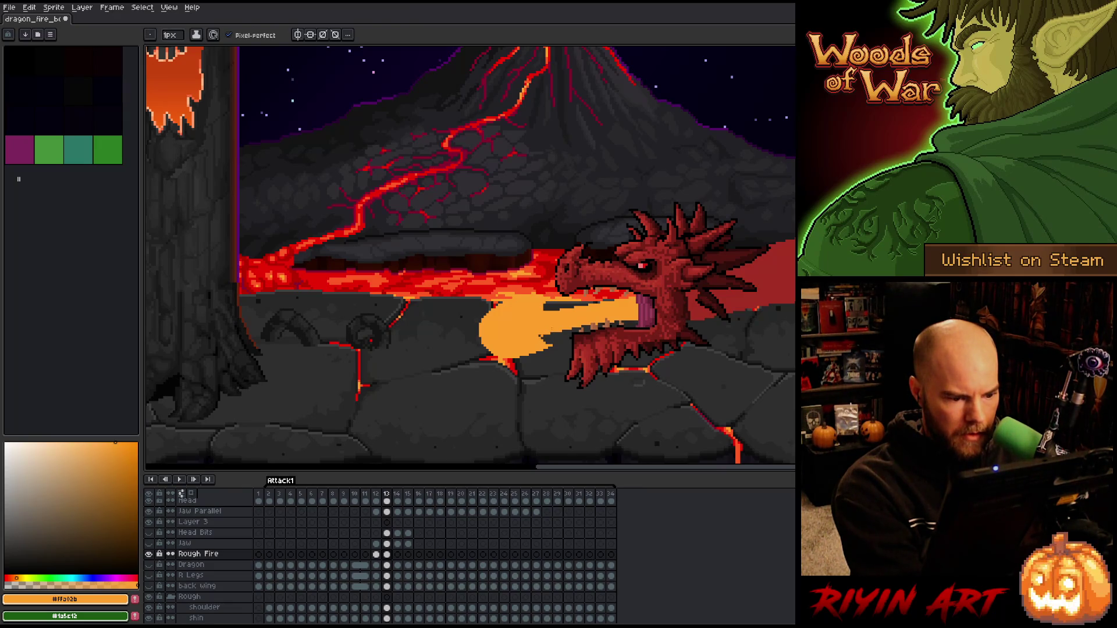
key("e")
key("b")
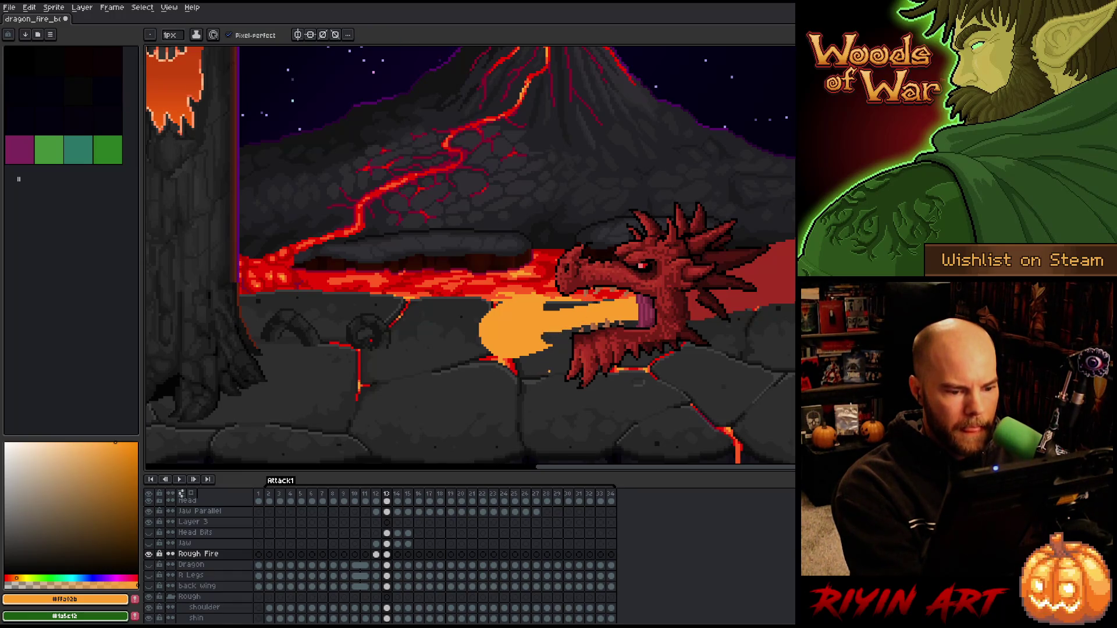
key("e")
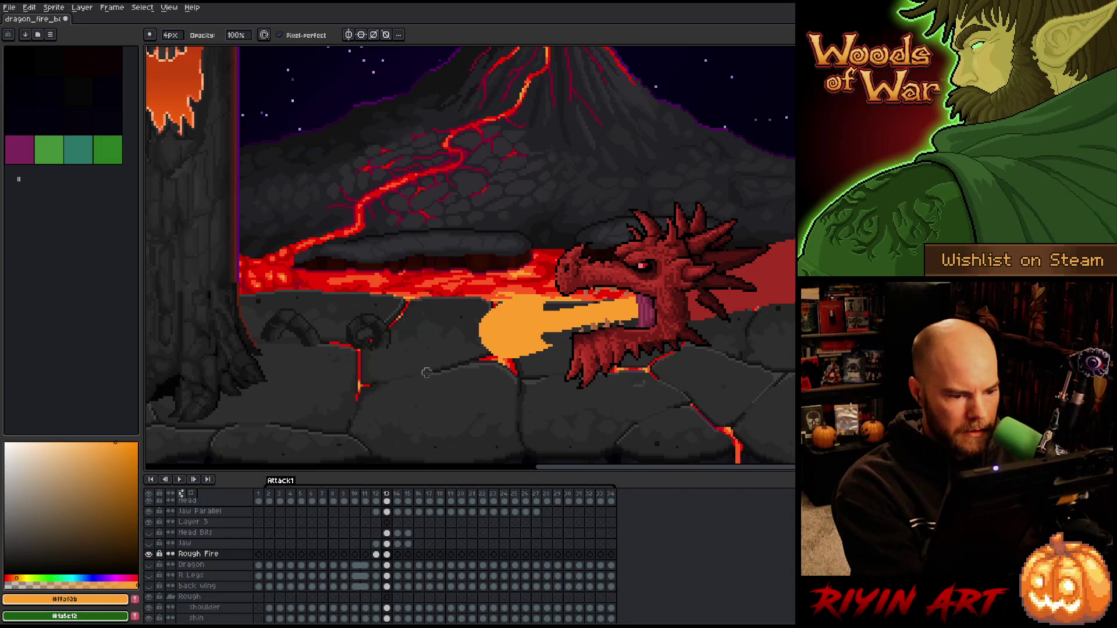
left_click(376, 554)
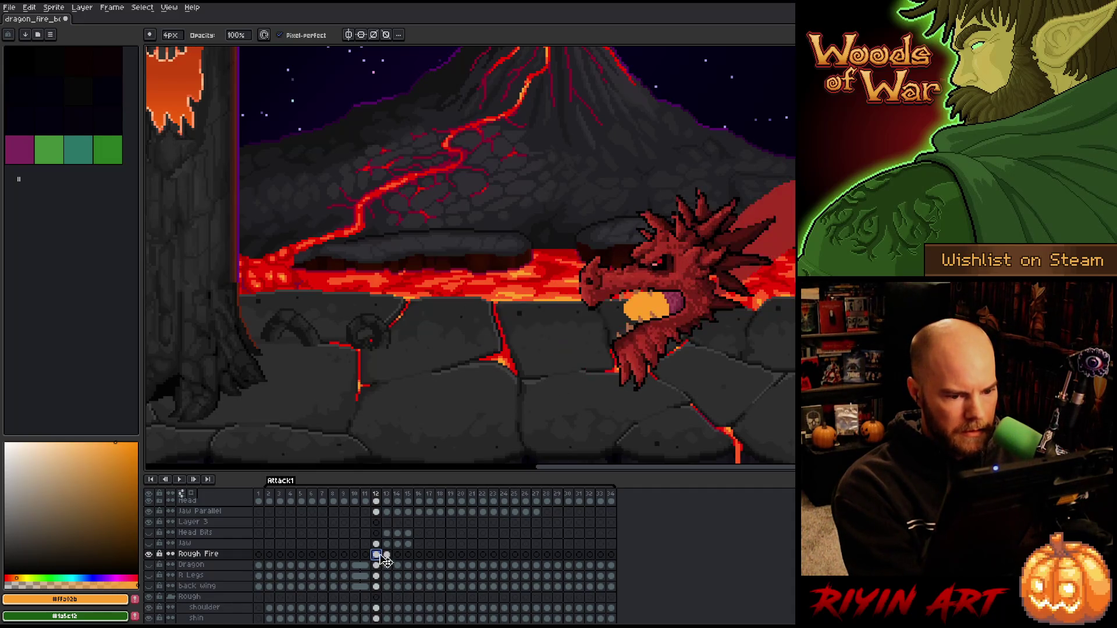
- On frame 14, draw the flame's top edge leftward from the dragon's mouth
left_click(386, 554)
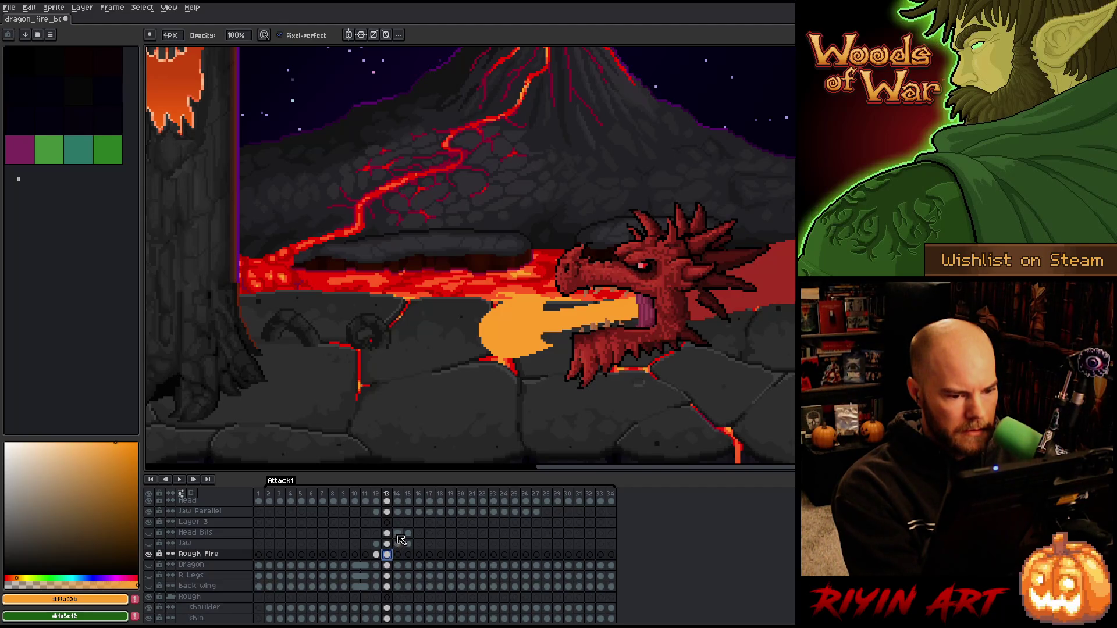
left_click(398, 555)
key("e")
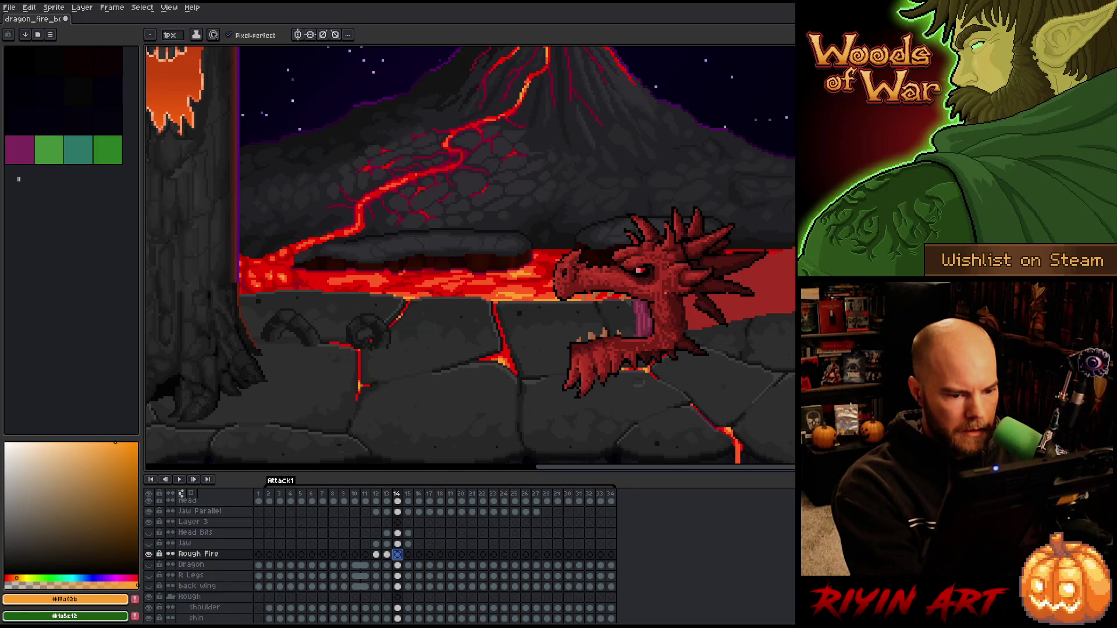
left_click_drag(631, 307, 586, 314)
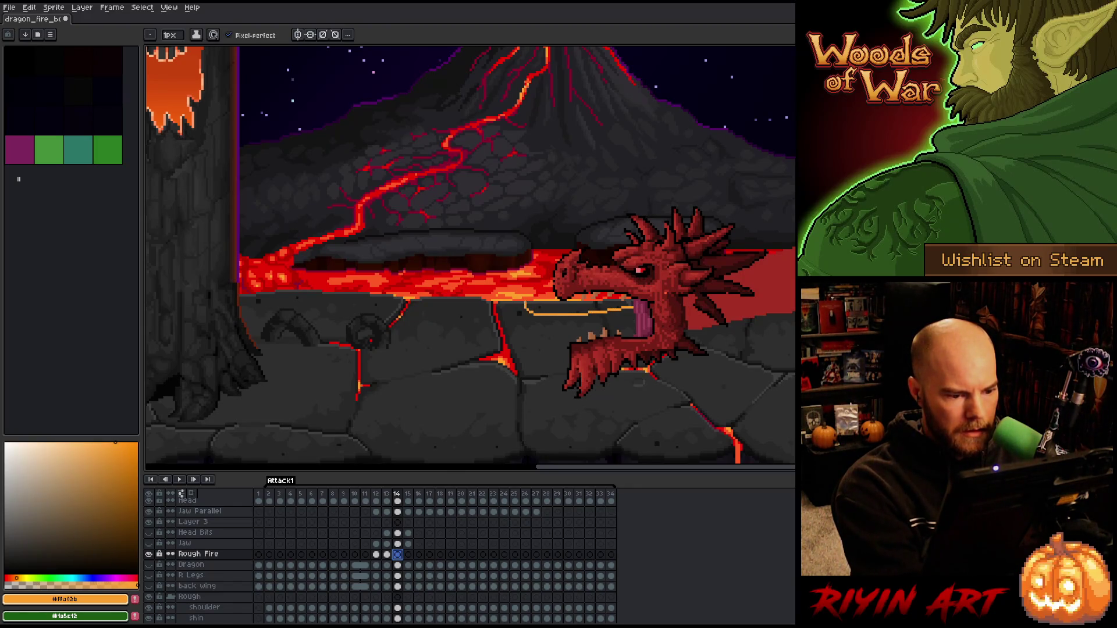
key("Escape")
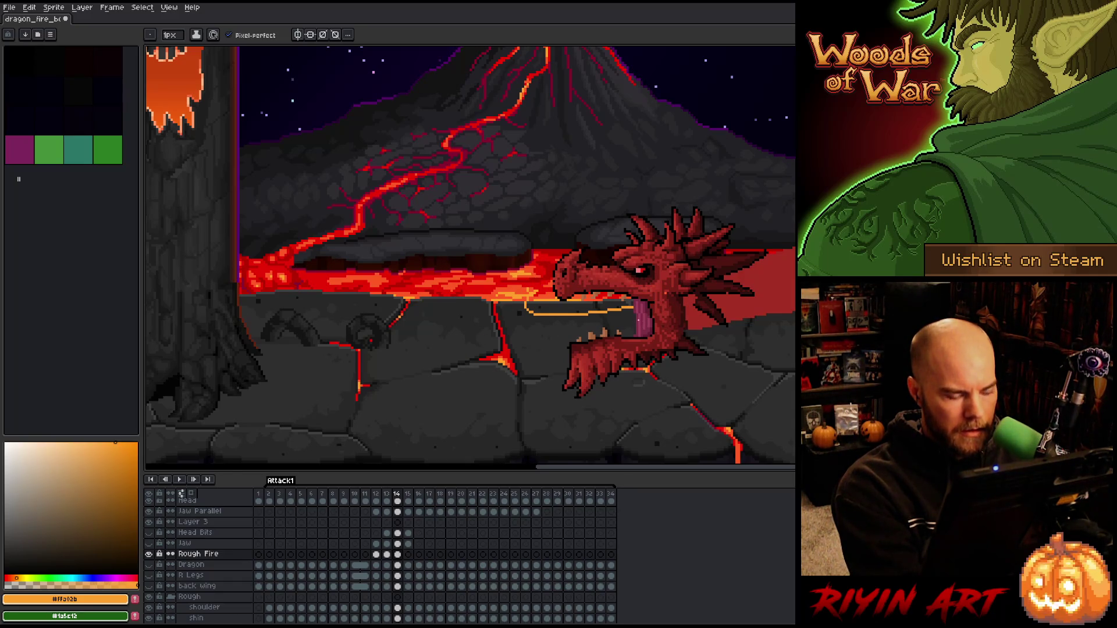
key("e")
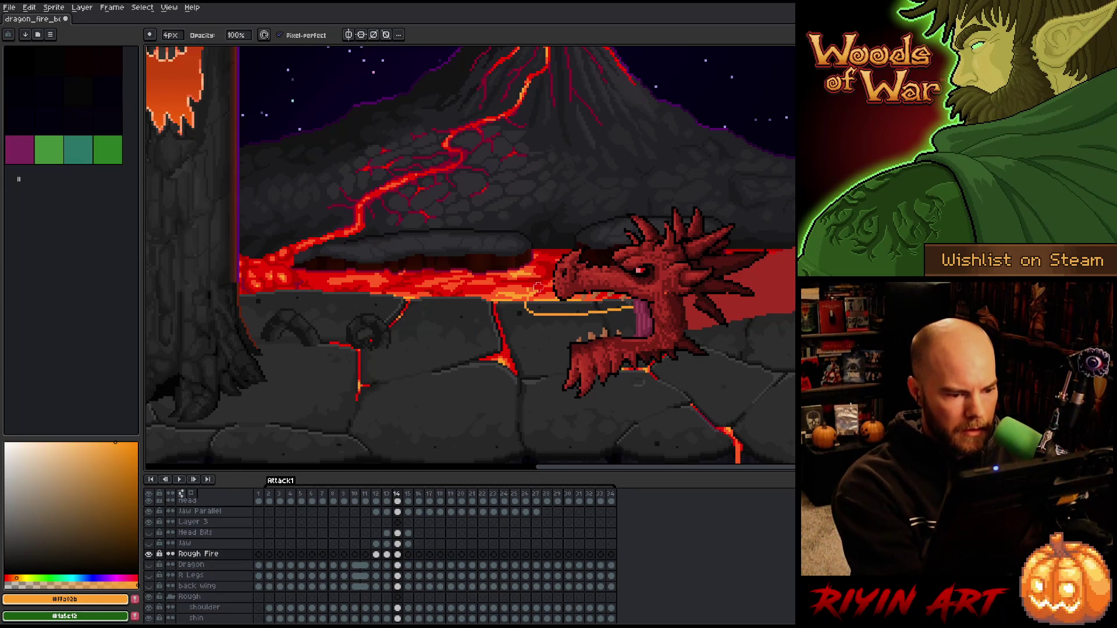
key("b")
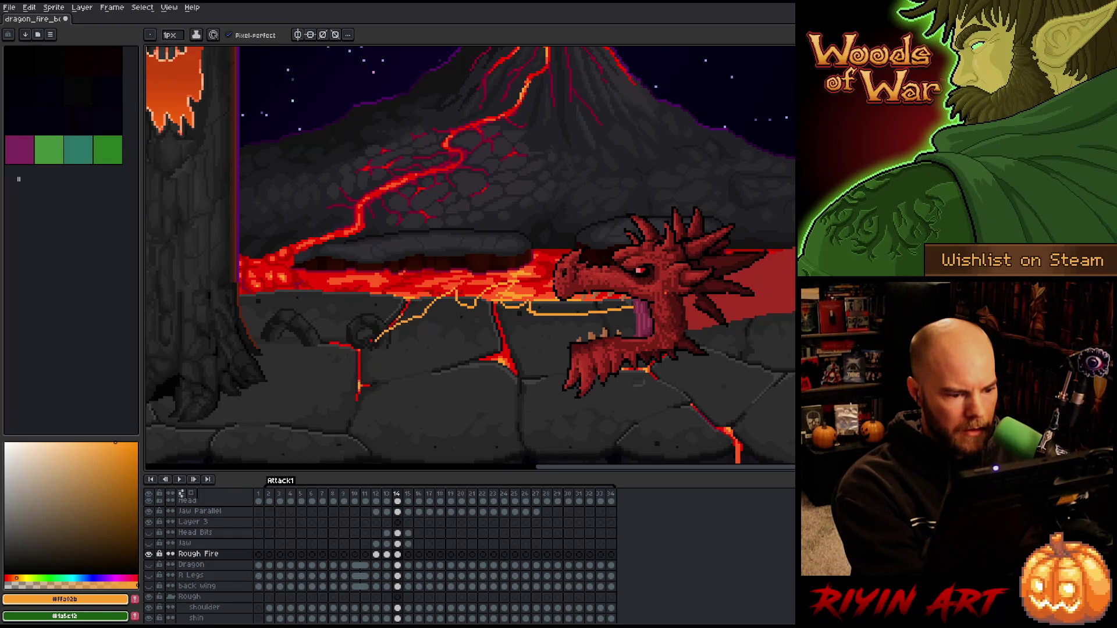
- Close the large flame outline across the ground, fill it solid orange and touch up the rock edge
left_click_drag(412, 387, 451, 382)
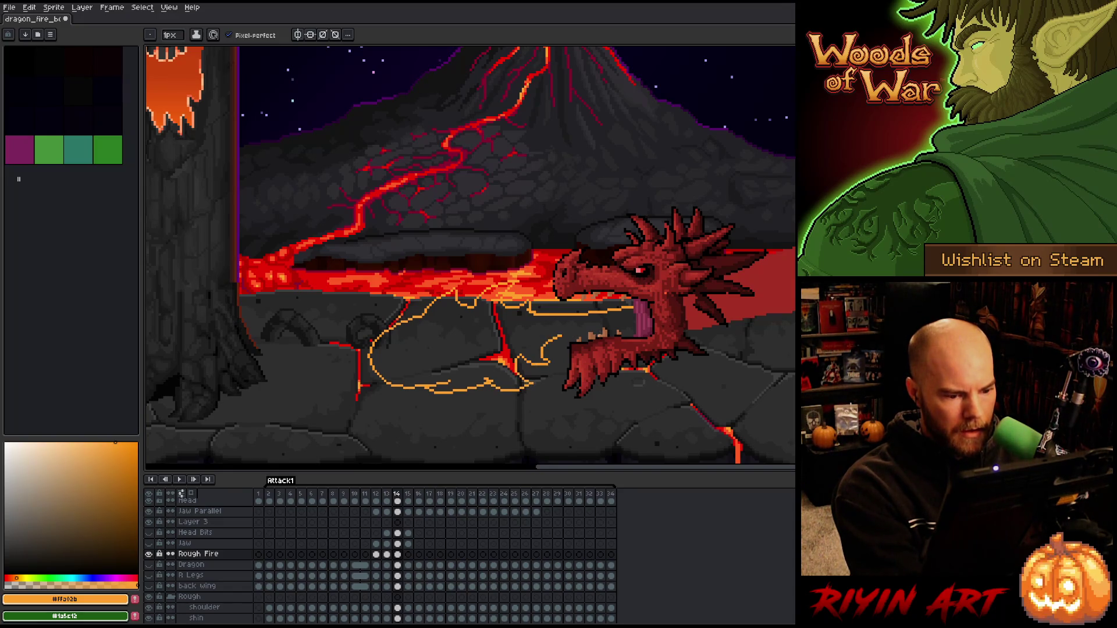
left_click_drag(598, 325, 632, 318)
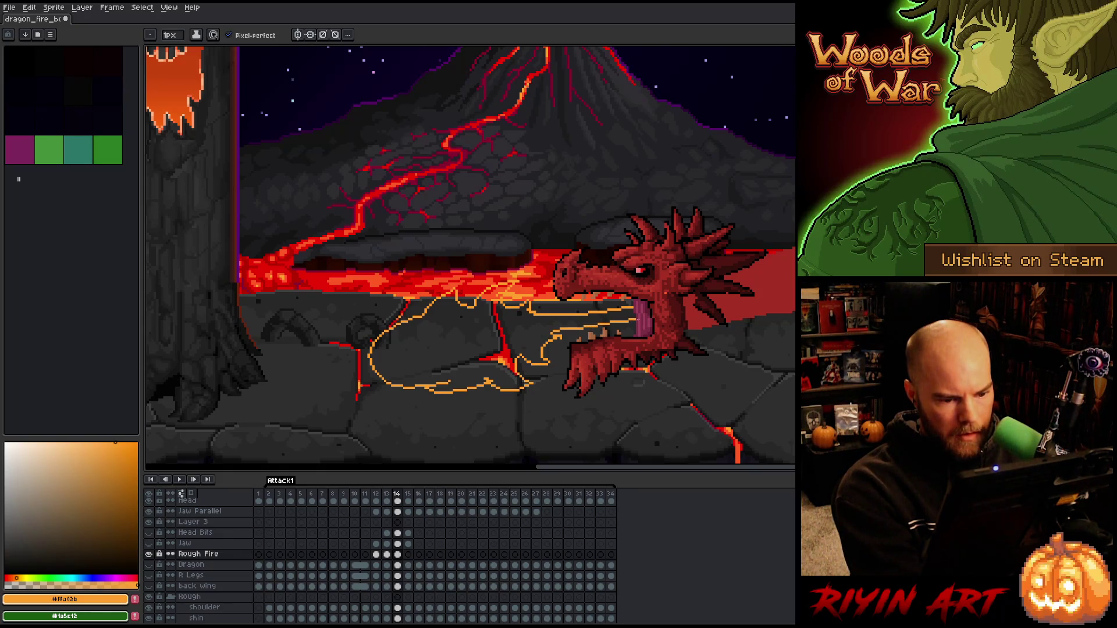
left_click(454, 349)
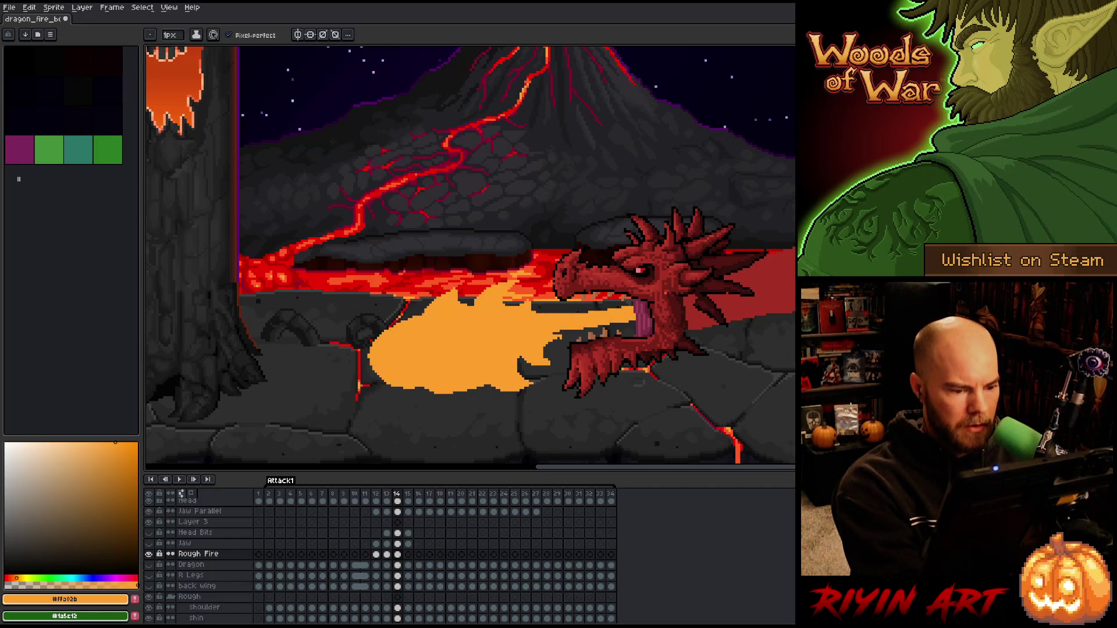
key("e")
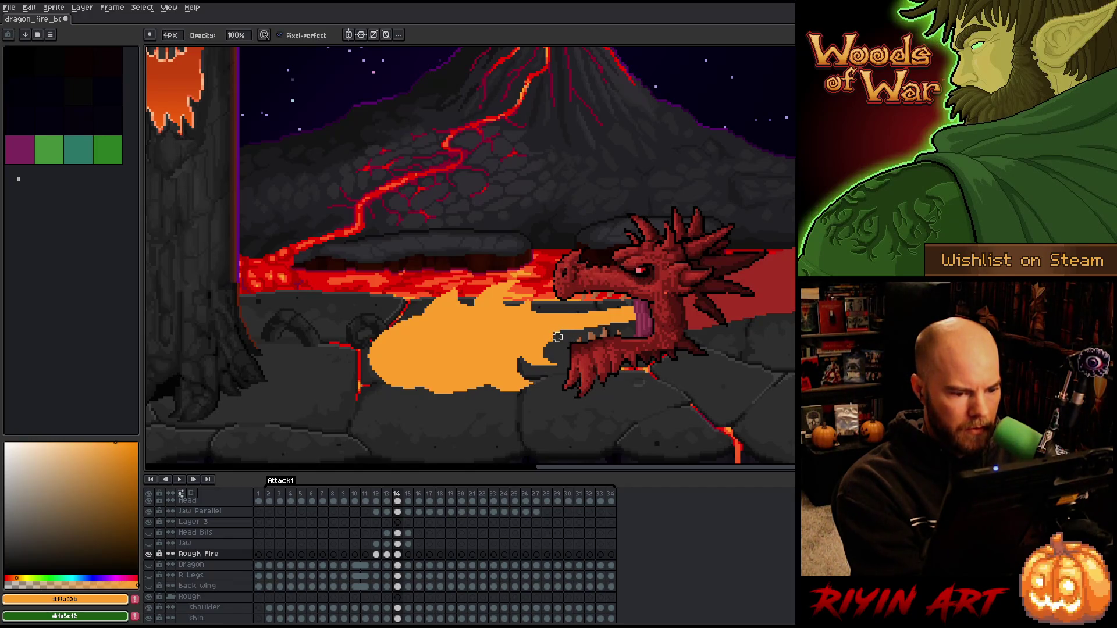
key("b")
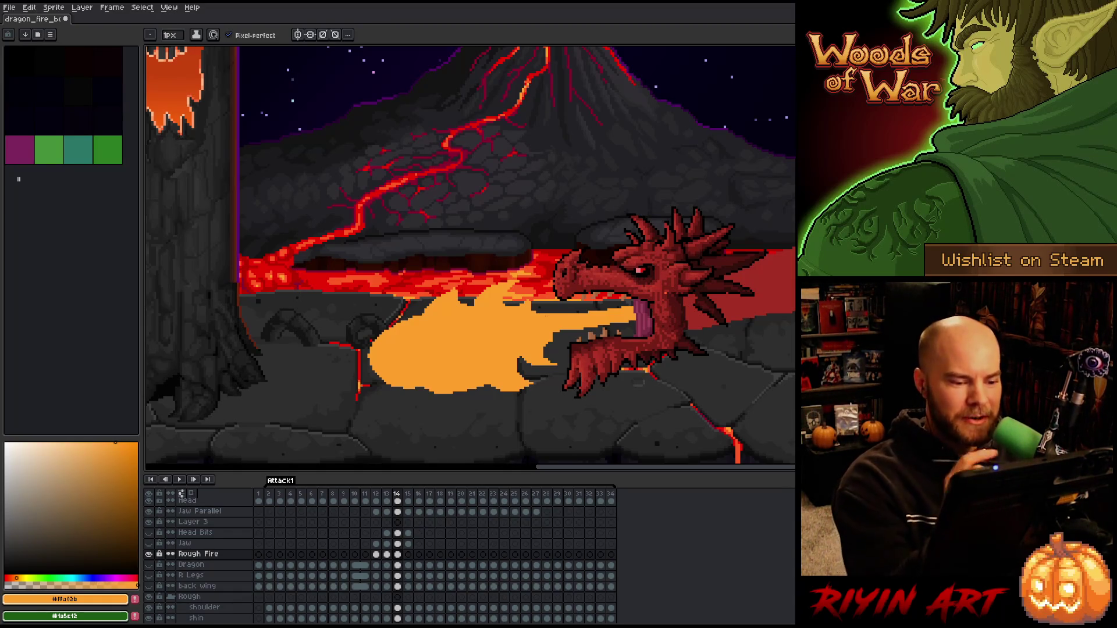
left_click_drag(551, 343, 562, 343)
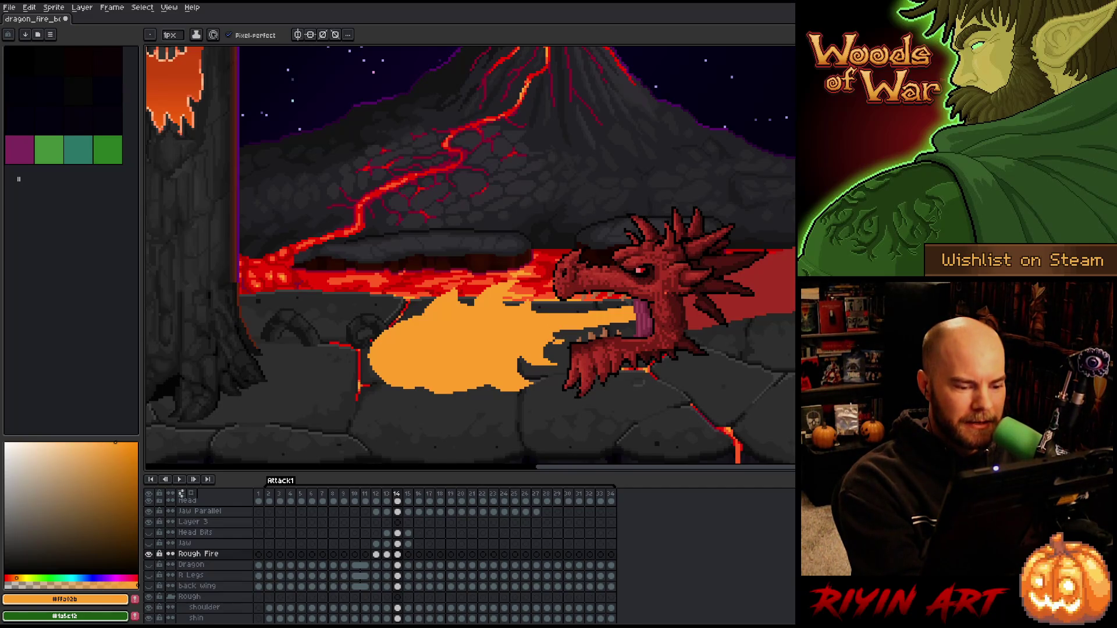